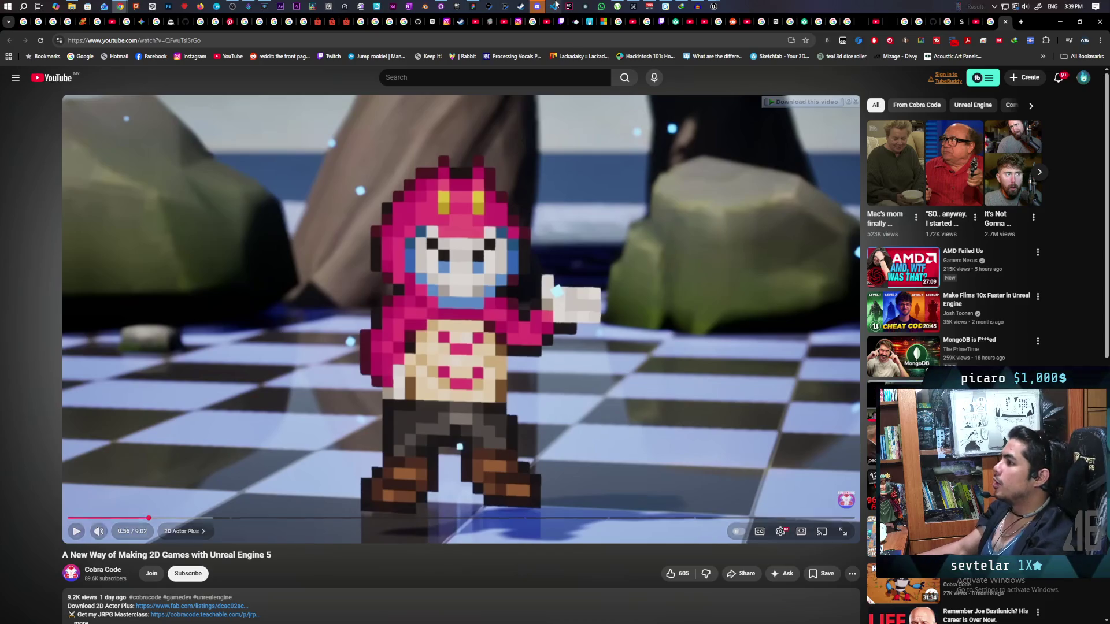
Step: Search Fab in the Epic Games Launcher for '2d actor plus'
mouse_move(715, 4)
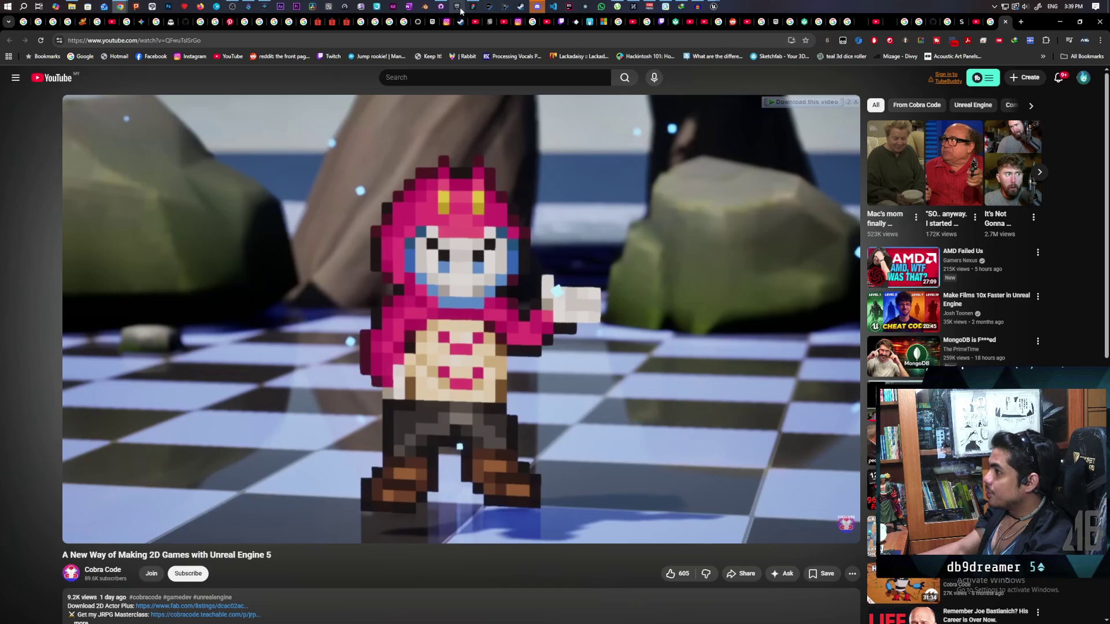
left_click(457, 7)
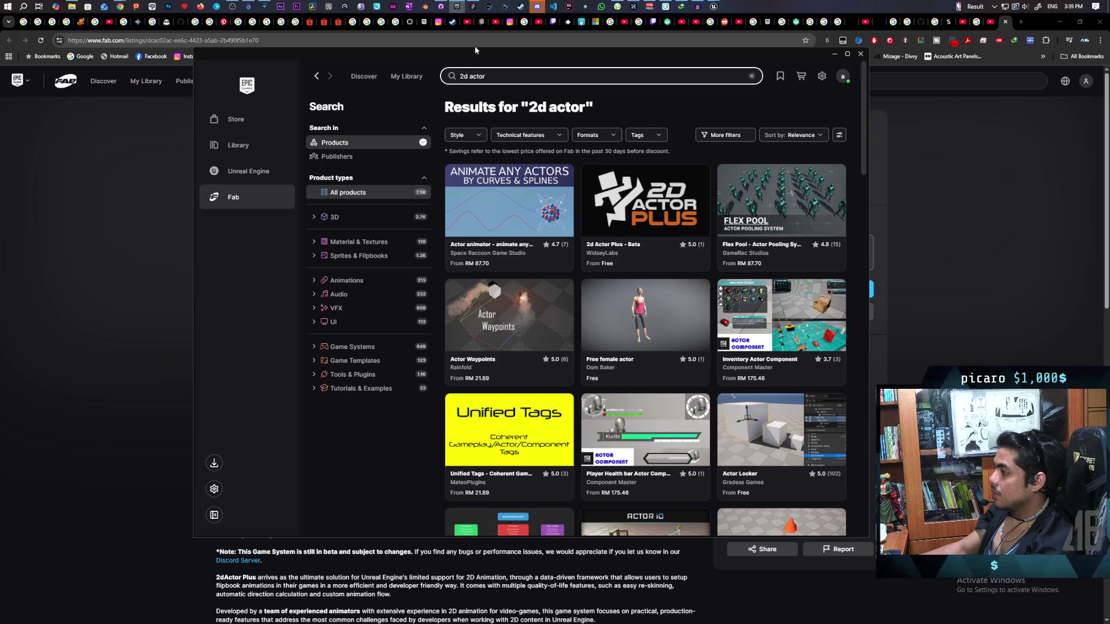
left_click(513, 71)
type("pl")
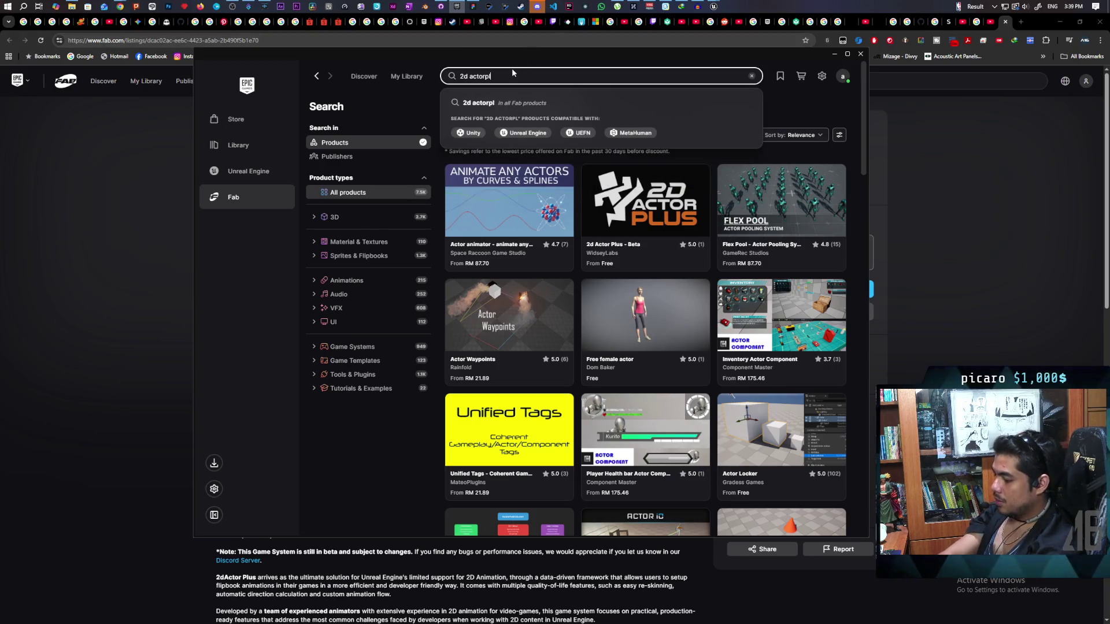
type("us")
key("Return")
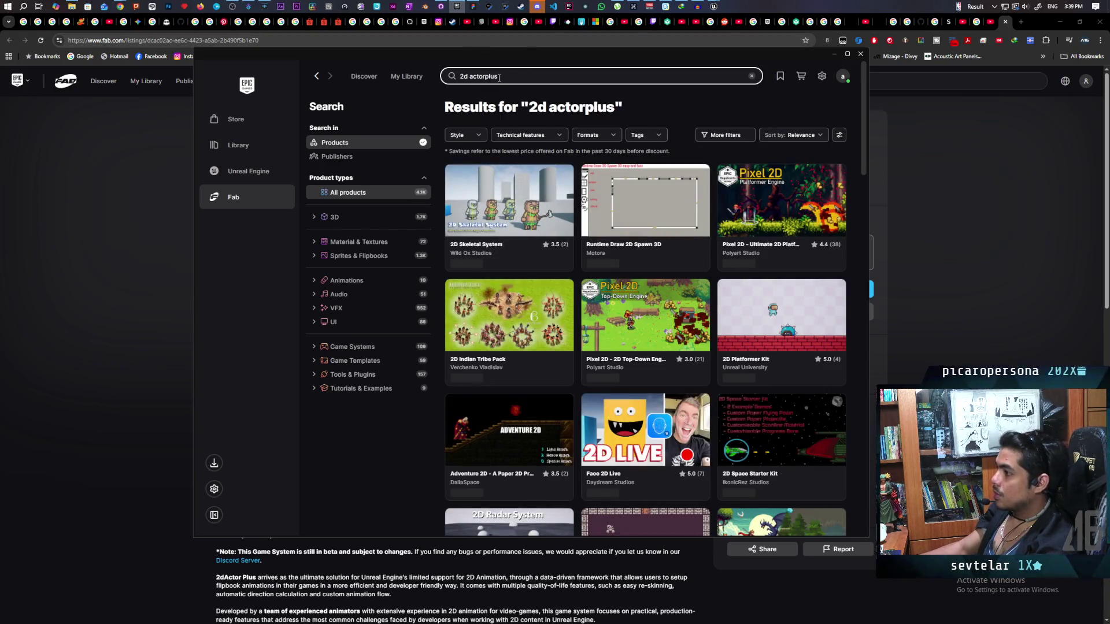
left_click(485, 76)
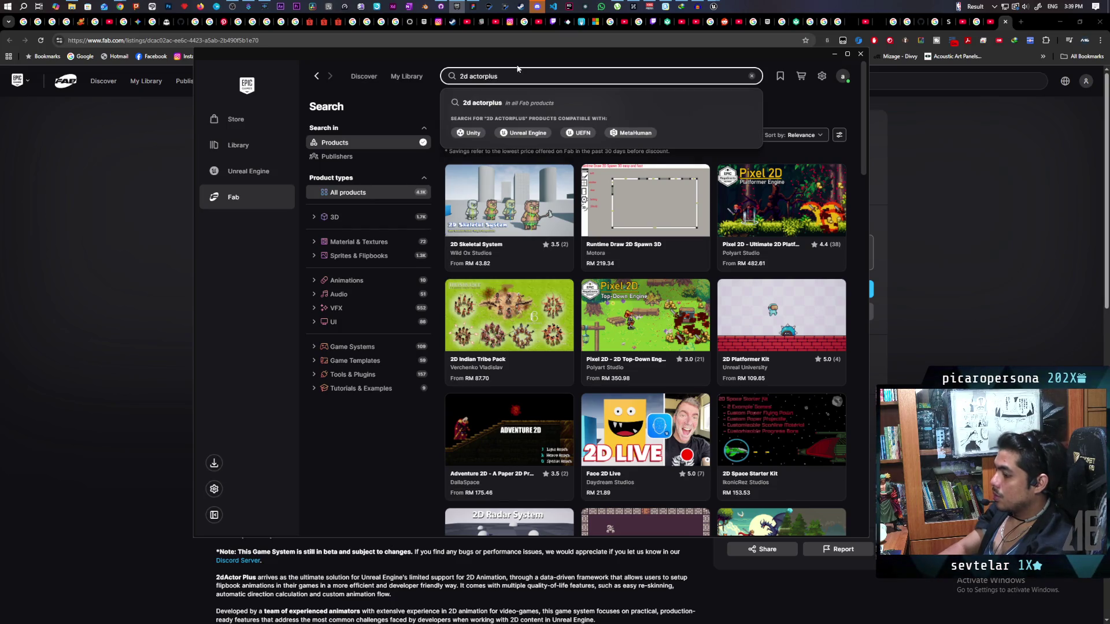
key("Return")
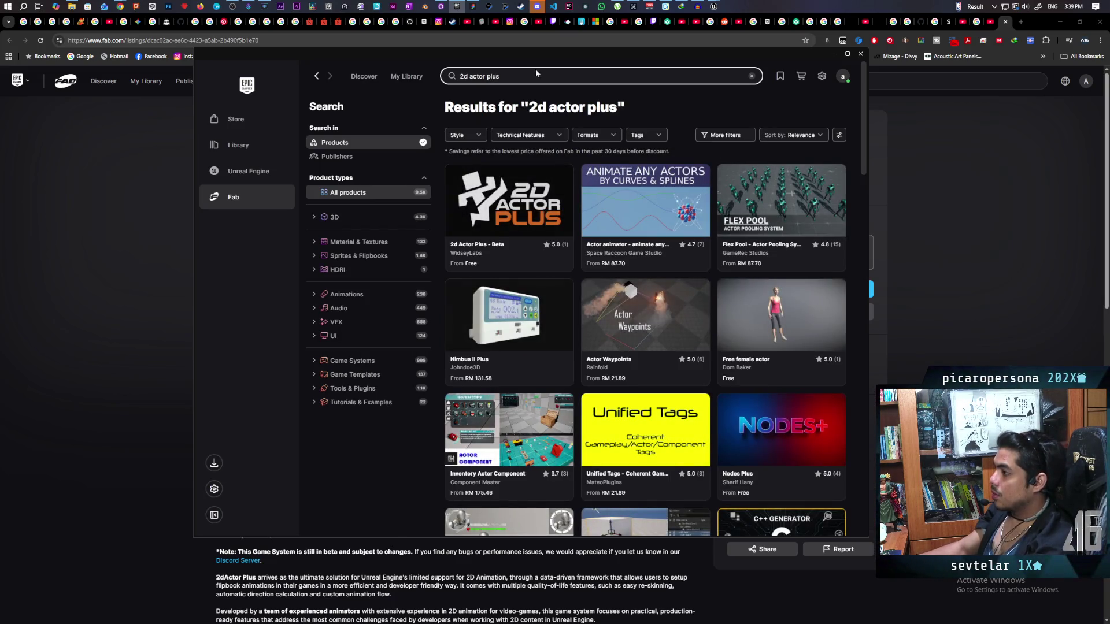
Step: Add 2d Actor Plus - Beta to My Library under the free Personal licence
left_click(494, 195)
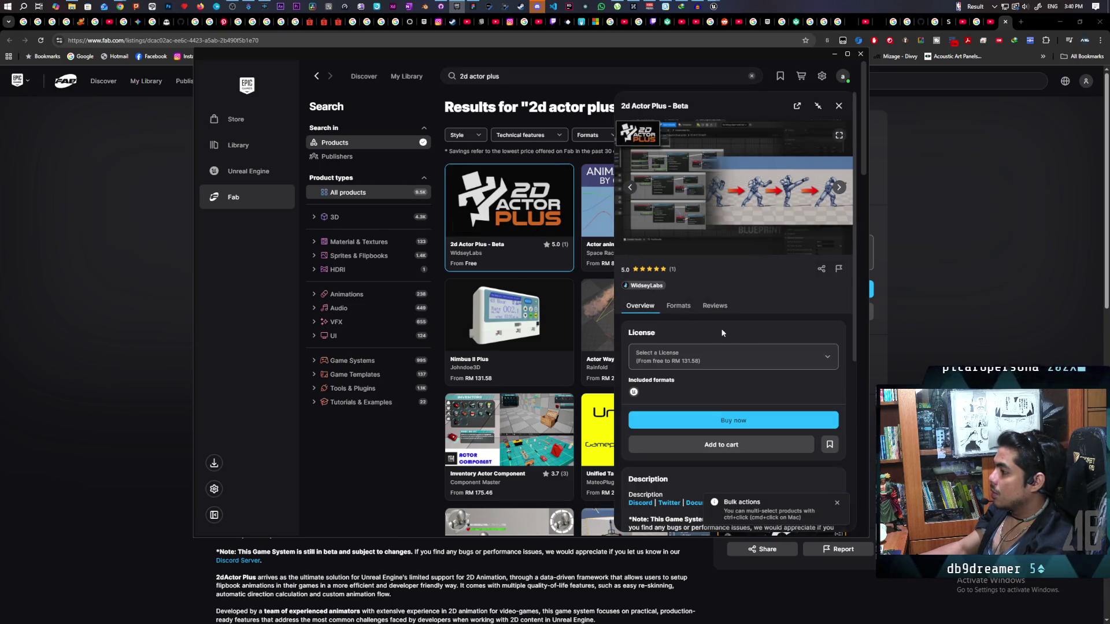
left_click(834, 359)
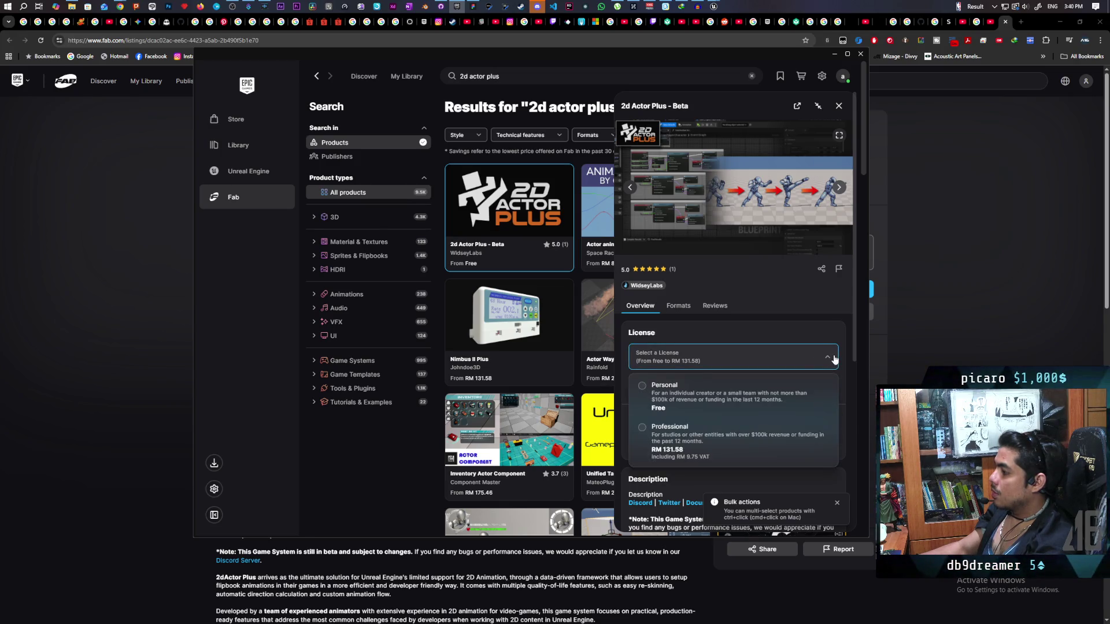
left_click(746, 395)
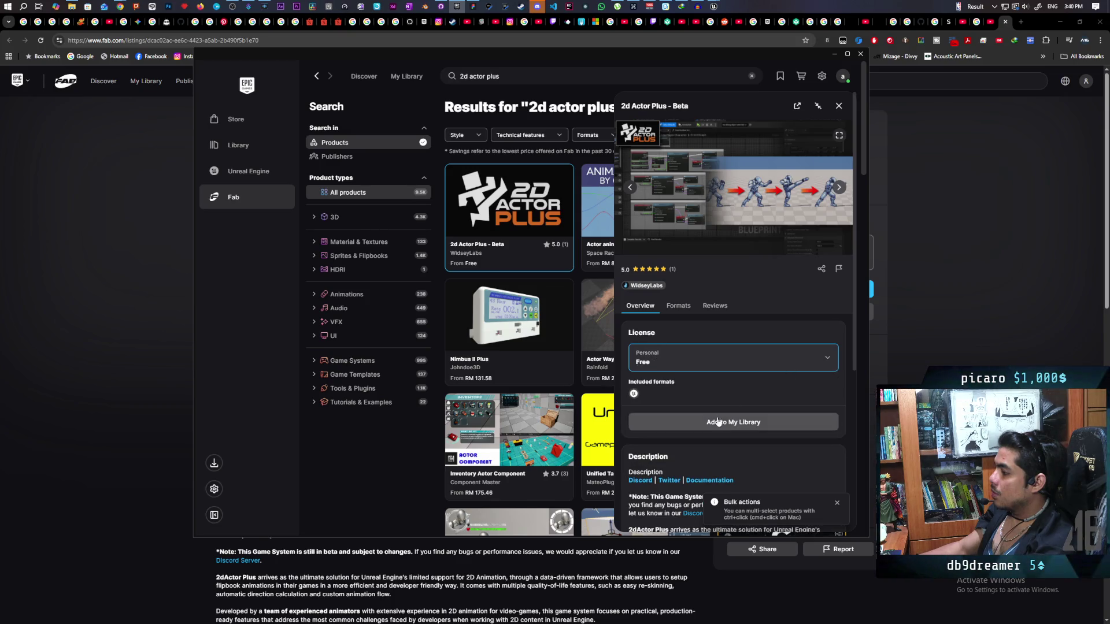
left_click(761, 422)
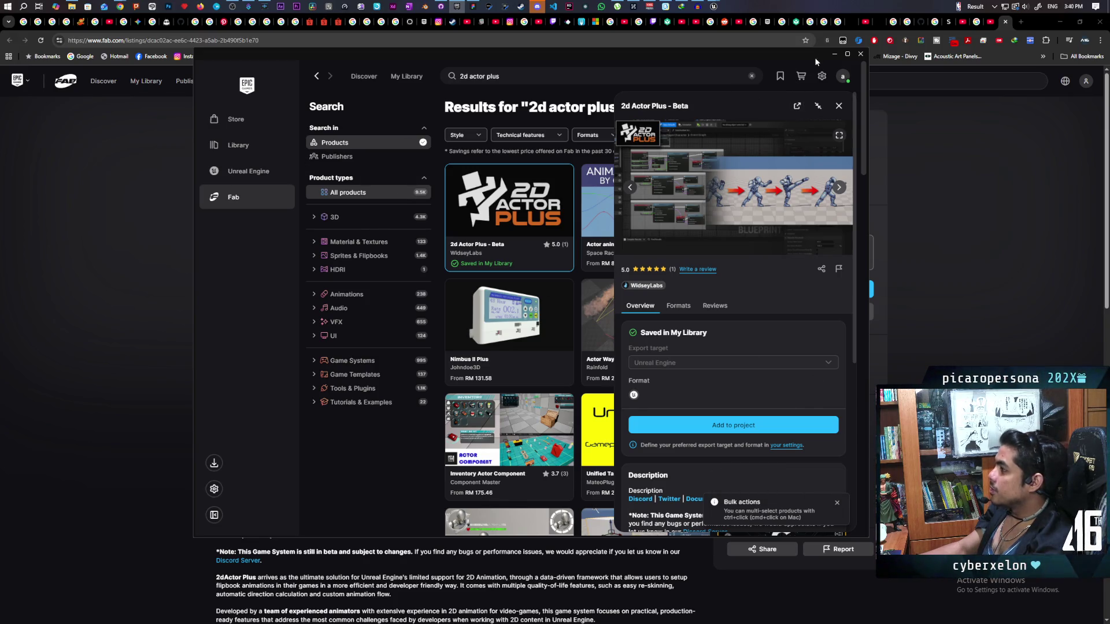
left_click(834, 54)
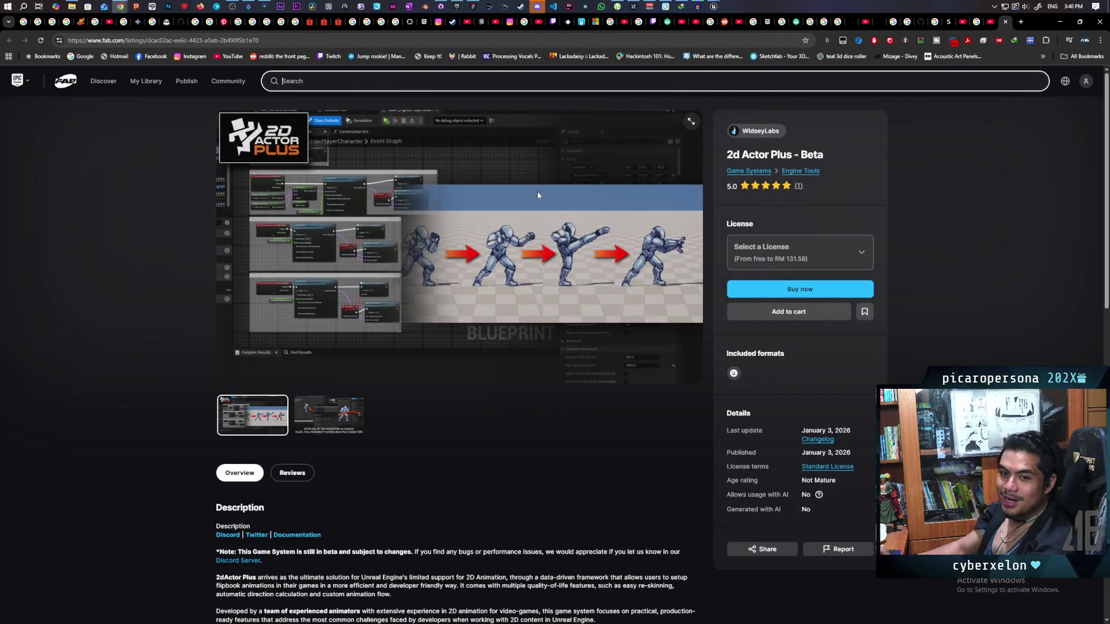
Step: Close the Fab product page and minimize the browser to reveal the Paparazi whiteboard
left_click(1005, 22)
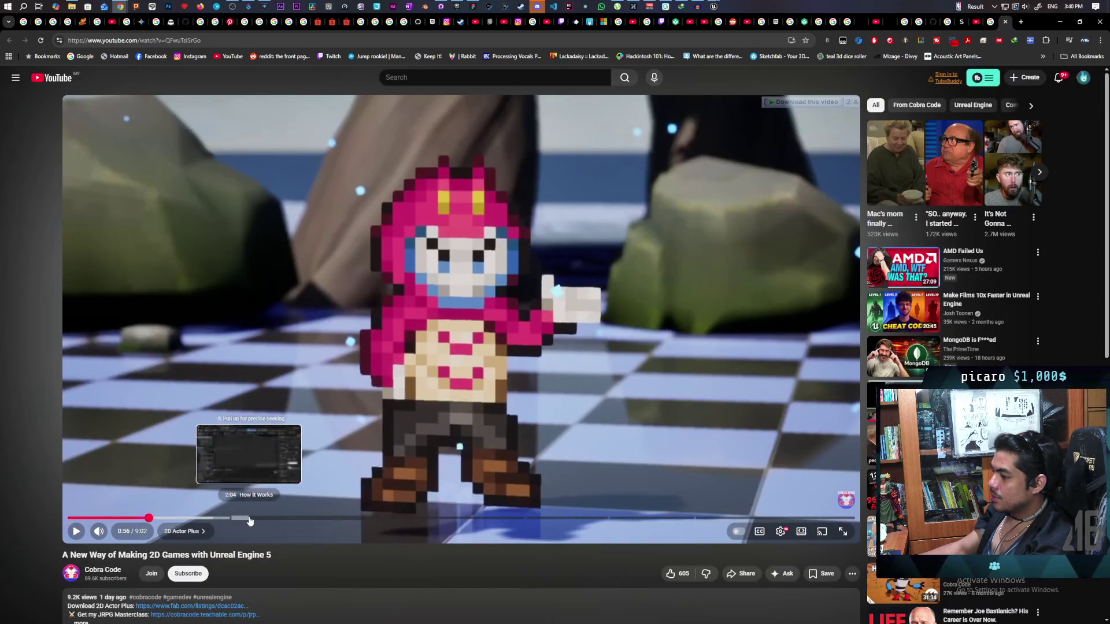
left_click(1060, 22)
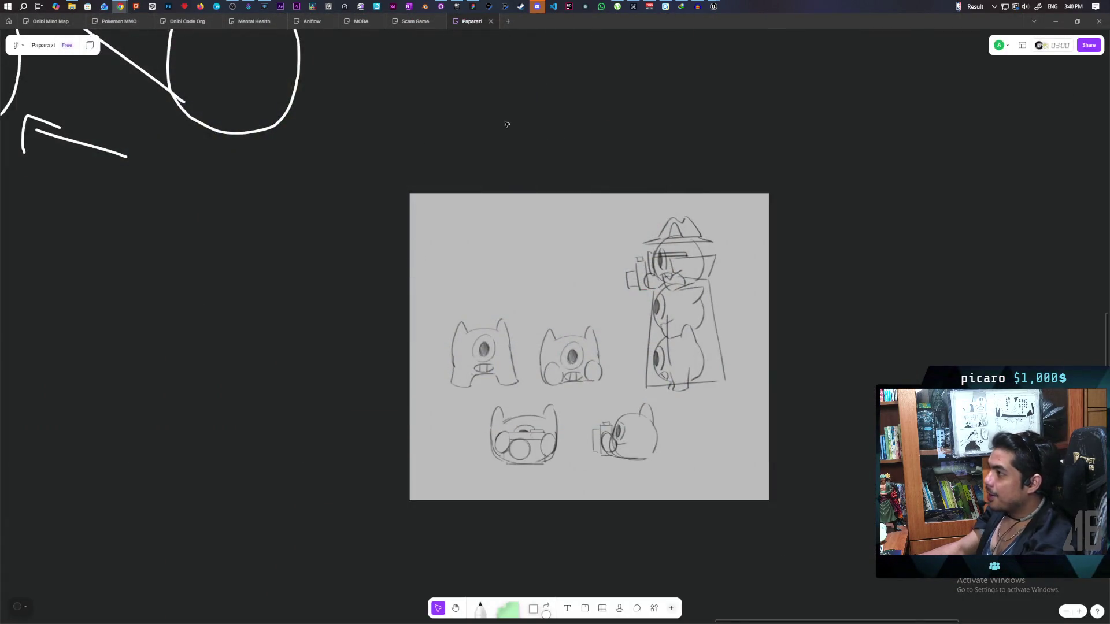
scroll(498, 119, "down", 2)
scroll(497, 119, "right", 2)
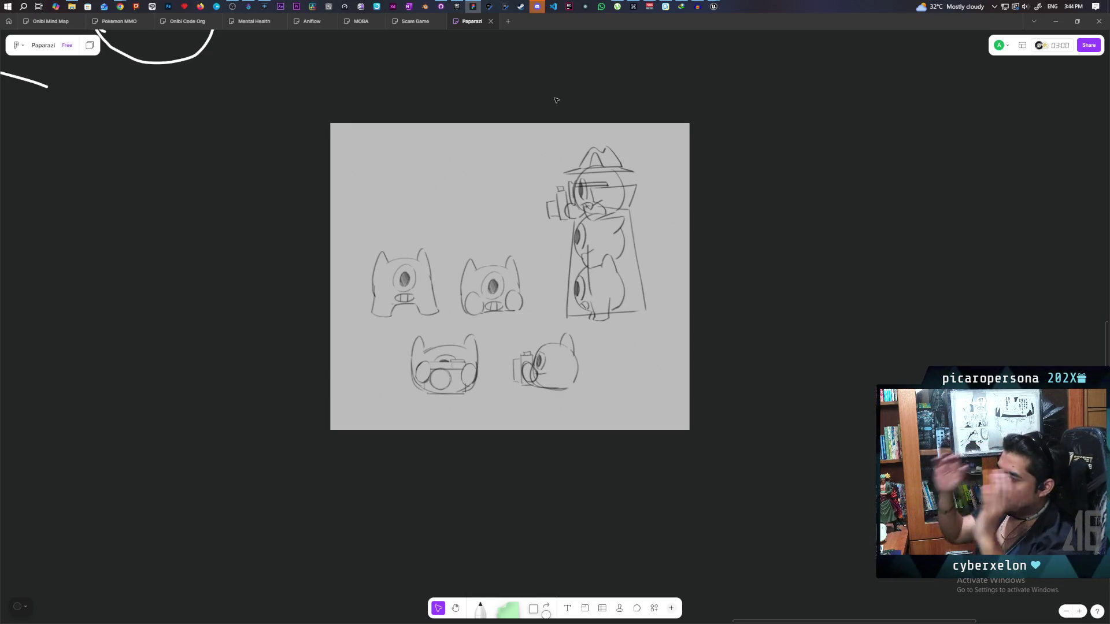
Step: Add a sticky note reading 'Dont get caught' below the character sketches
left_click_drag(704, 376, 729, 269)
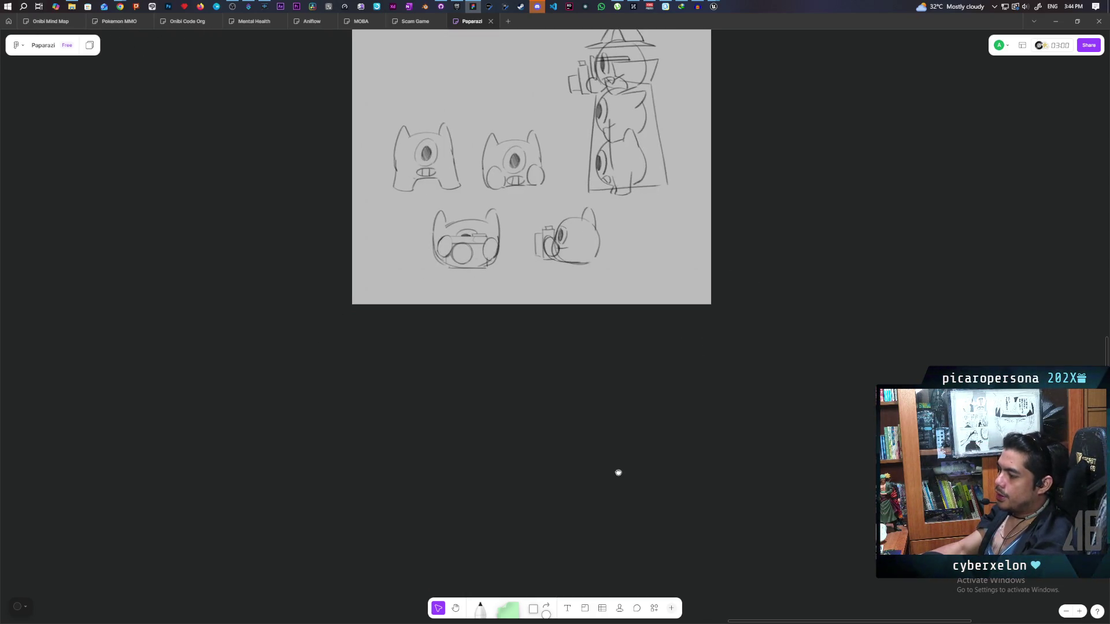
scroll(620, 474, "up", 1)
mouse_move(537, 606)
left_mouse_down()
mouse_move(371, 329)
mouse_move(283, 300)
mouse_move(287, 322)
left_mouse_up()
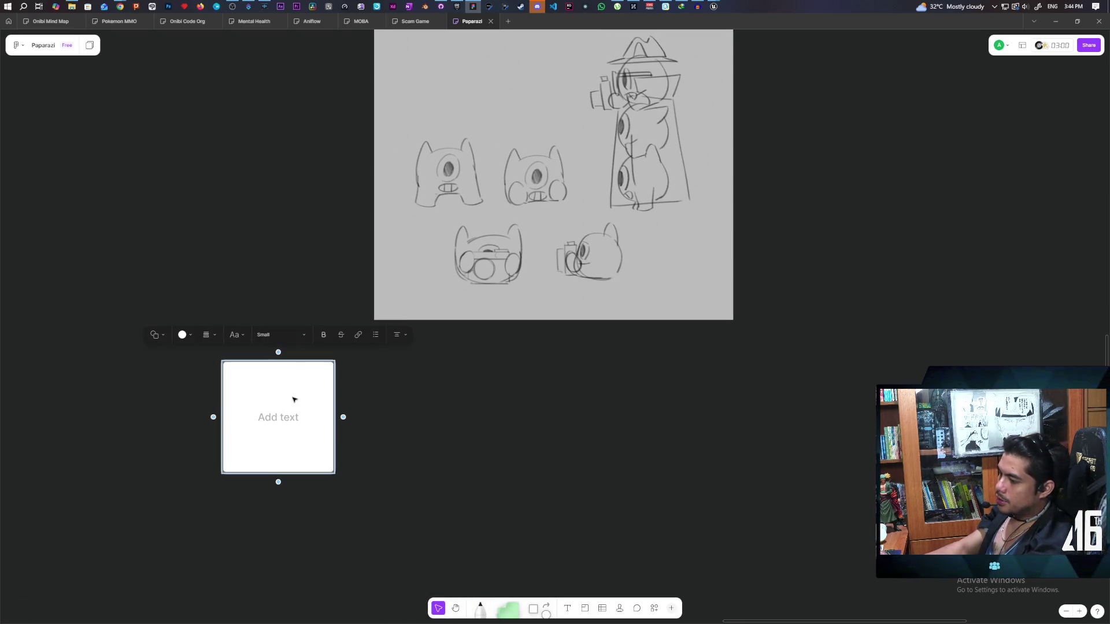
type("DOt")
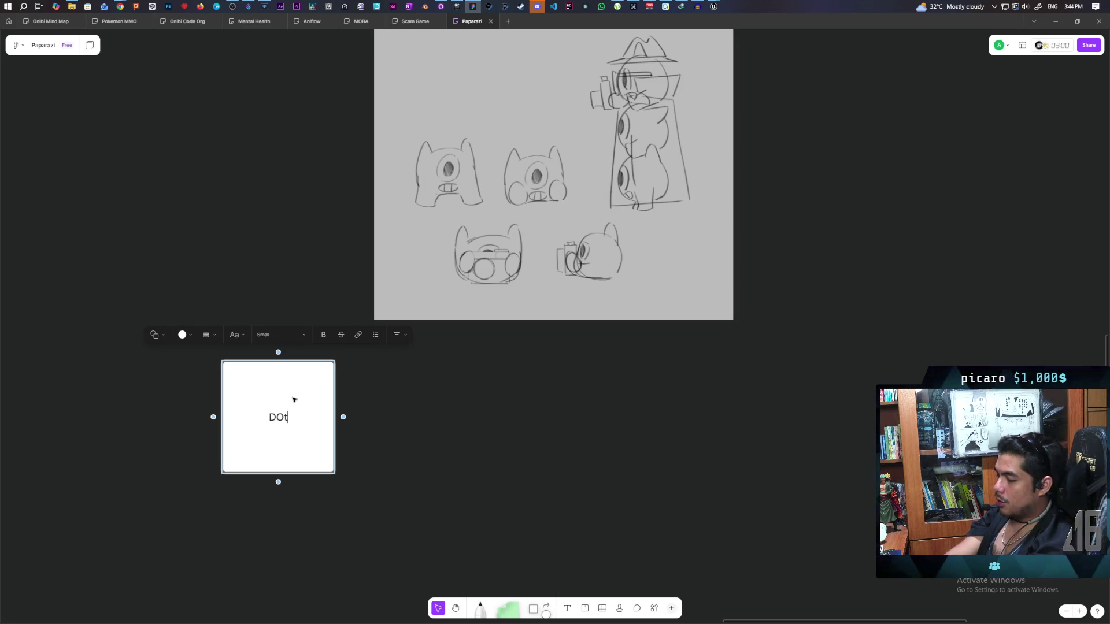
type("ont get caught")
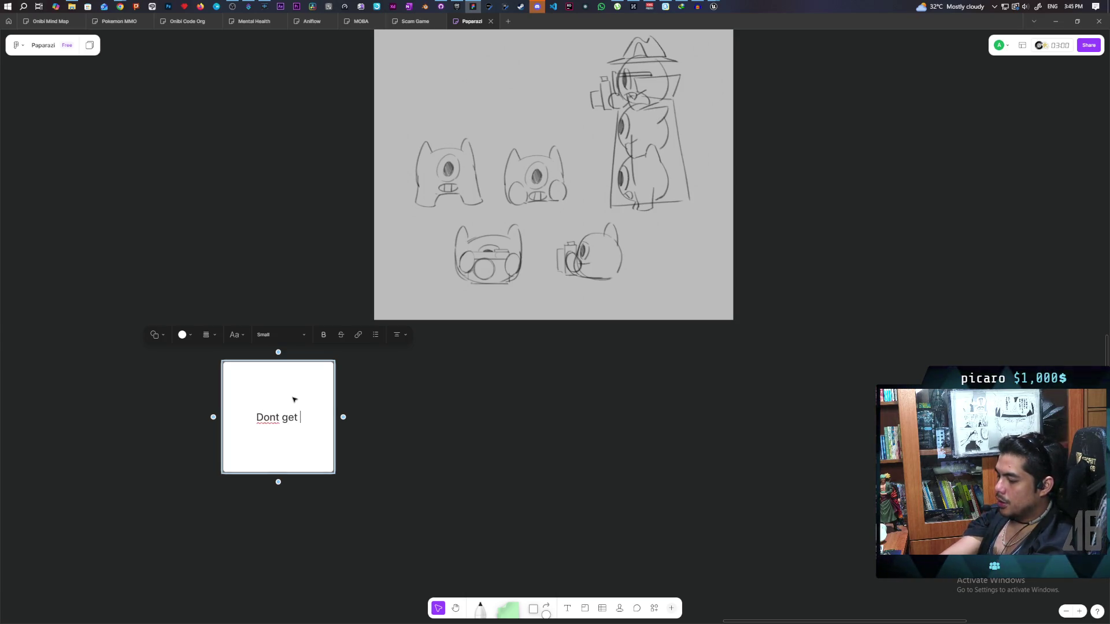
key("Escape")
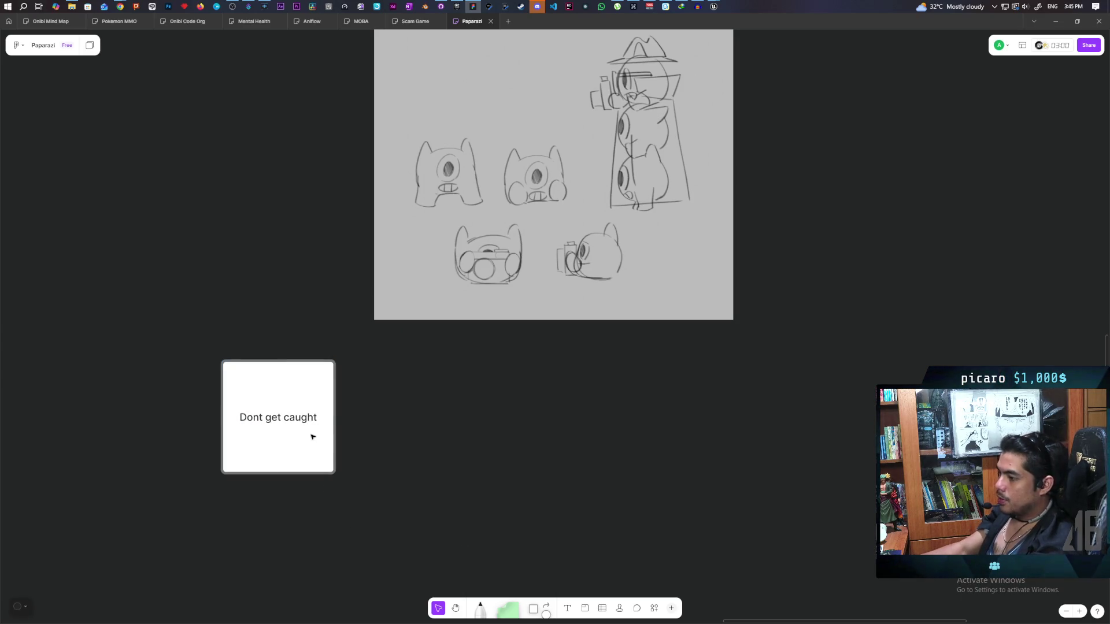
Step: Duplicate it into 'Stacking with friends' and 'Using Objects' notes in a row to its right
left_click_drag(333, 445, 494, 454)
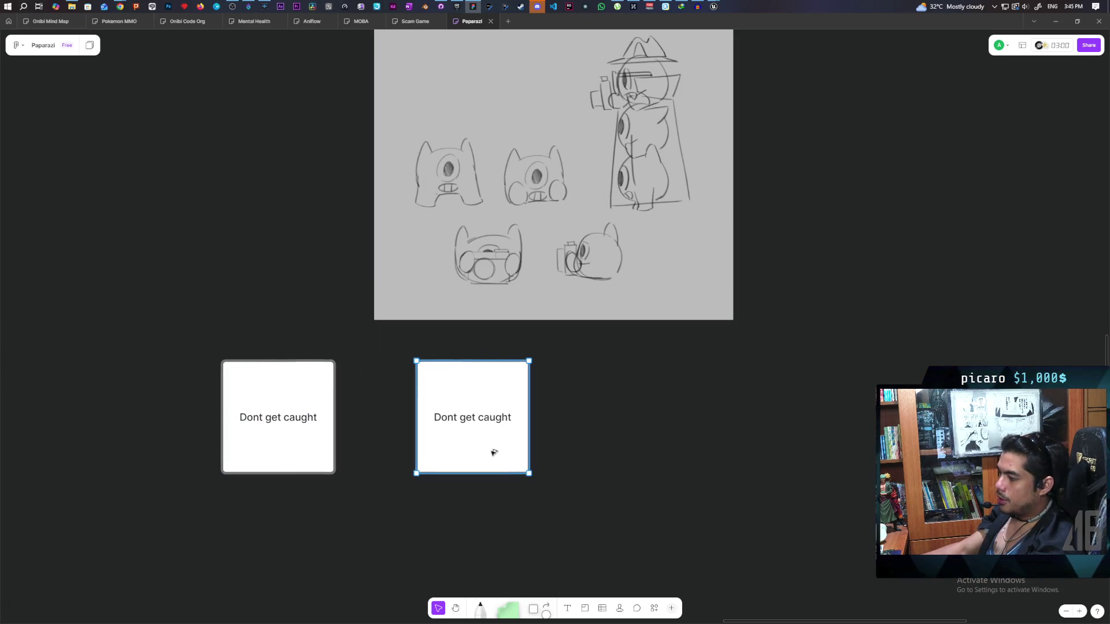
double_click(460, 425)
type("Stacking with frie")
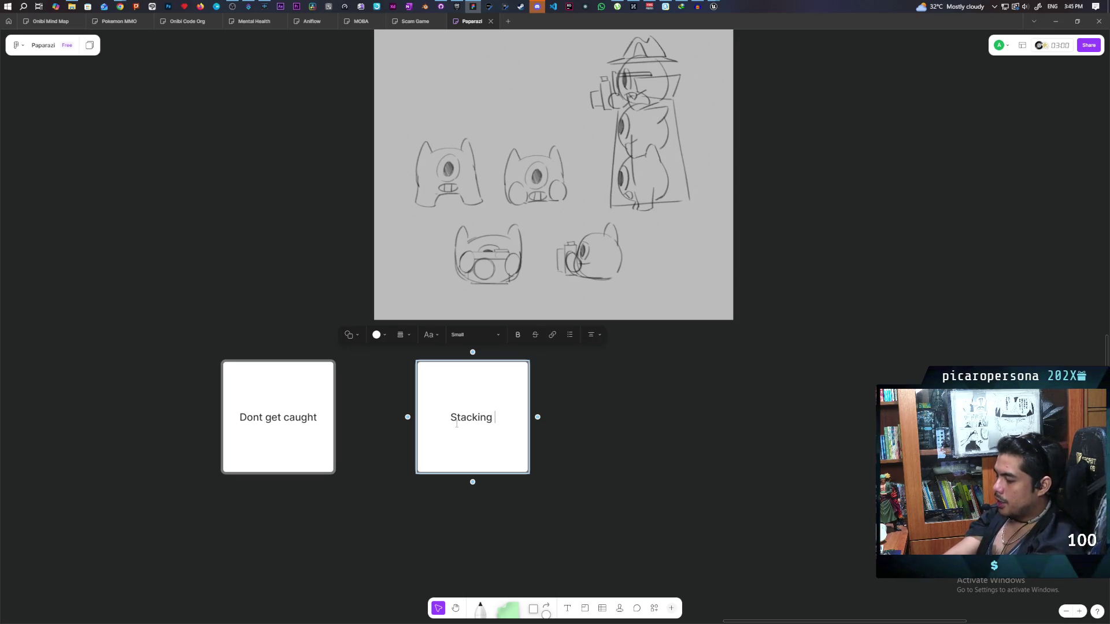
type("nds")
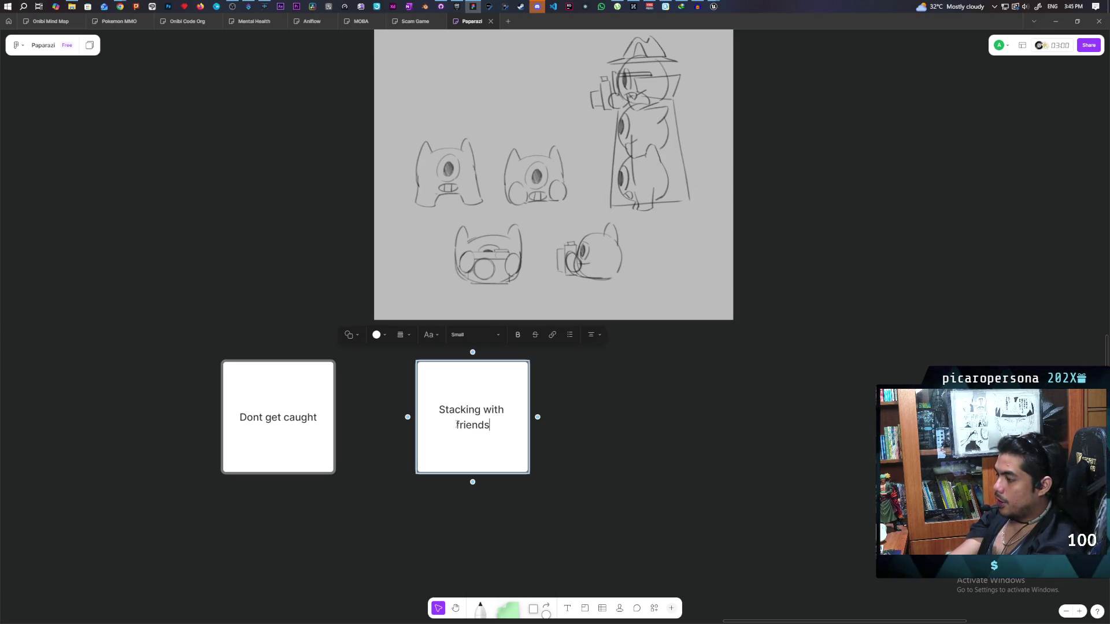
key("Escape")
key("ctrl+d")
left_click_drag(639, 461, 681, 460)
double_click(681, 461)
triple_click(675, 423)
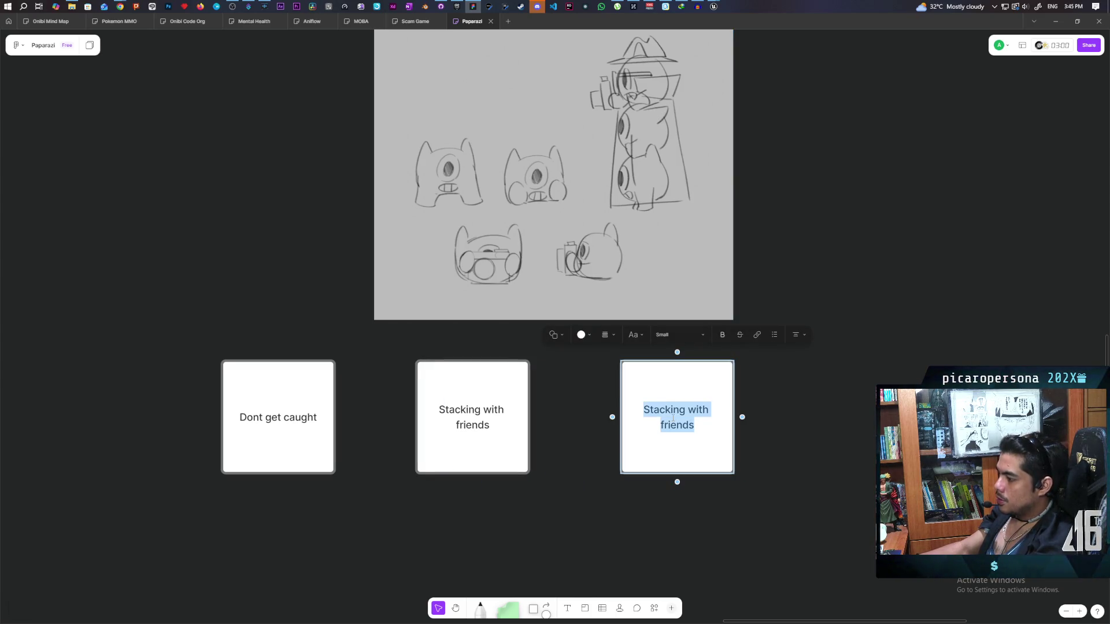
type("Using Objects")
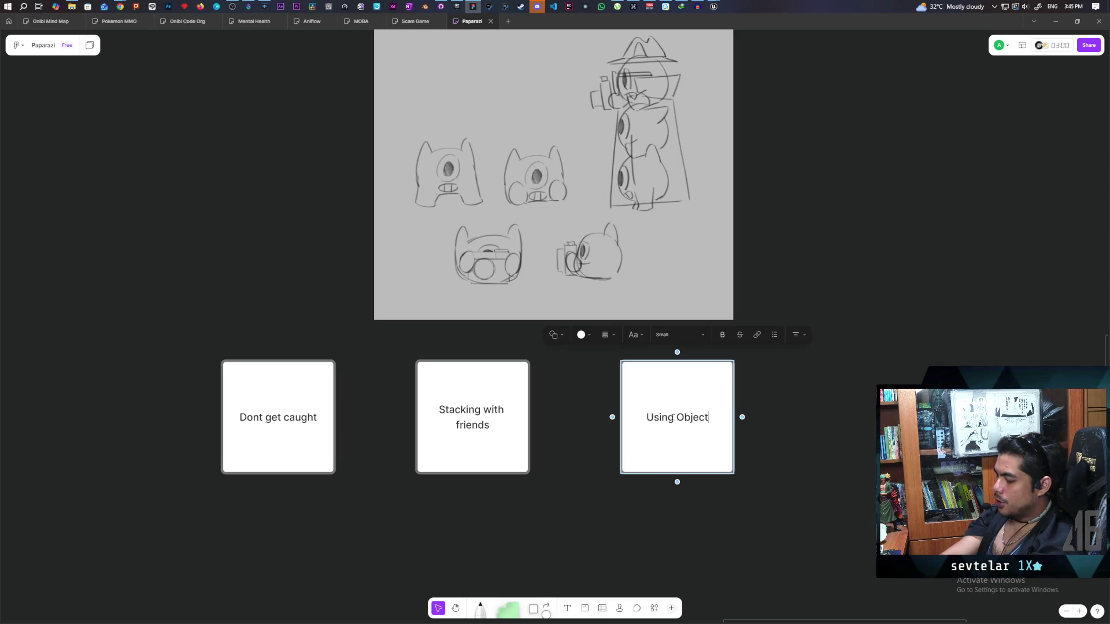
left_click(538, 525)
Step: Scroll the board so the three cards sit at the top and select Stacking with friends
scroll(416, 451, "down", 3)
scroll(416, 451, "left", 2)
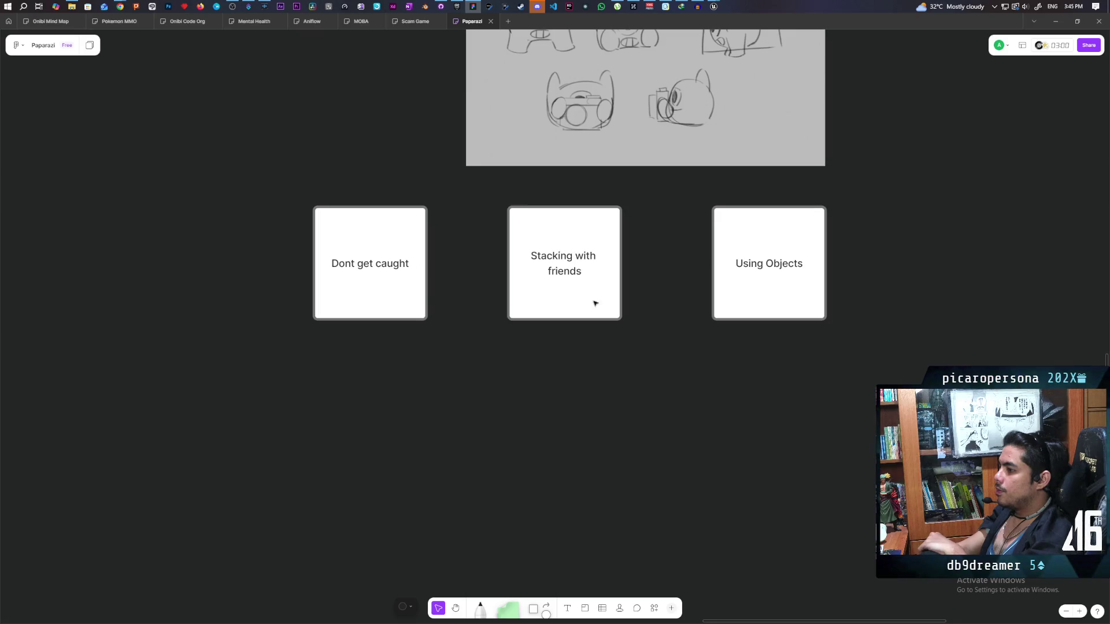
scroll(411, 261, "up", 2)
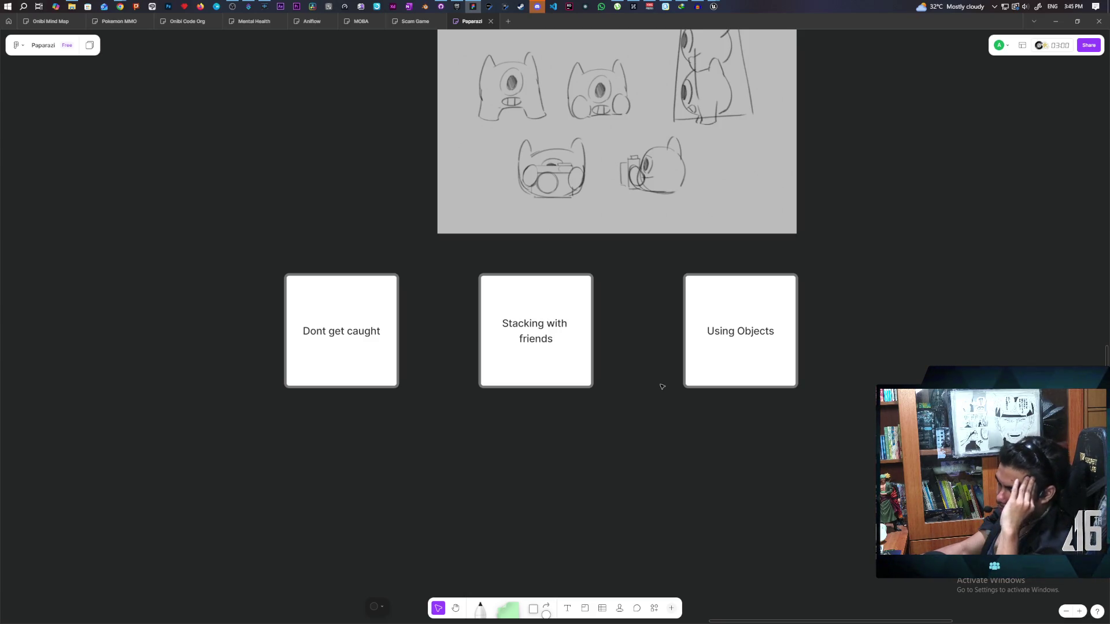
left_click(539, 376)
scroll(667, 314, "down", 3)
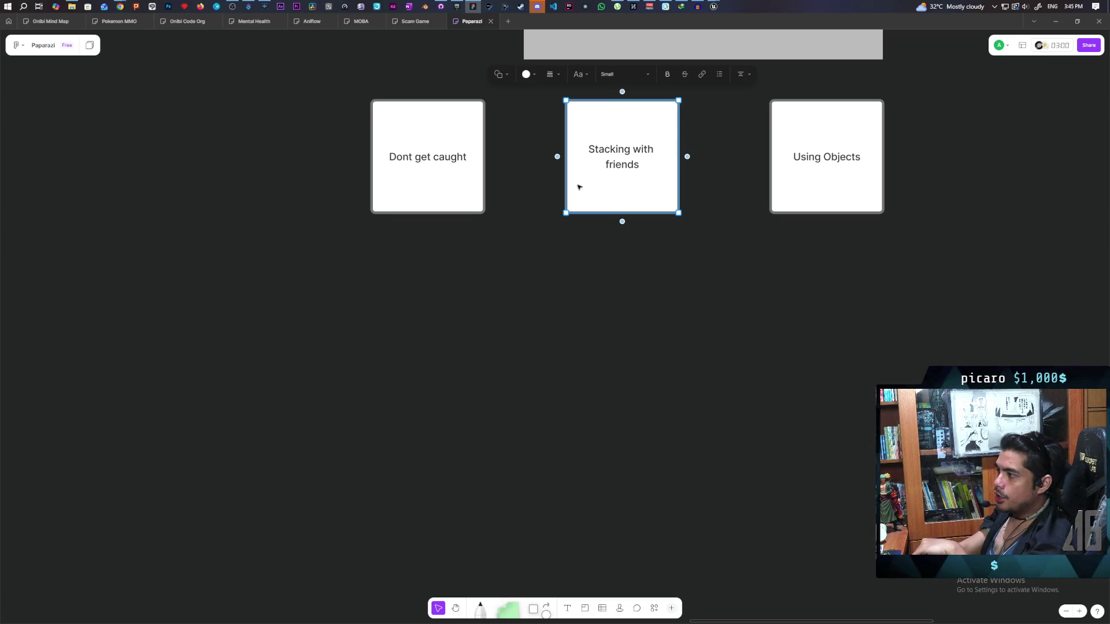
left_click(535, 266)
left_click(631, 181)
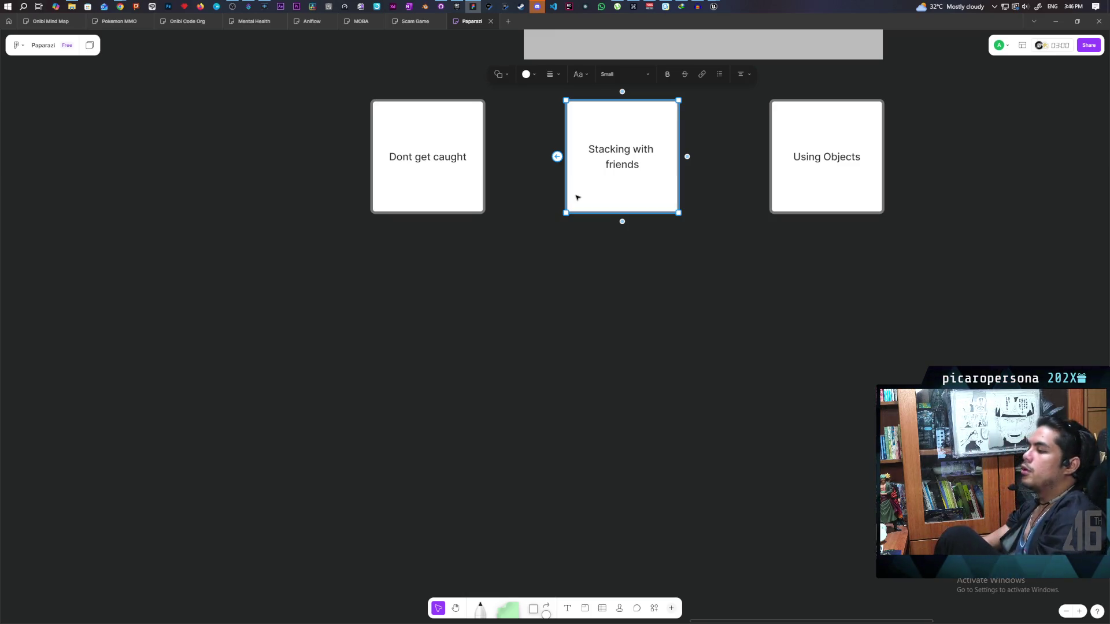
left_click(865, 191)
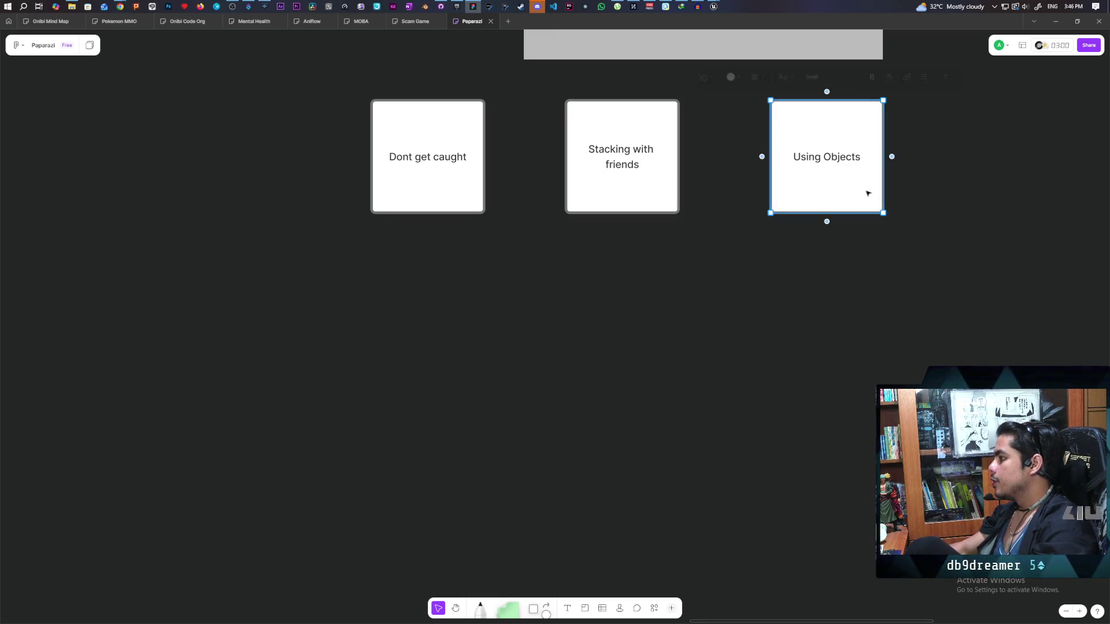
left_click(433, 188)
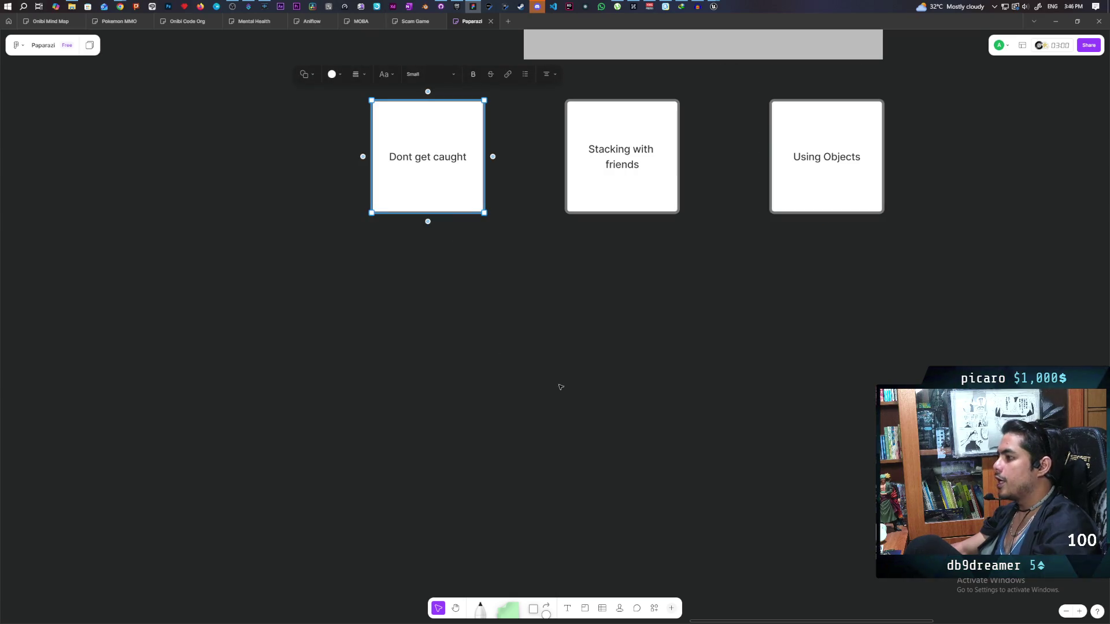
left_click(865, 165)
Step: Draw an arrow from Using Objects to the bottom of Dont get caught, looping it below the cards
left_click_drag(827, 221, 774, 359)
left_click_drag(437, 248, 427, 211)
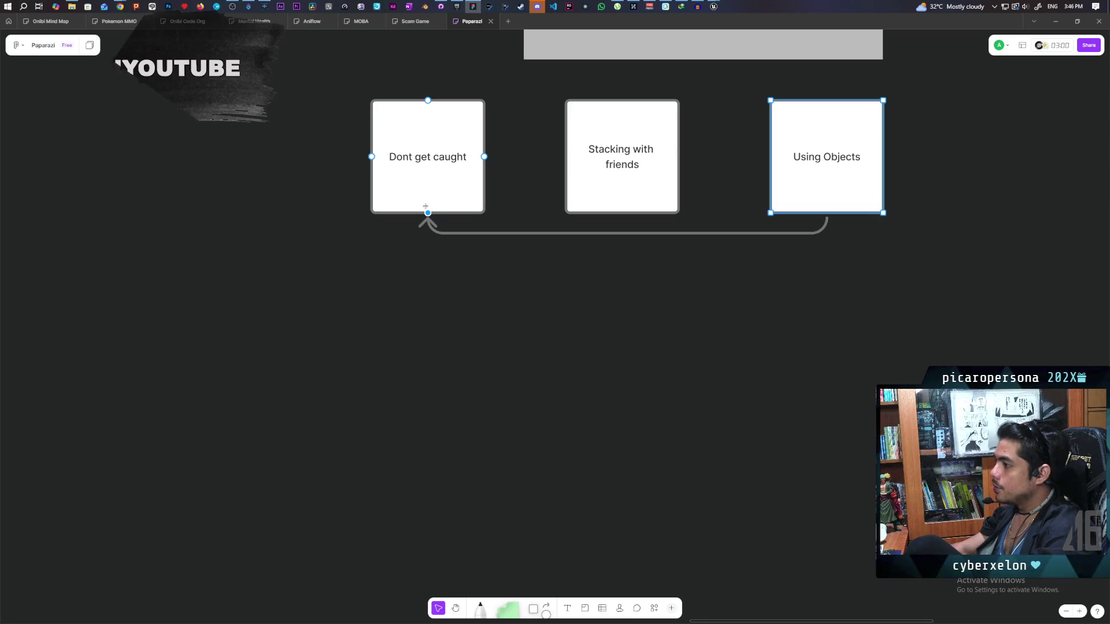
left_click(623, 233)
left_click_drag(623, 233, 623, 284)
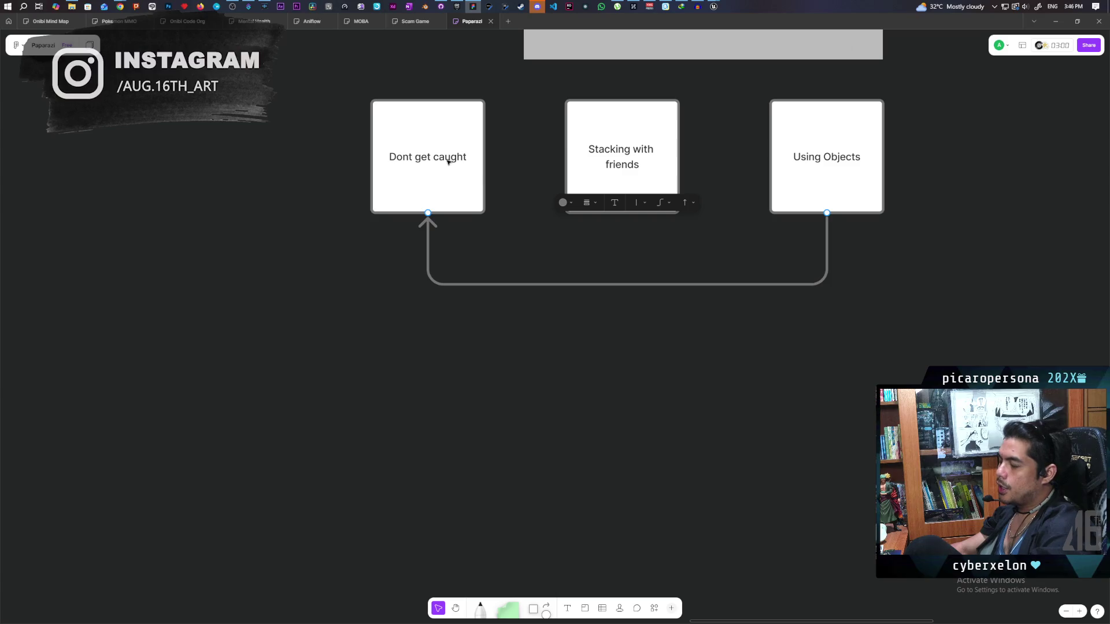
left_click(632, 178)
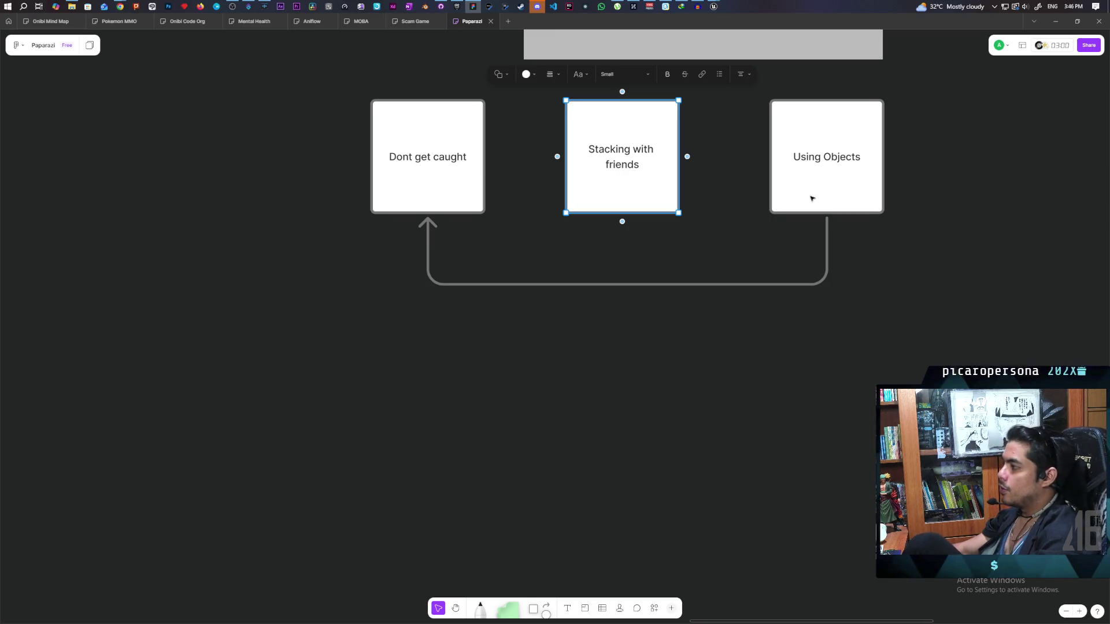
left_click(833, 179)
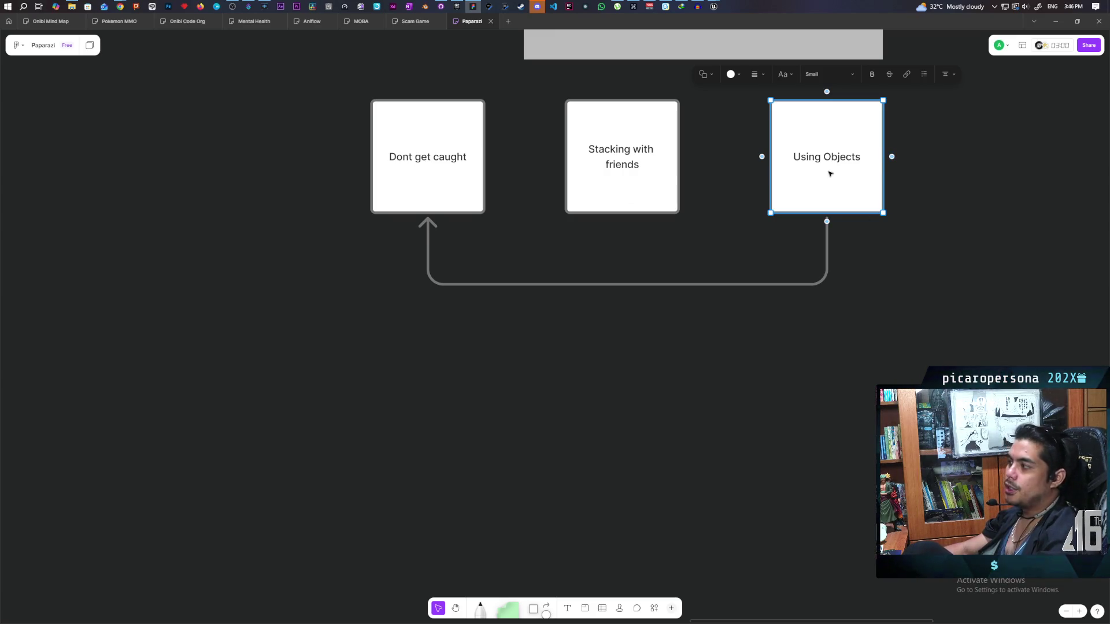
left_click(673, 192)
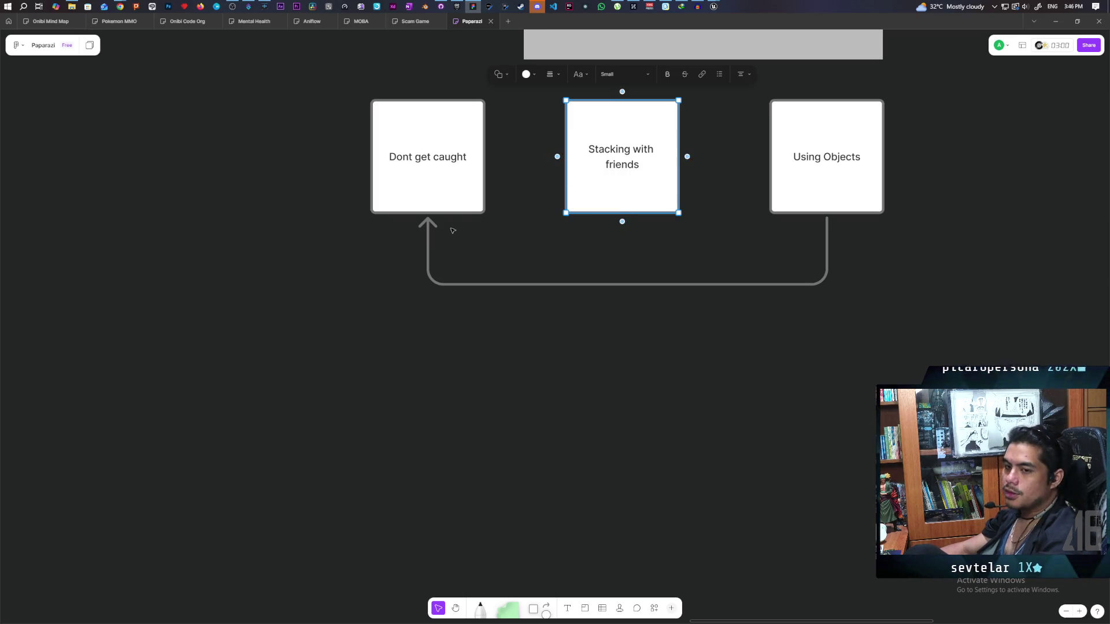
left_click(477, 199)
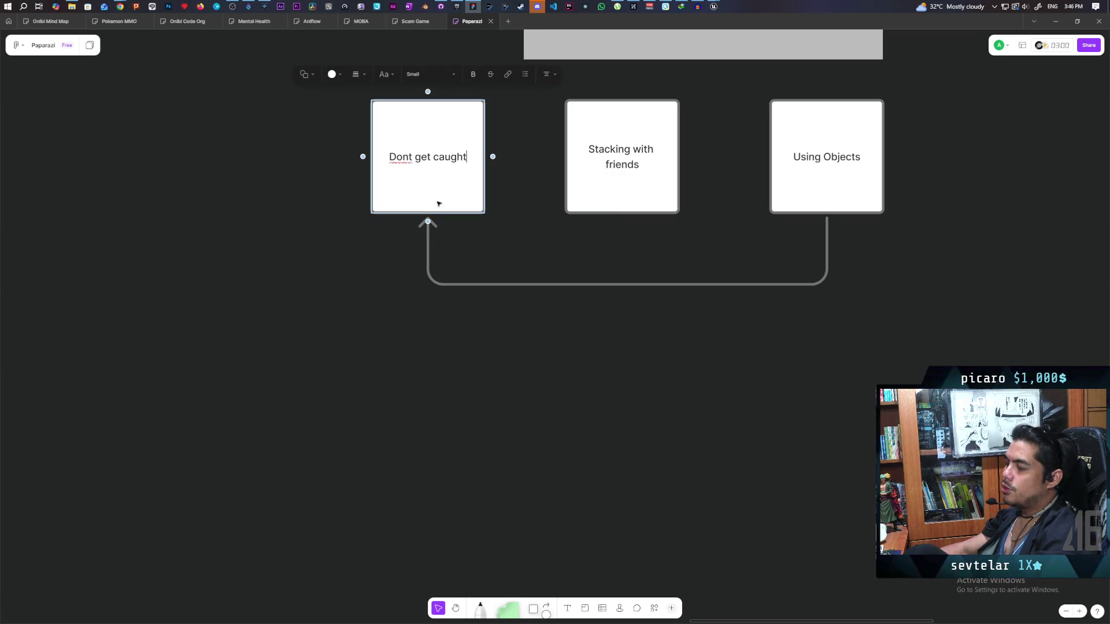
left_click(486, 380)
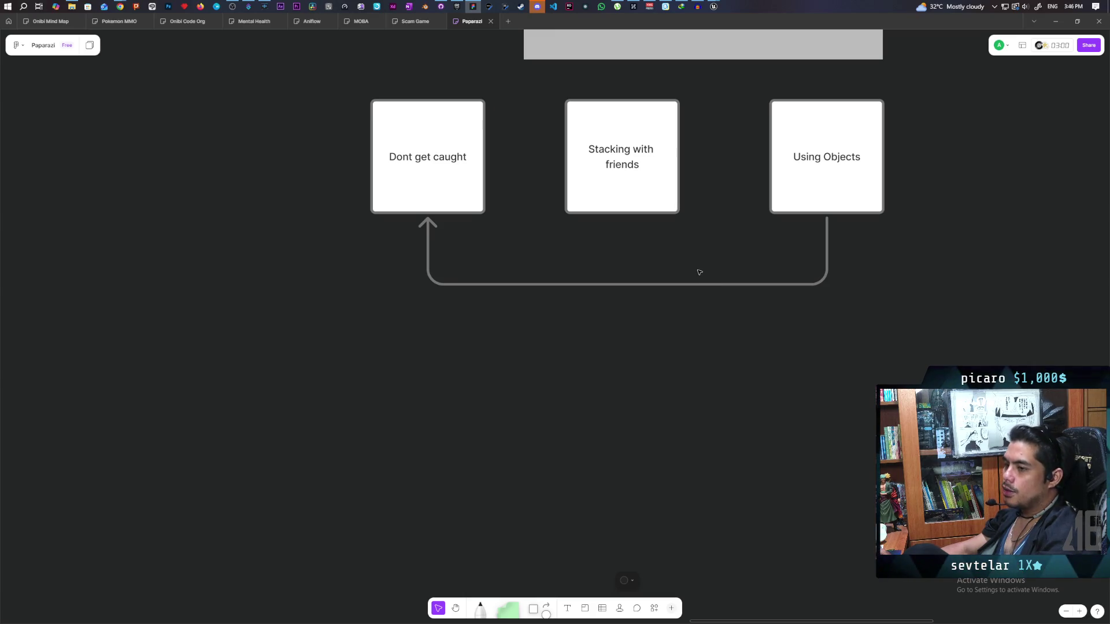
left_click(614, 124)
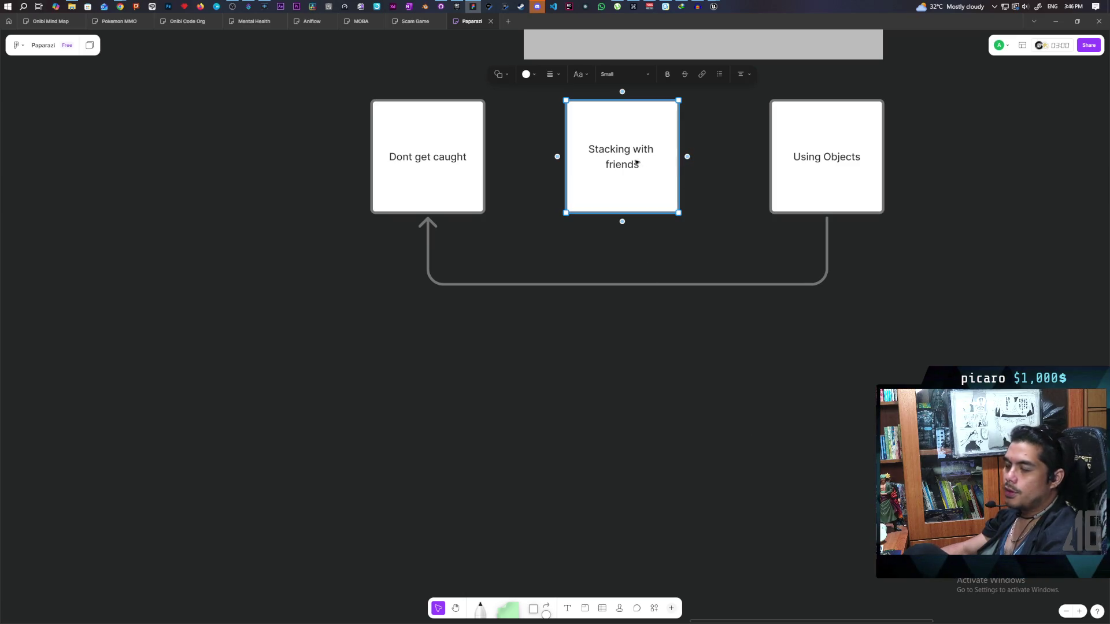
left_click(651, 379)
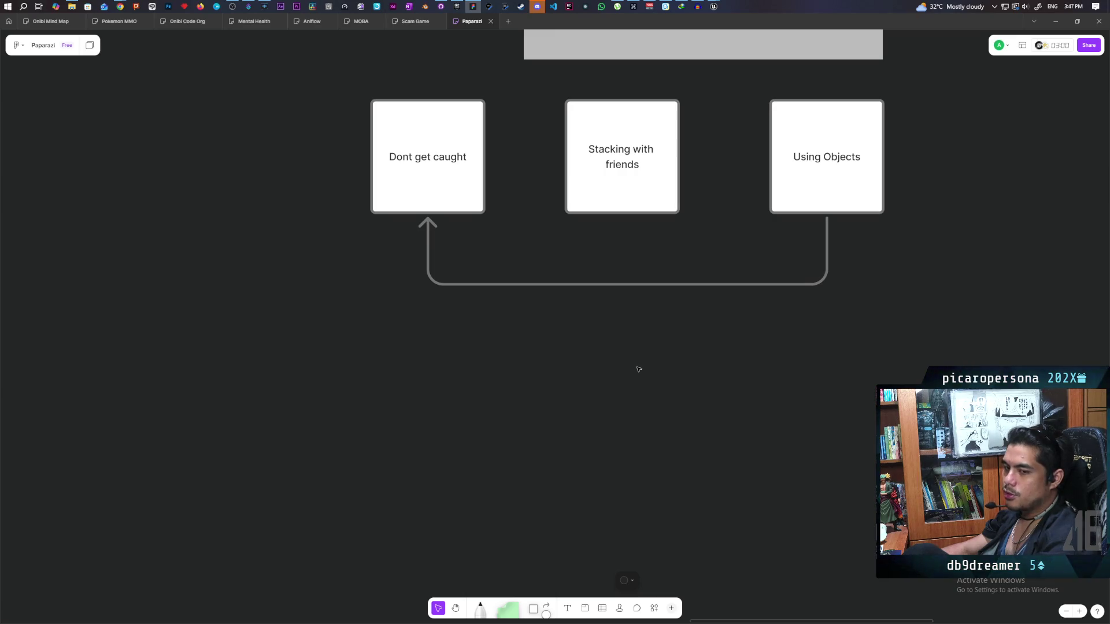
left_click(636, 195)
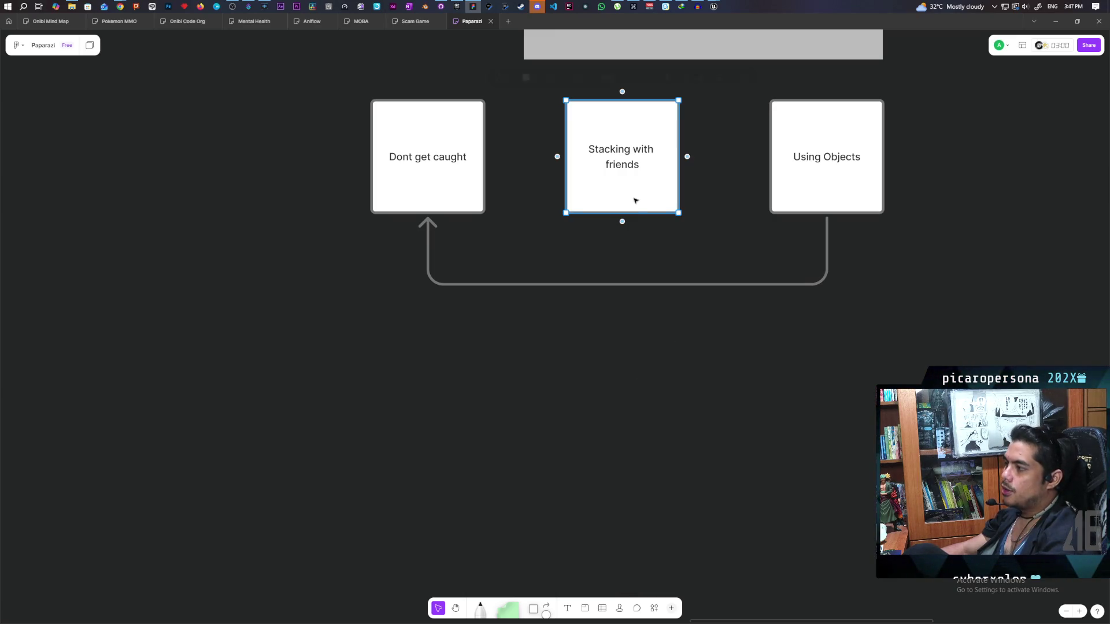
left_click(642, 204)
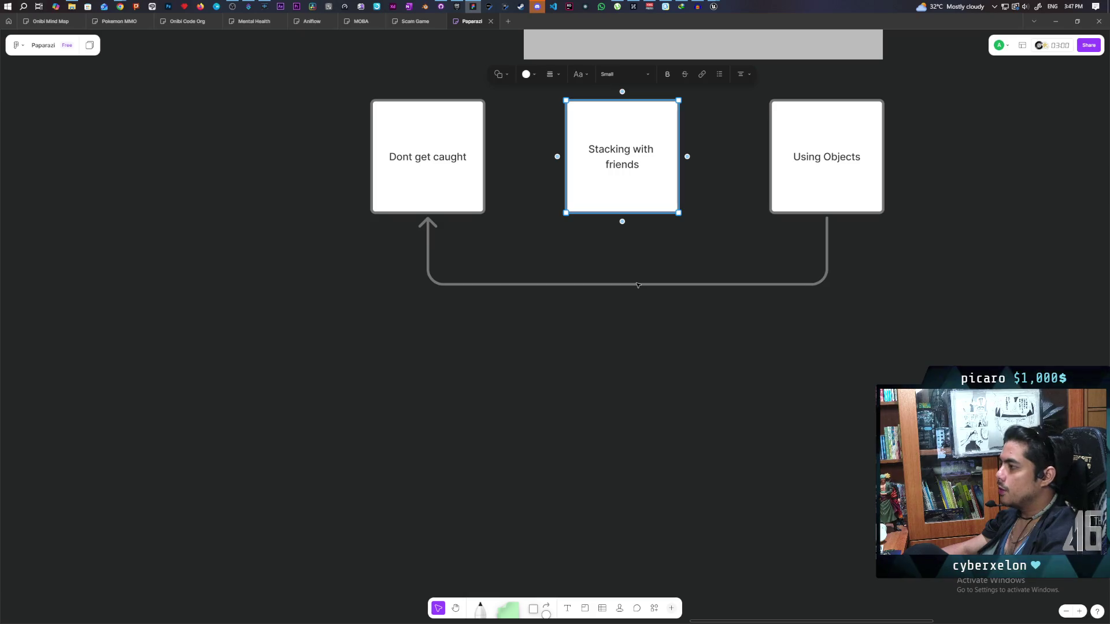
left_click(782, 232)
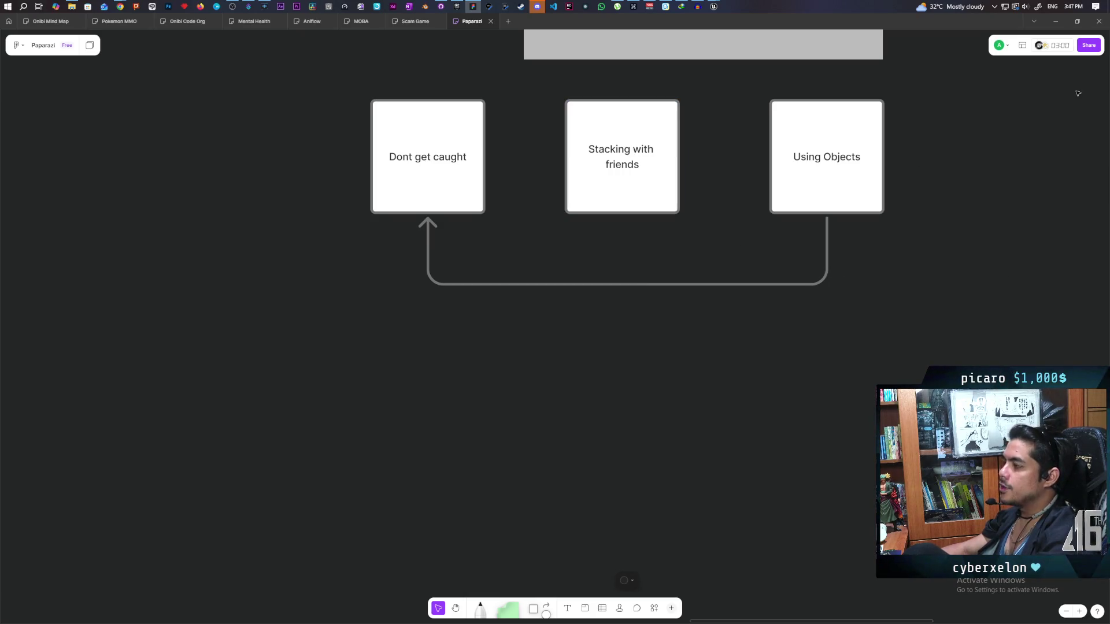
left_click(827, 192)
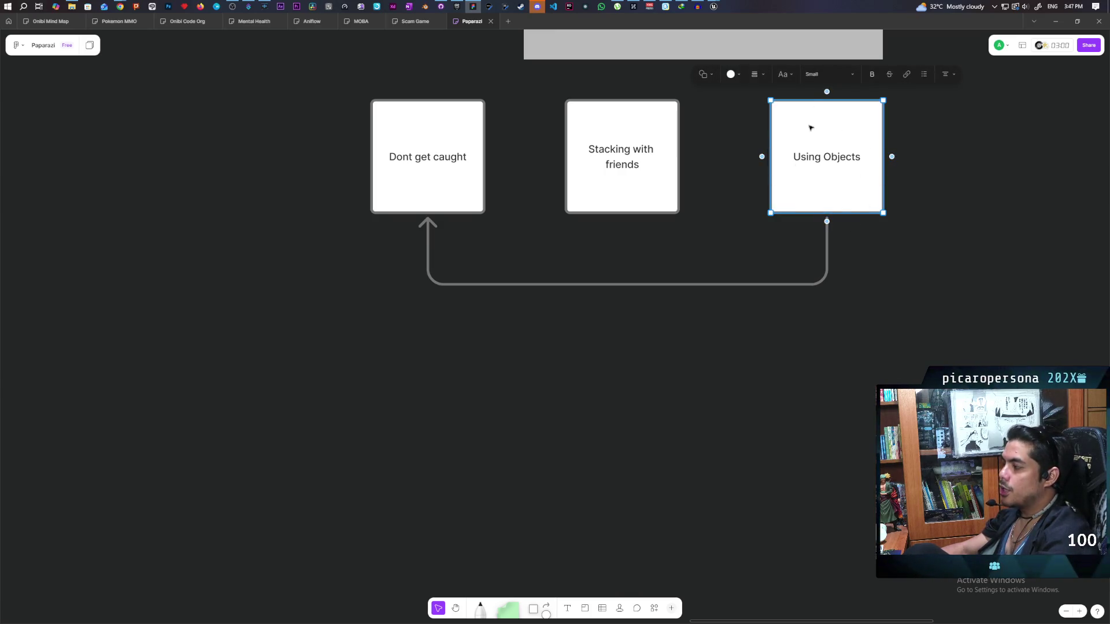
left_click(601, 152)
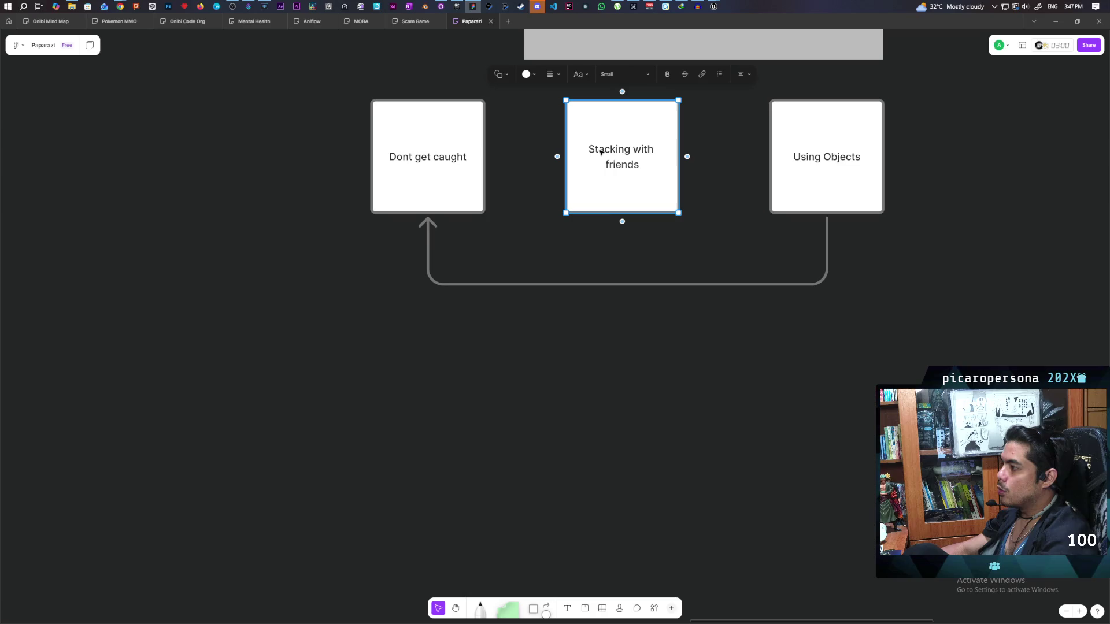
left_click(438, 176)
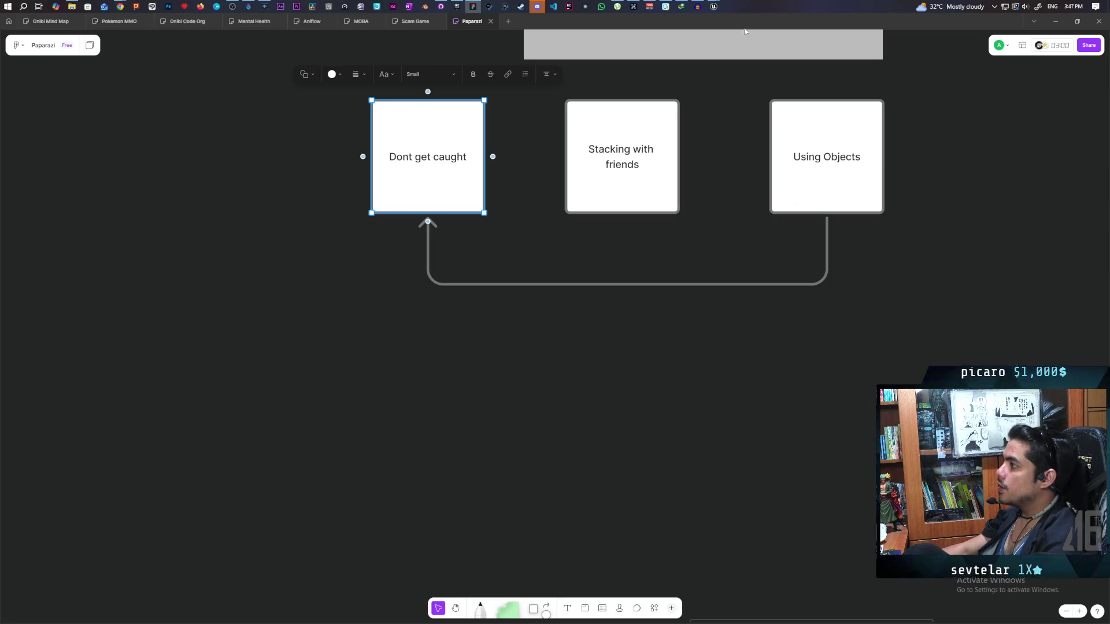
left_click(713, 7)
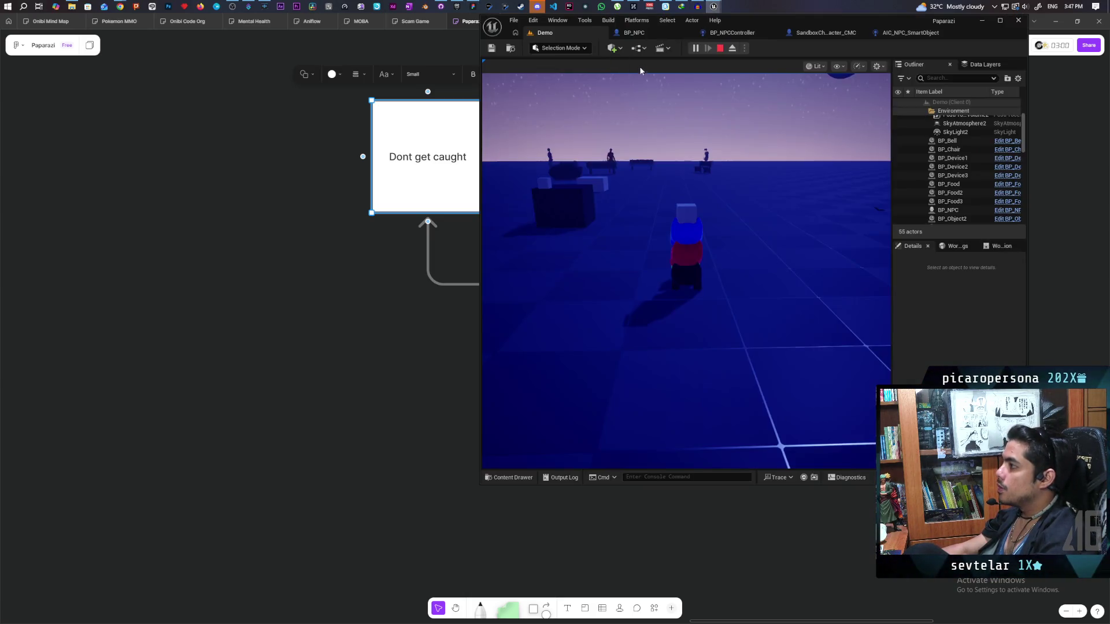
left_click(714, 7)
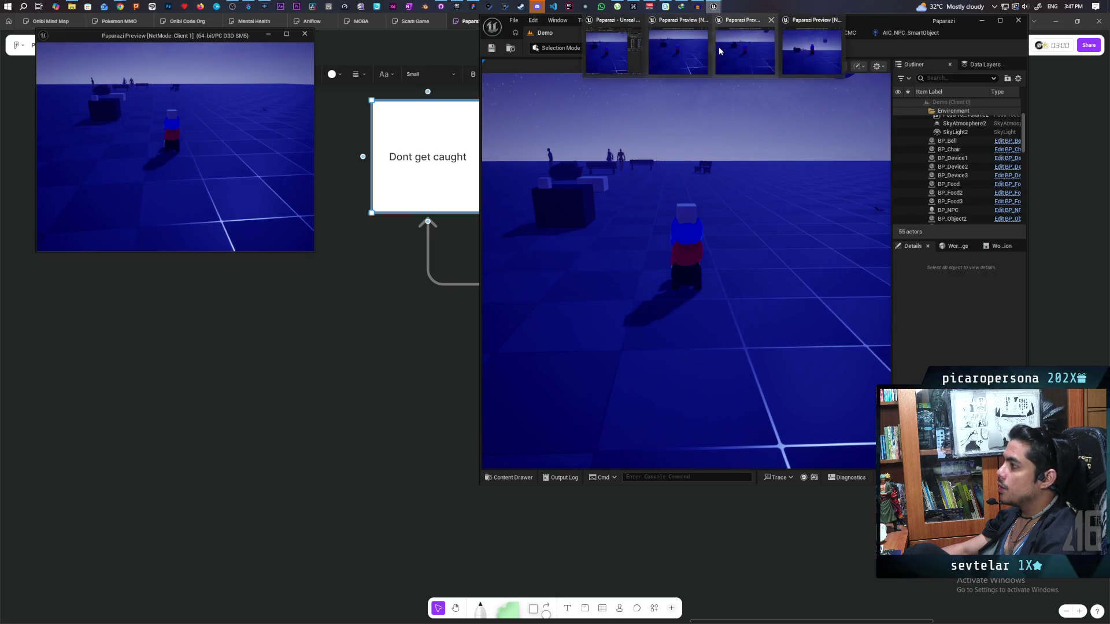
left_click(715, 7)
mouse_move(715, 7)
left_click(799, 58)
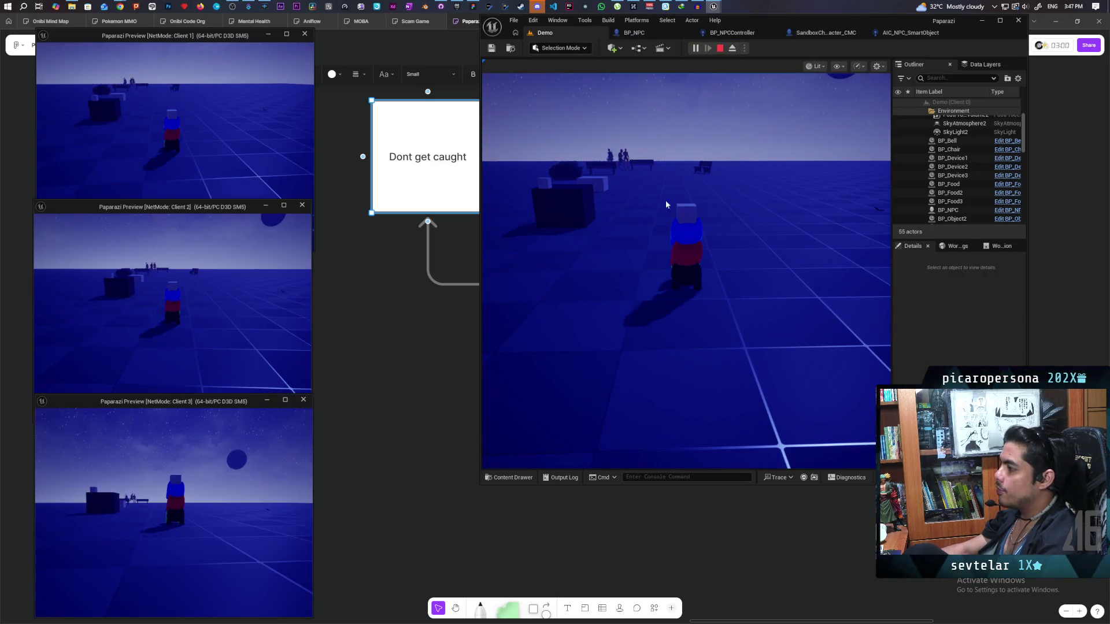
left_click(687, 280)
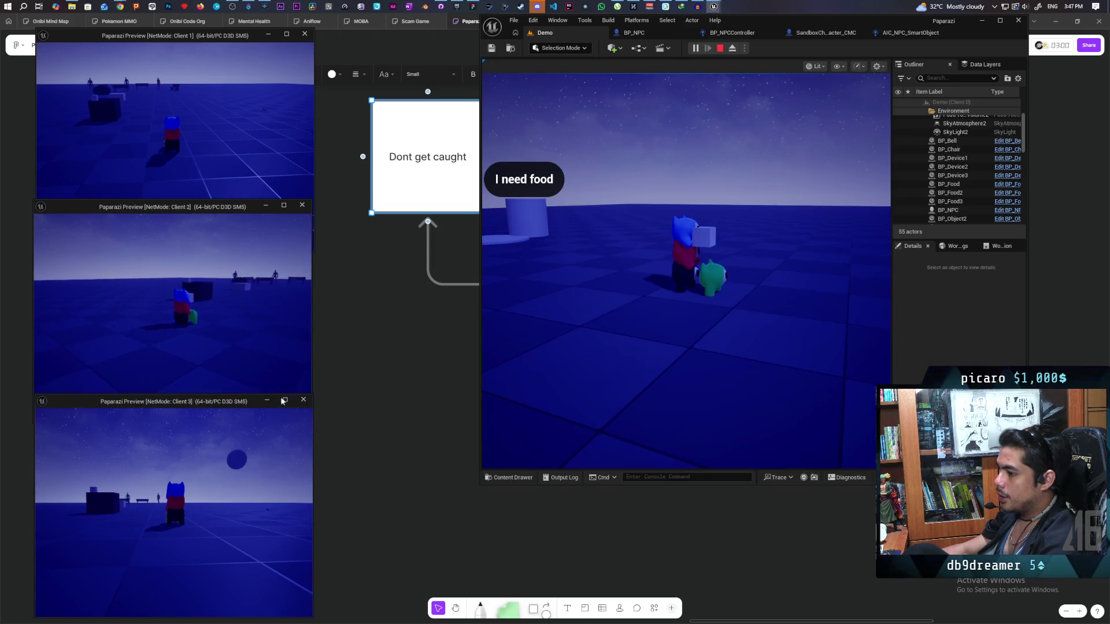
left_click(277, 440)
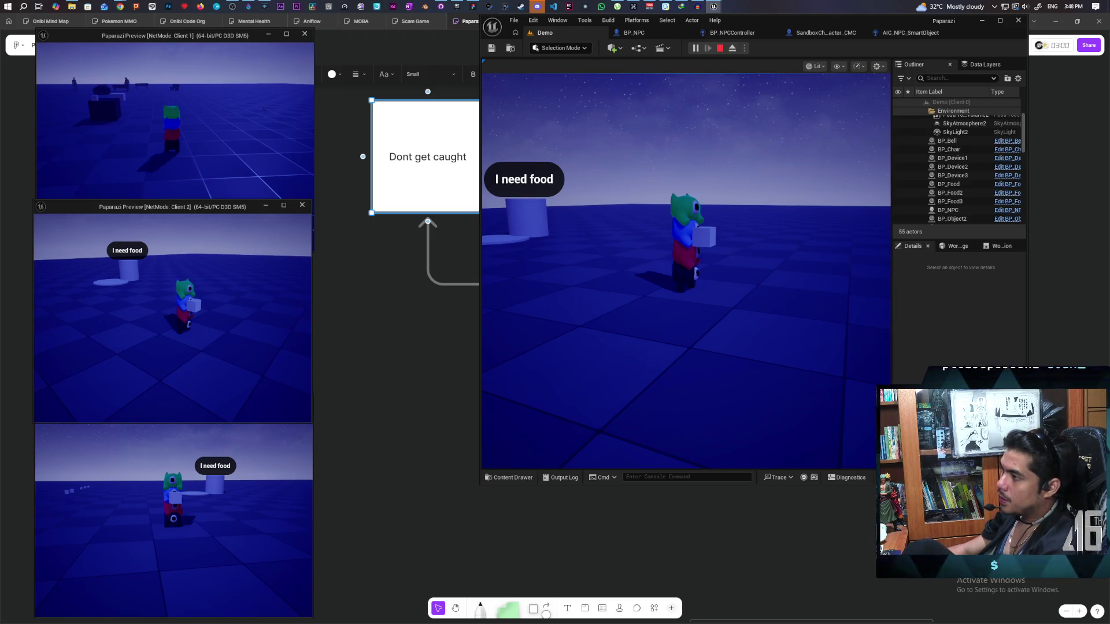
left_click(36, 427)
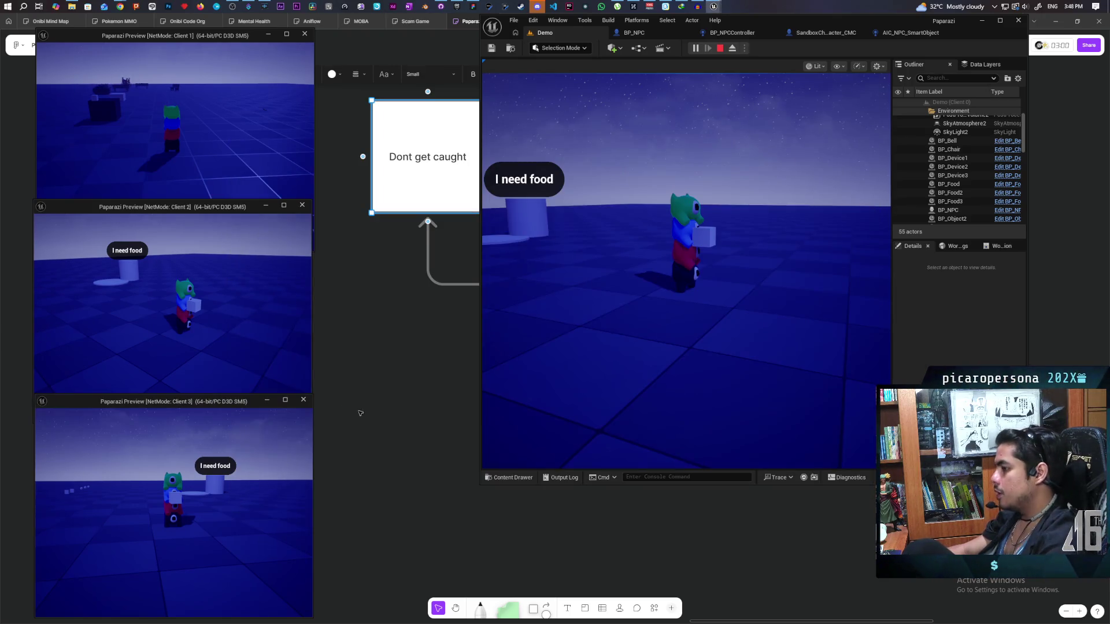
left_click(385, 426)
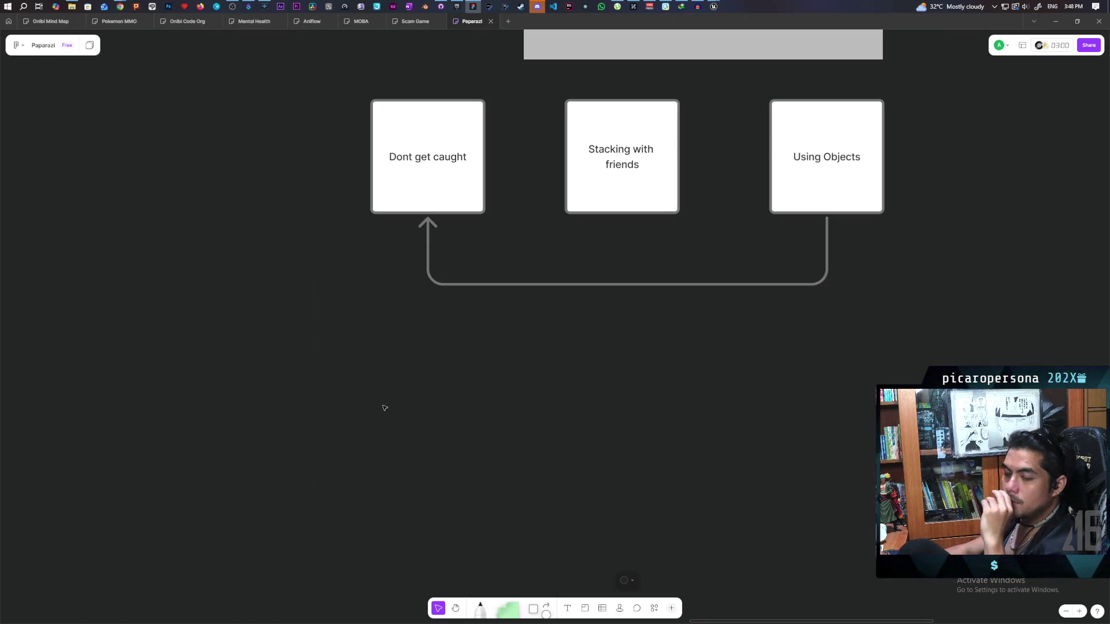
Step: Shift the character sketch image left so it sits centred above the three cards
scroll(376, 399, "up", 5)
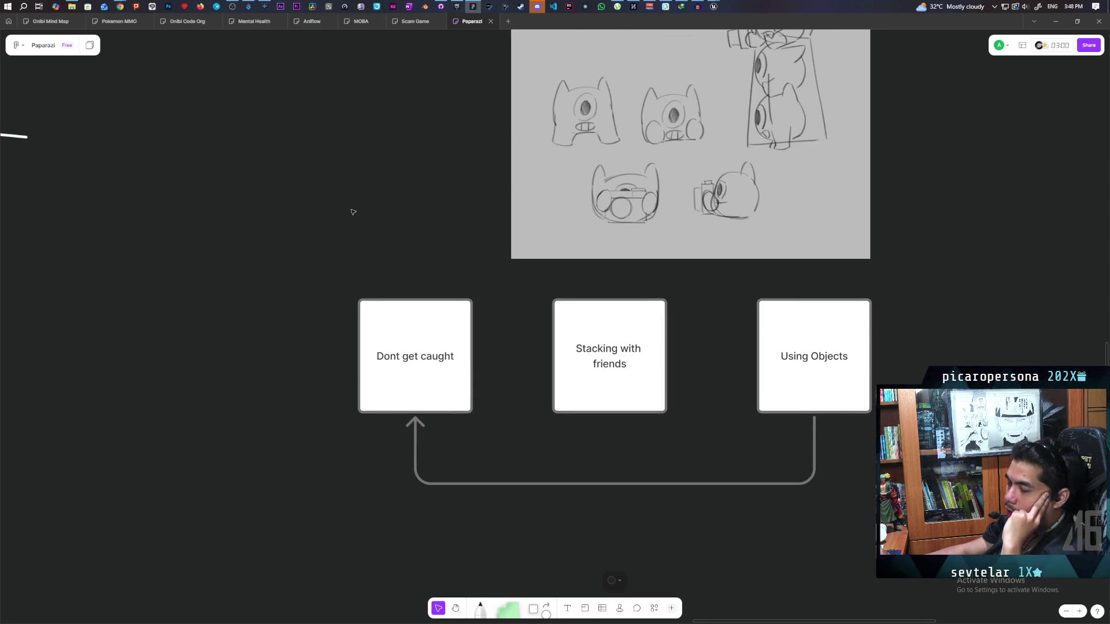
scroll(405, 249, "up", 2)
mouse_move(406, 248)
left_mouse_down()
mouse_move(359, 243)
mouse_move(345, 259)
left_mouse_up()
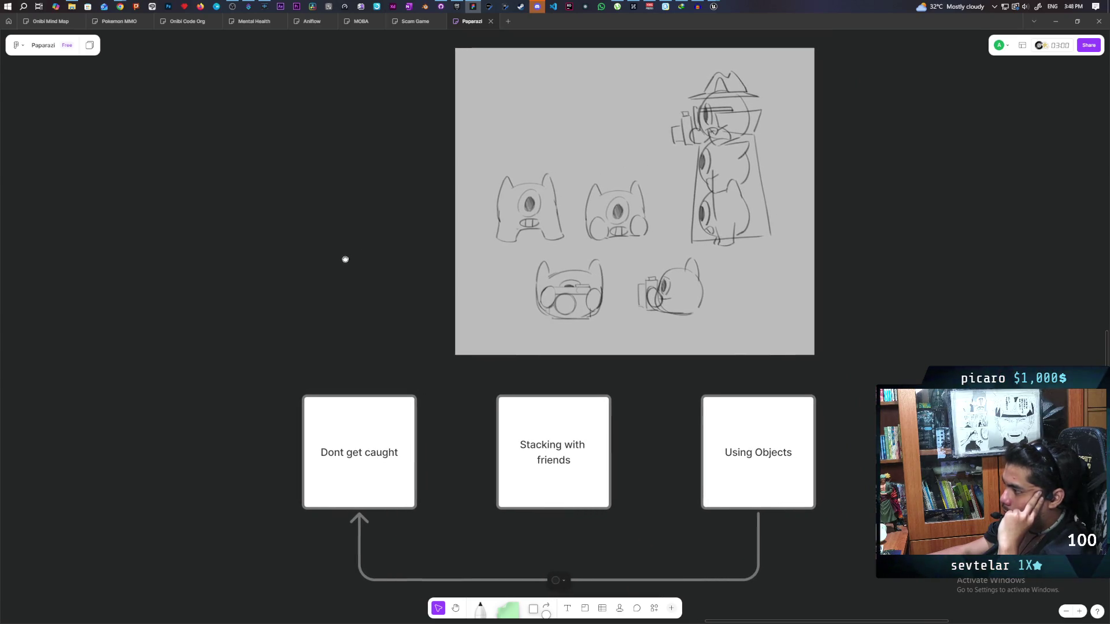
left_click(738, 268)
mouse_move(753, 271)
left_mouse_down()
mouse_move(667, 266)
mouse_move(679, 280)
mouse_move(682, 269)
left_mouse_up()
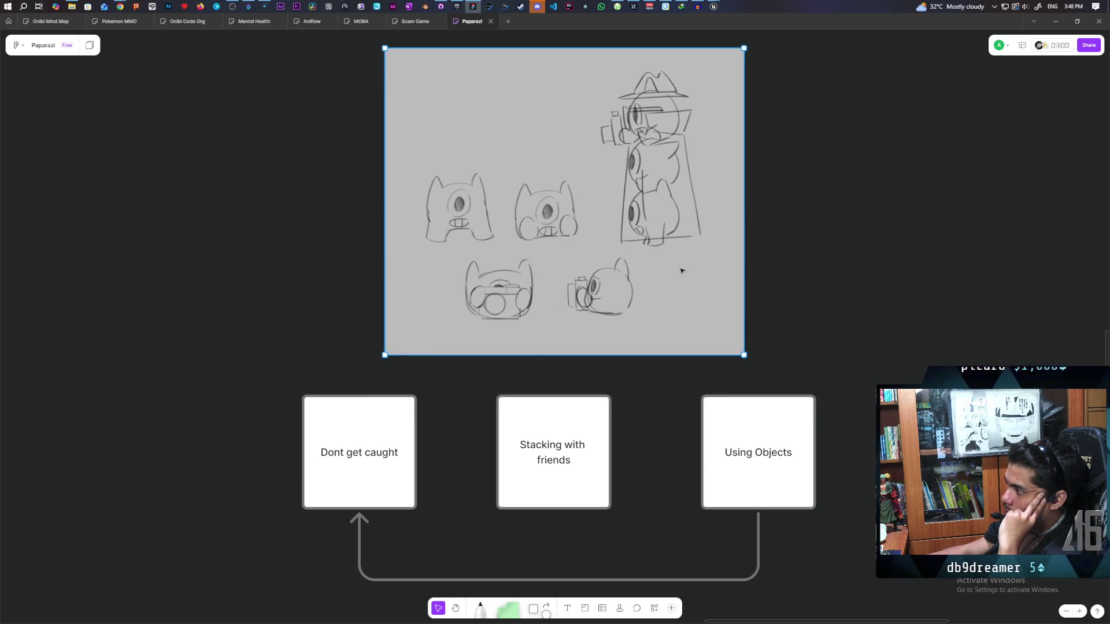
left_click(780, 246)
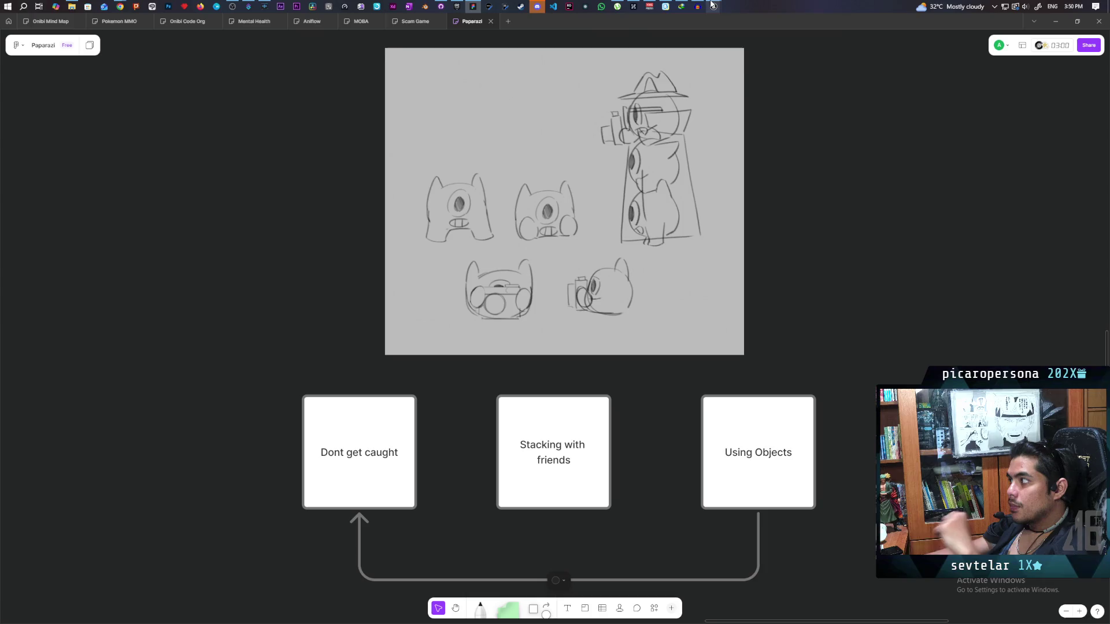
mouse_move(700, 9)
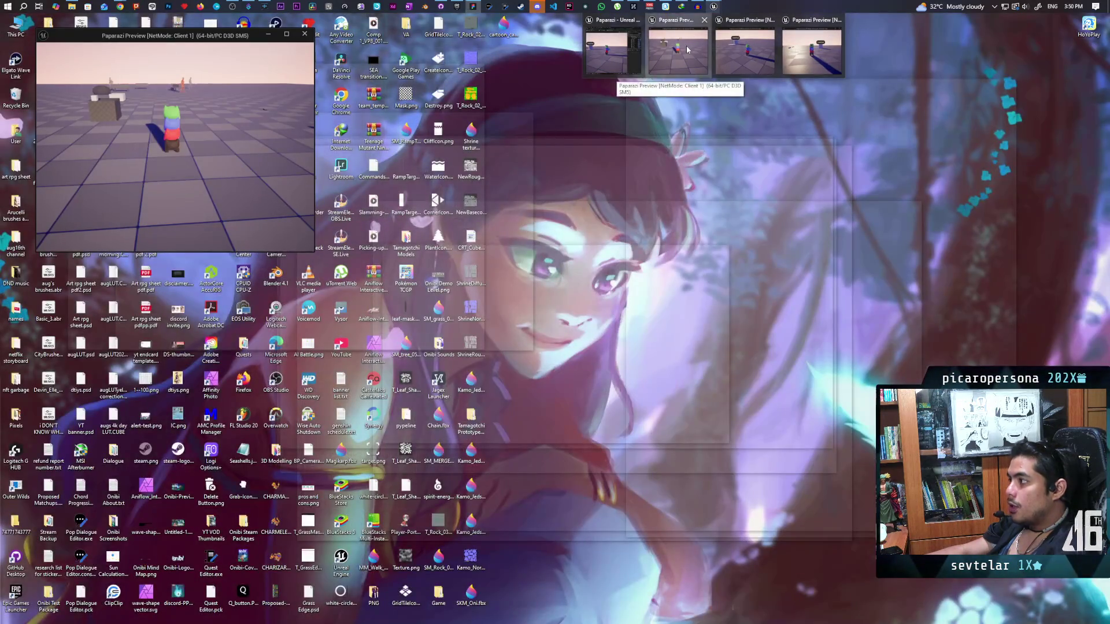
Step: Cycle through the editor and client preview windows, then stop the three-client play session
left_click(689, 38)
mouse_move(701, 7)
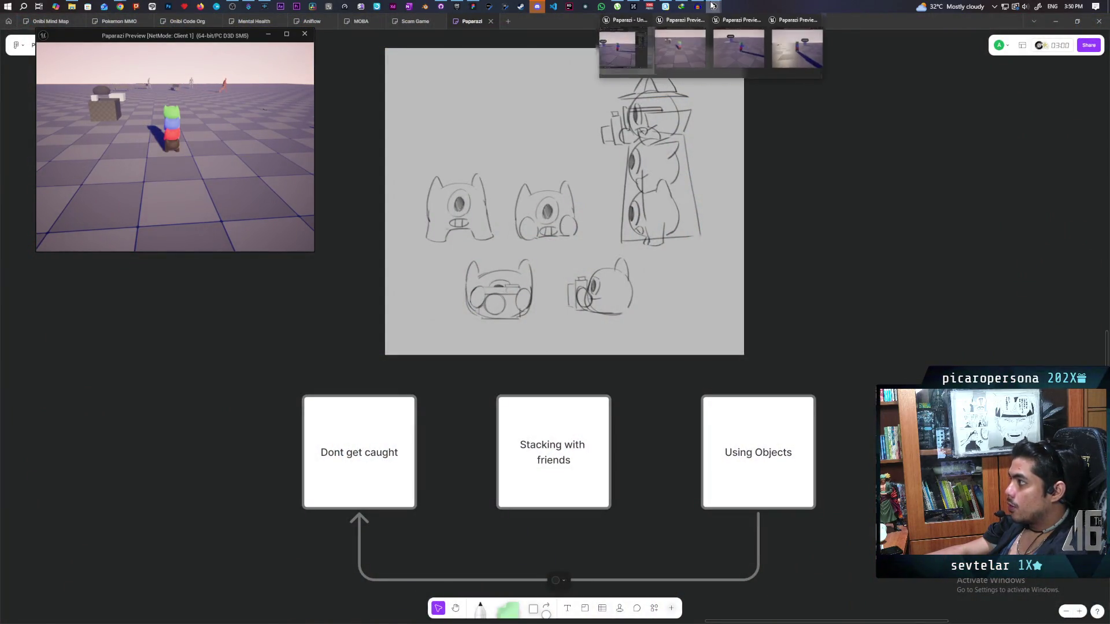
left_click(630, 61)
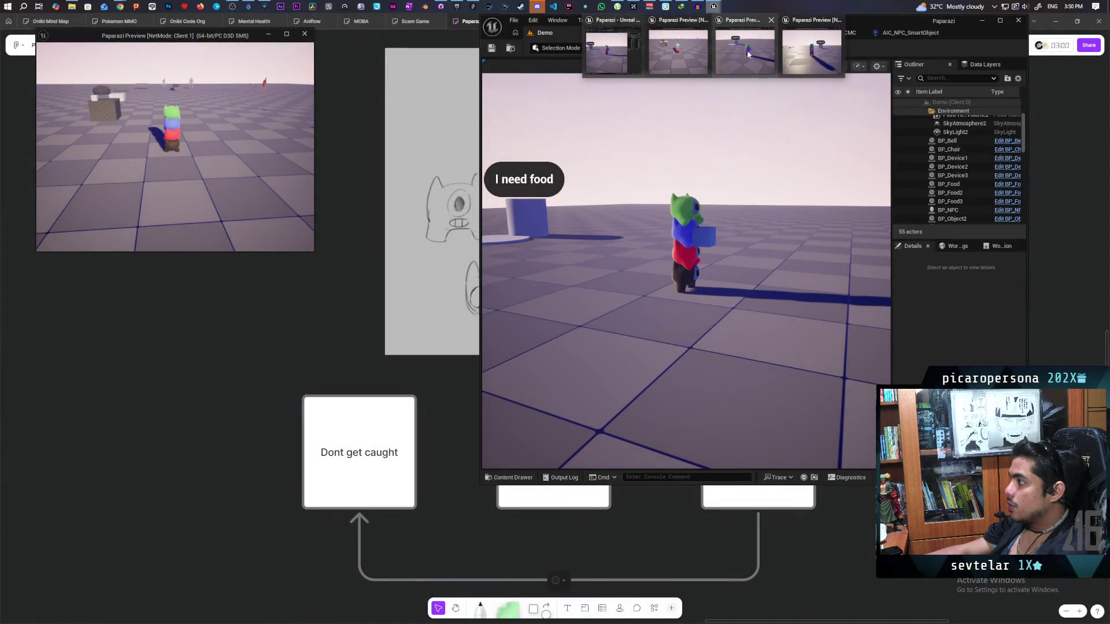
left_click(747, 50)
left_click(791, 53)
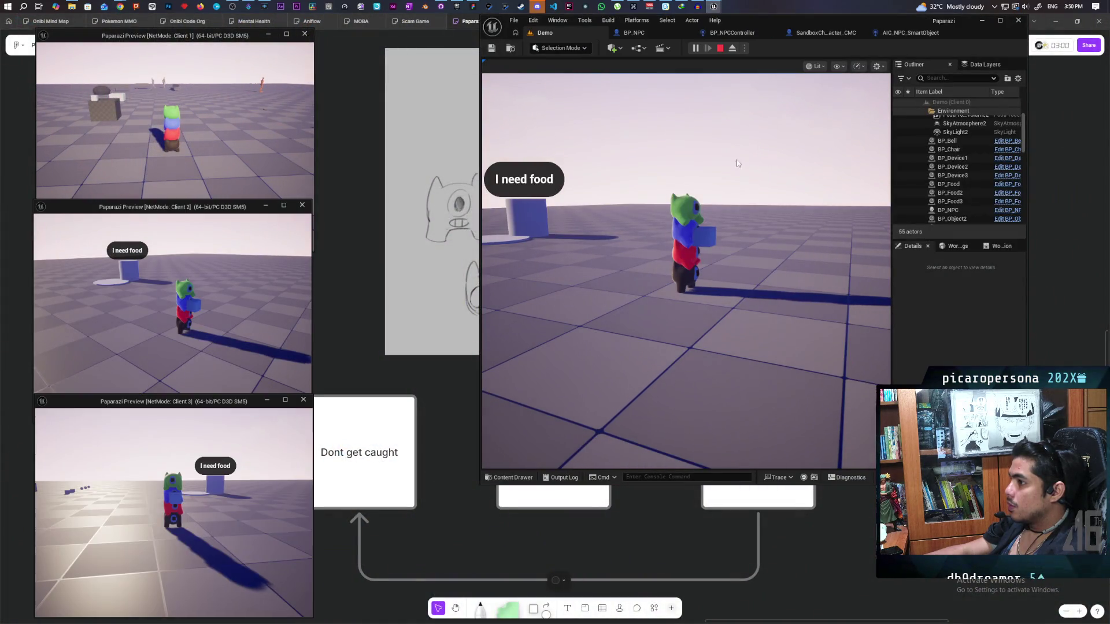
left_click(710, 234)
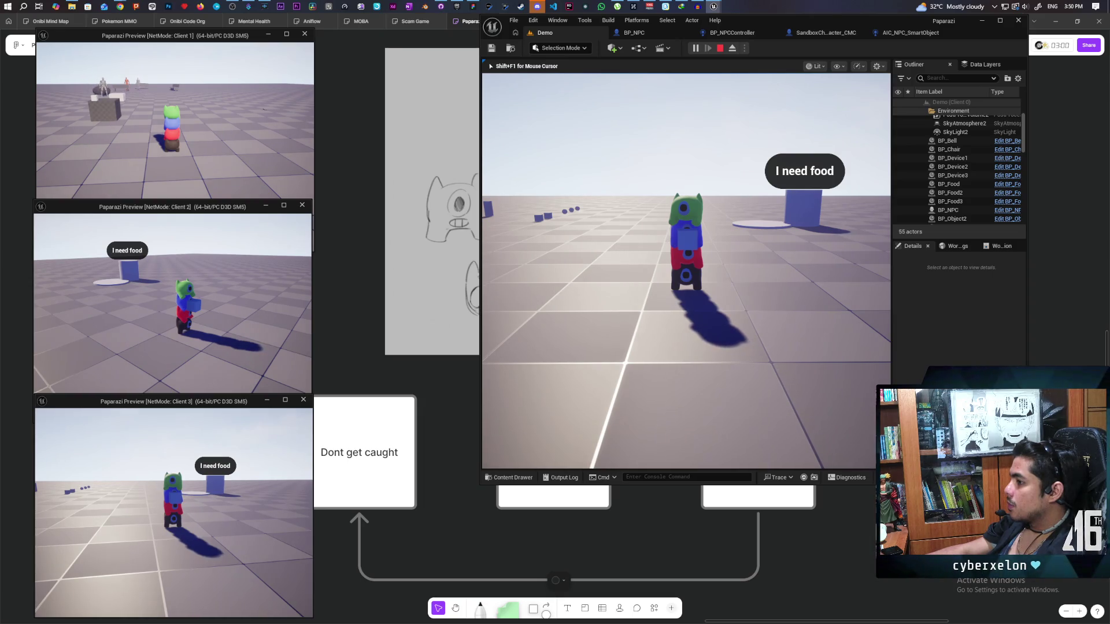
key("Escape")
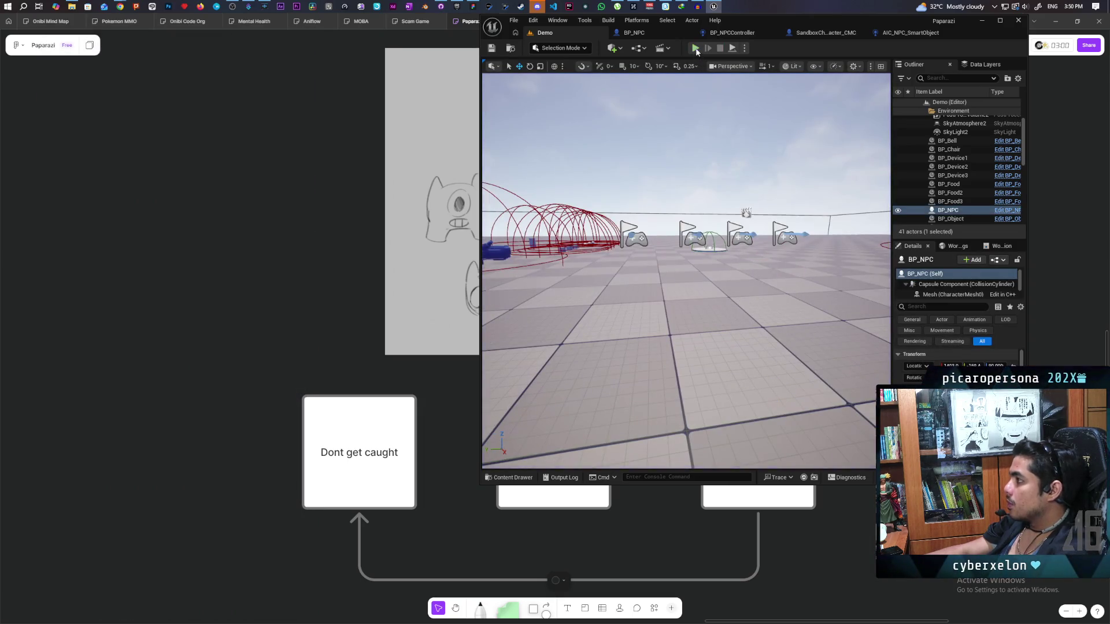
key("alt+p")
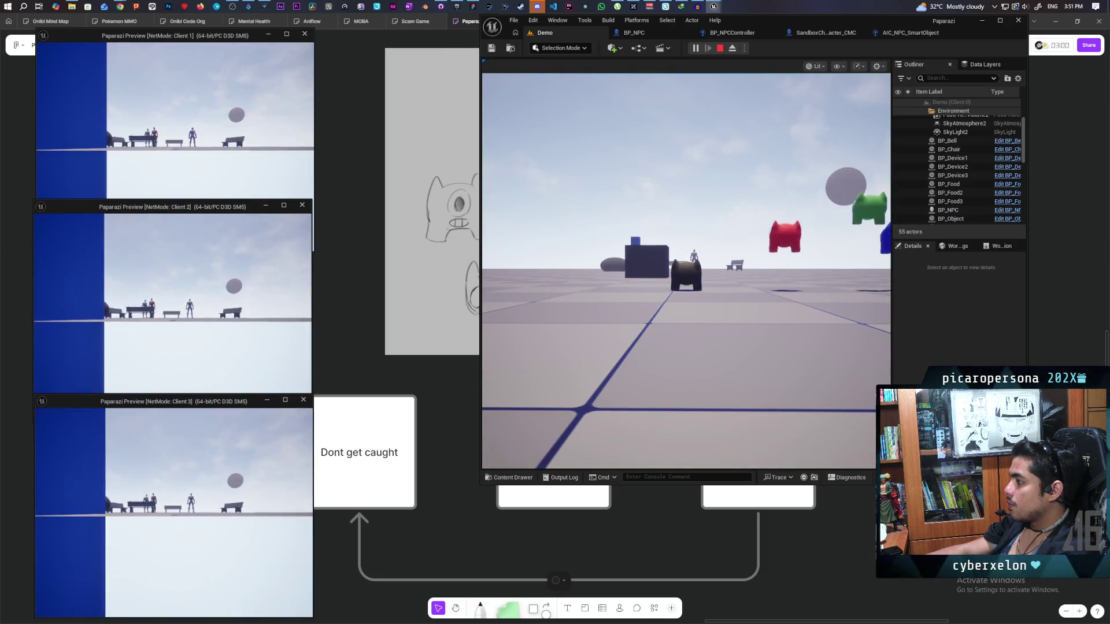
left_click(598, 392)
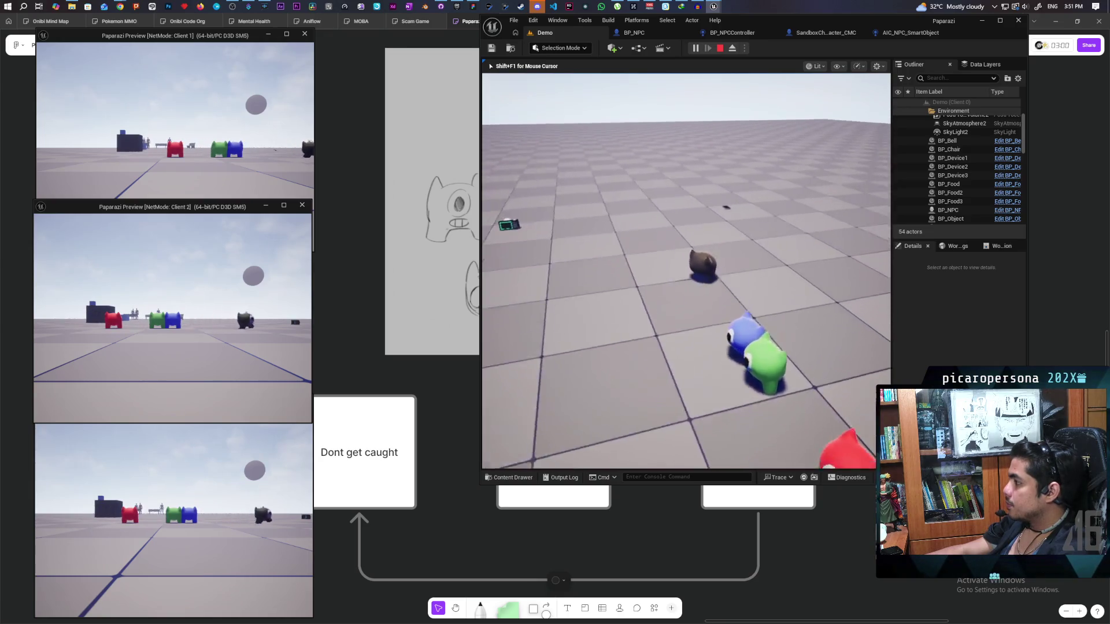
key("w")
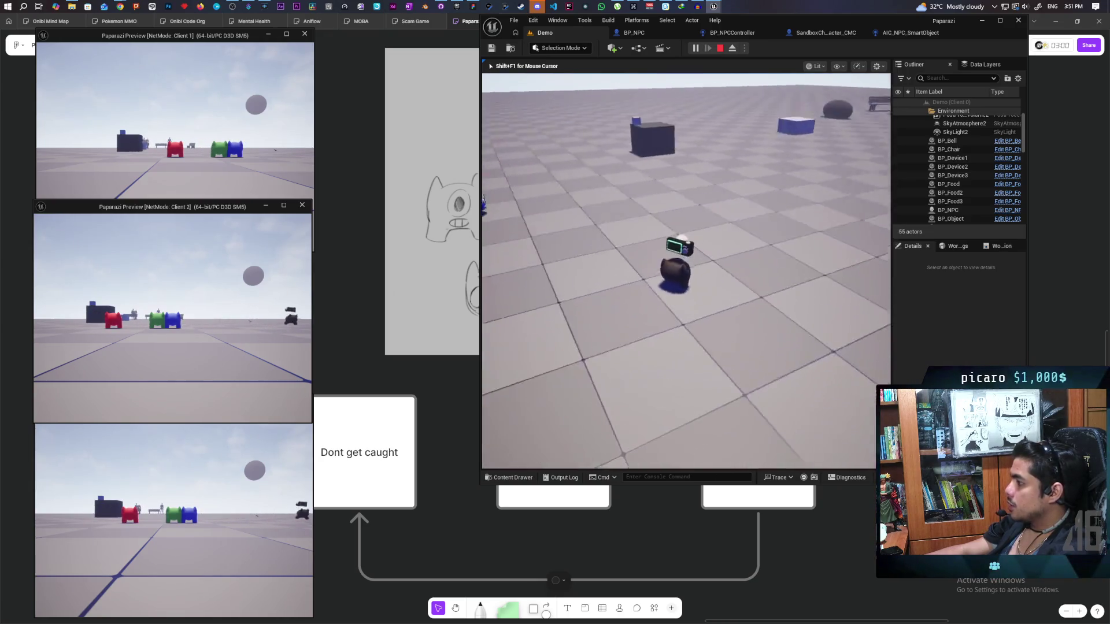
key("w")
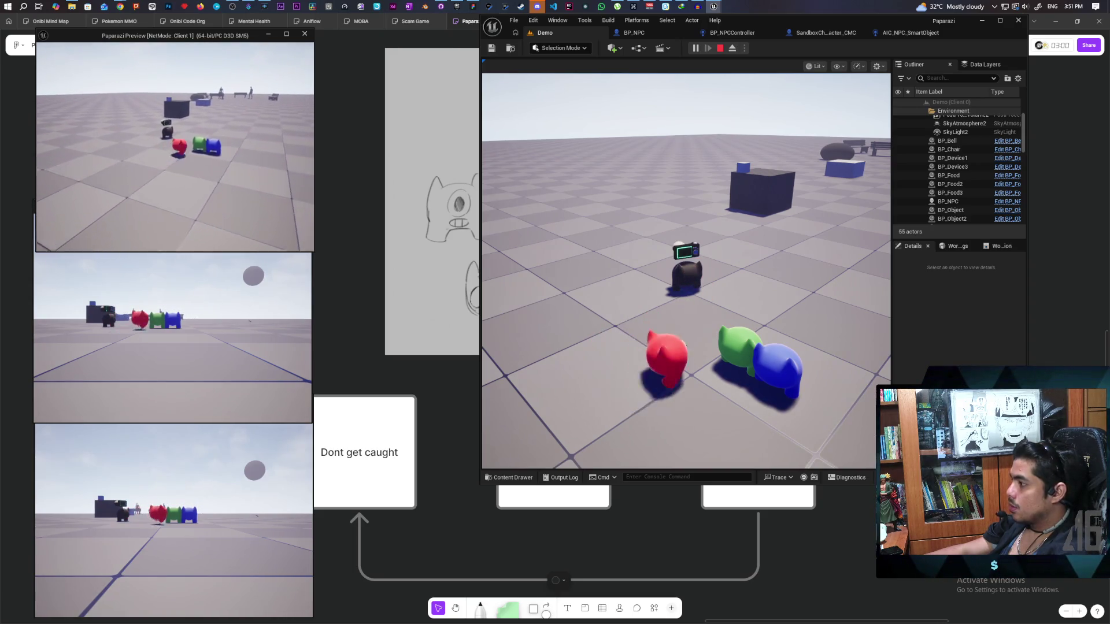
key("alt+Tab")
key("alt+Tab")
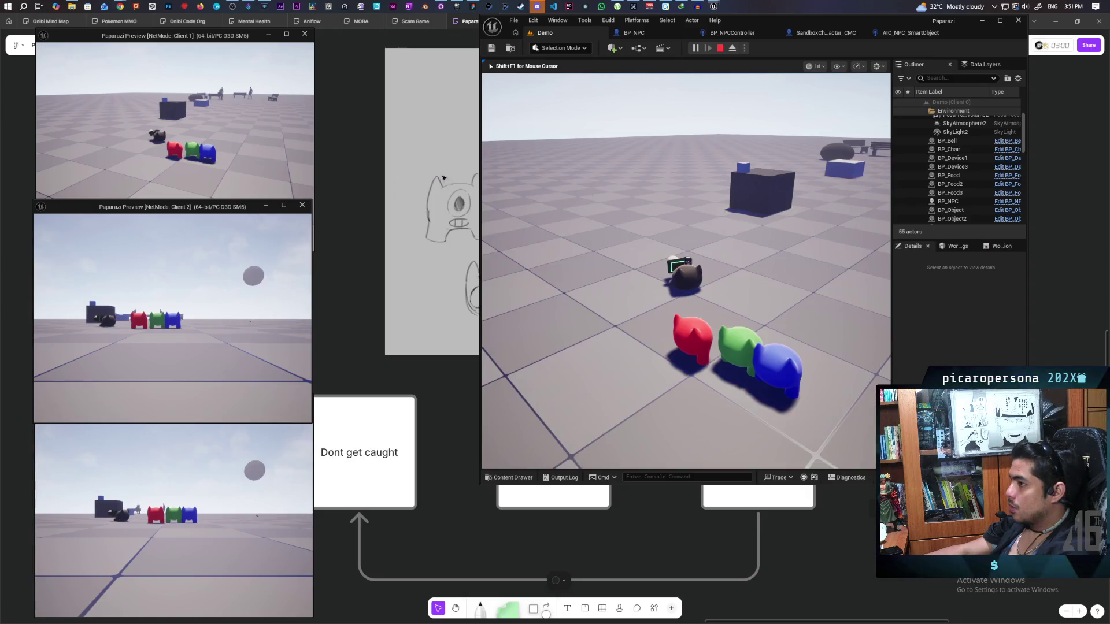
left_click(474, 180)
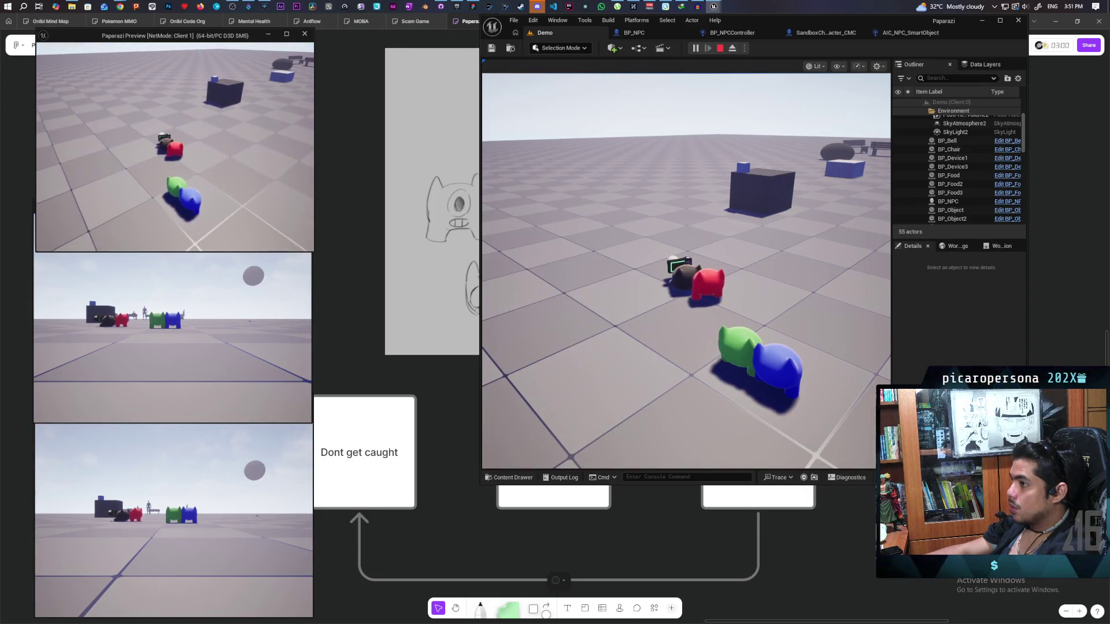
key("alt+Tab")
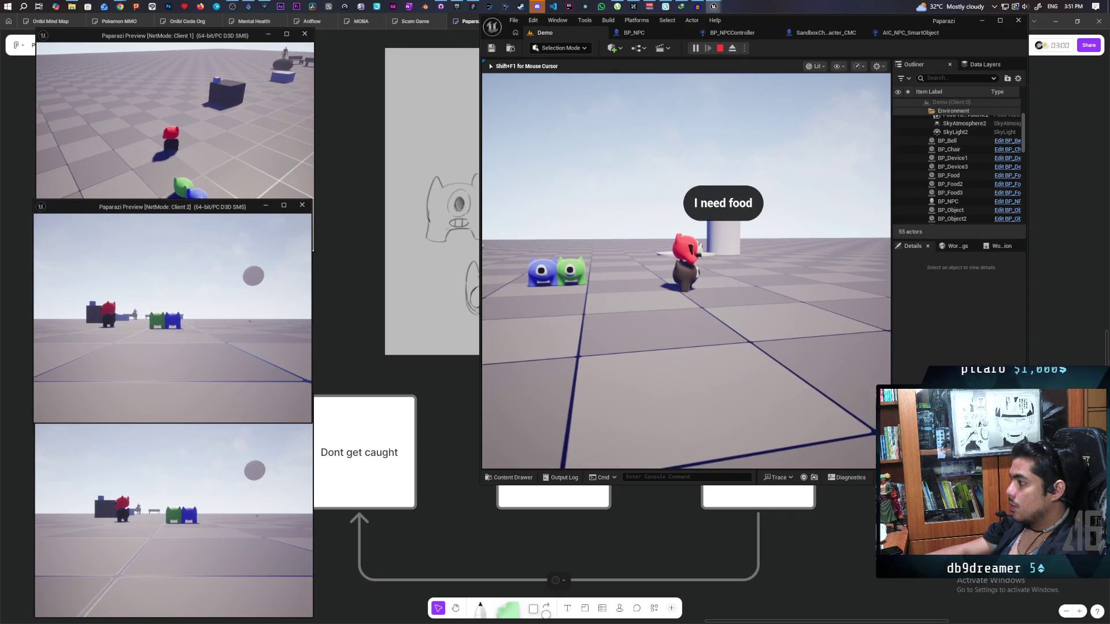
key("Escape")
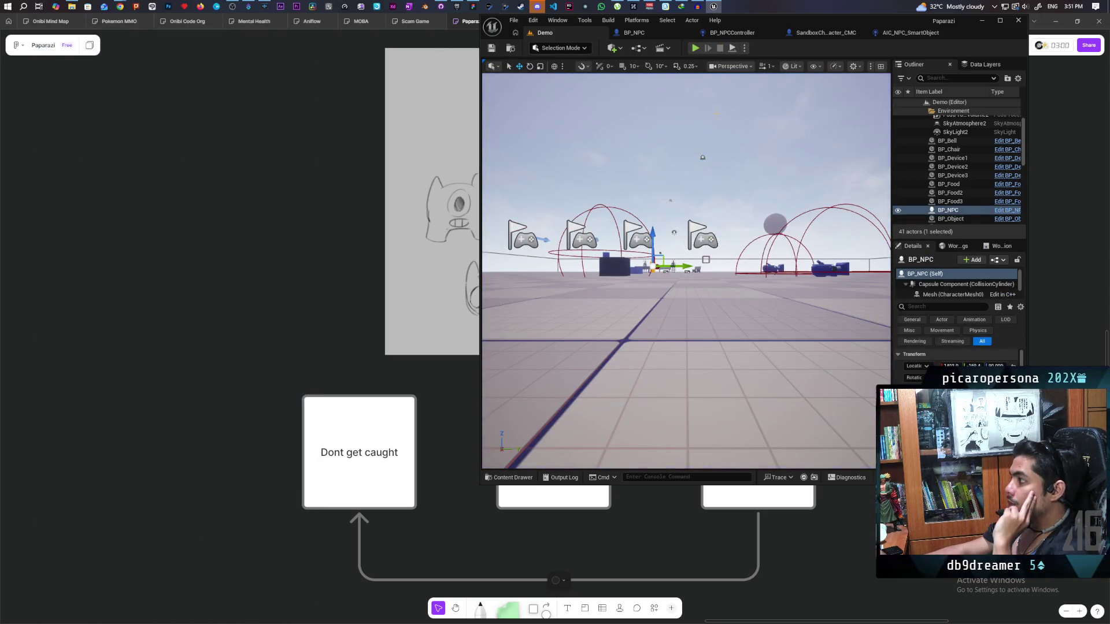
Step: Maximize the editor and open BP_ThirdPersonCharacter from Content/ThirdPerson/Blueprints
double_click(908, 24)
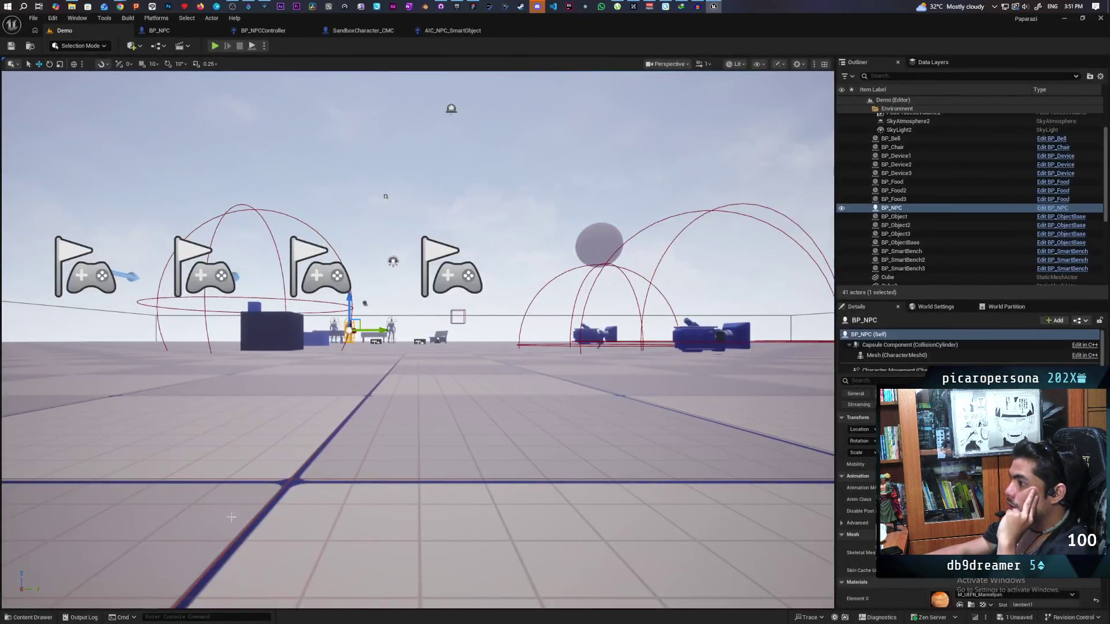
left_click(32, 618)
left_click(408, 410)
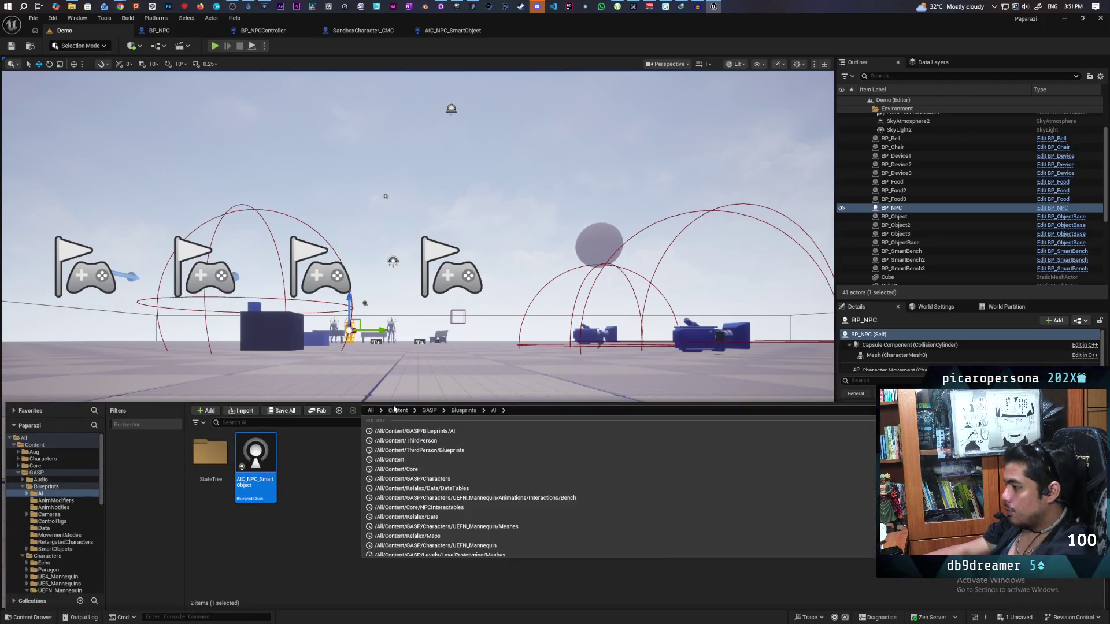
left_click(398, 410)
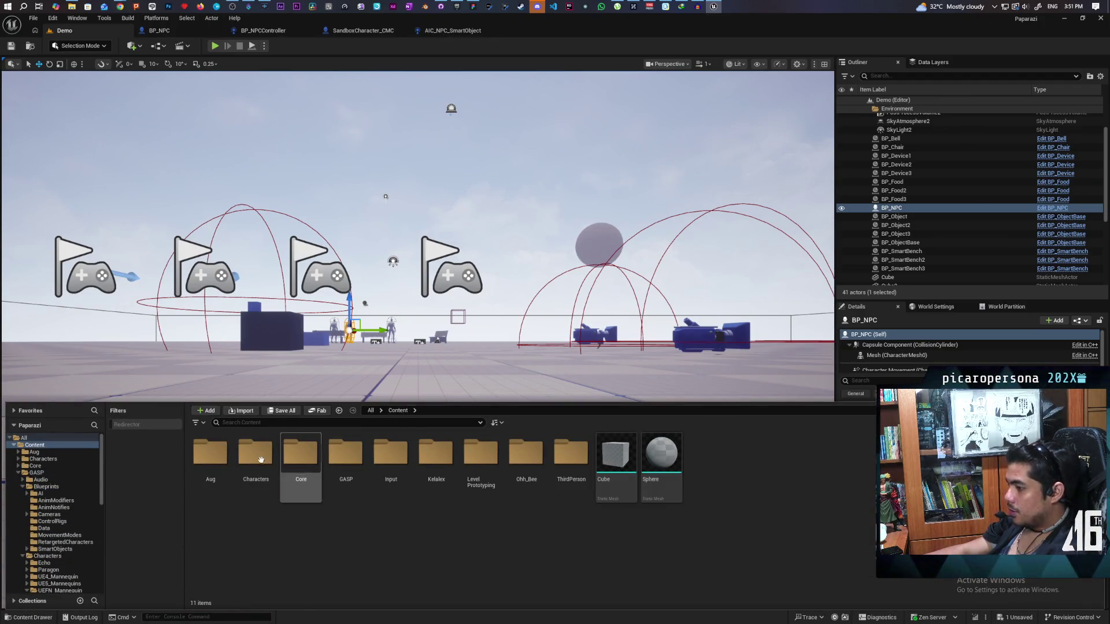
double_click(256, 457)
left_click(398, 411)
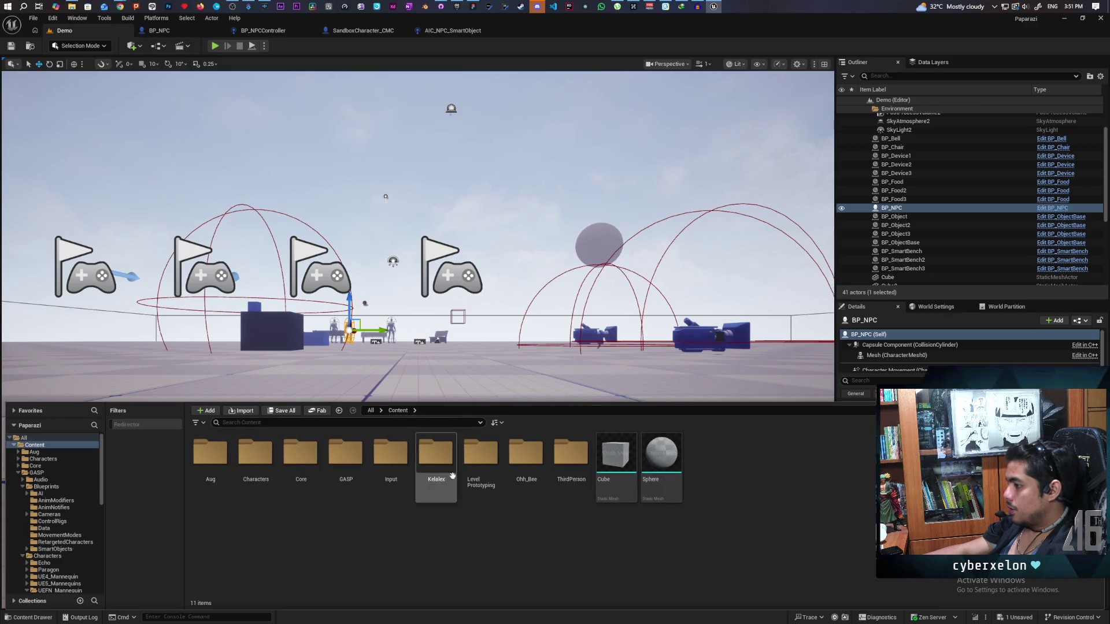
double_click(570, 460)
double_click(219, 497)
left_click(311, 466)
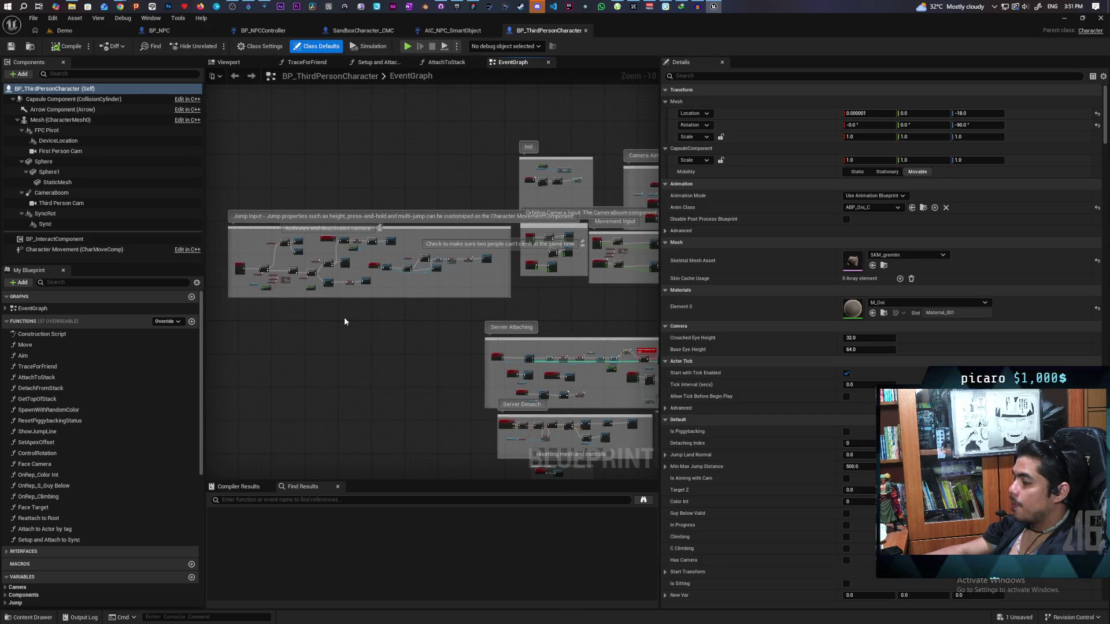
Step: Pan and zoom the EventGraph past the camera blocks to centre the IA_Interact row
mouse_move(423, 342)
left_mouse_down()
mouse_move(448, 320)
mouse_move(466, 329)
mouse_move(487, 408)
mouse_move(574, 339)
left_mouse_up()
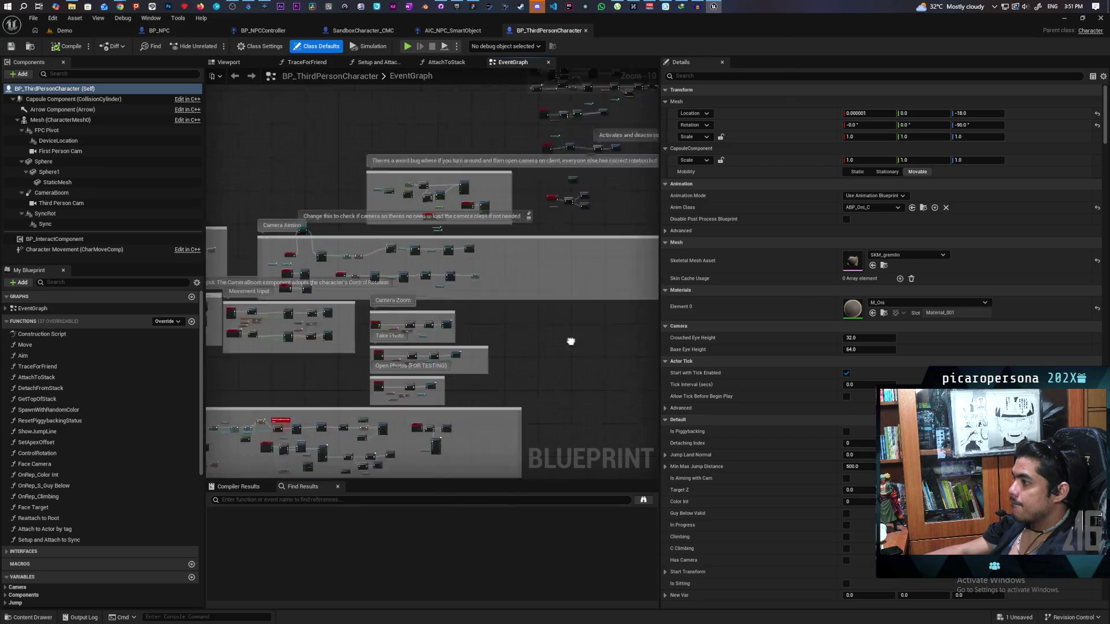
scroll(412, 337, "up", 4)
scroll(413, 337, "up", 2)
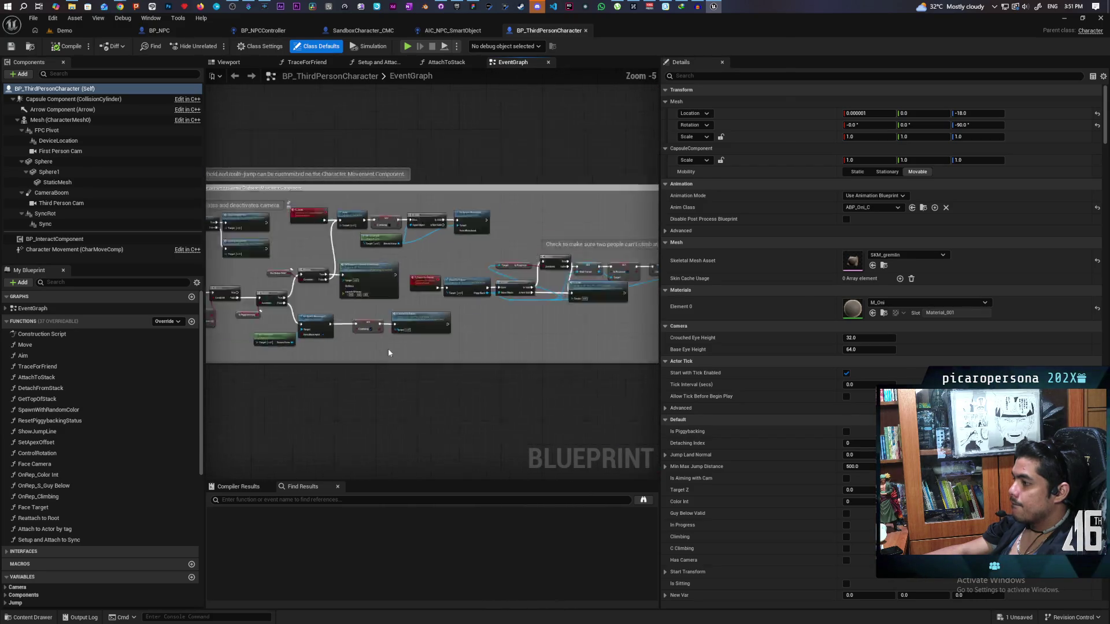
scroll(379, 355, "down", 5)
left_click_drag(265, 384, 456, 307)
scroll(456, 307, "up", 8)
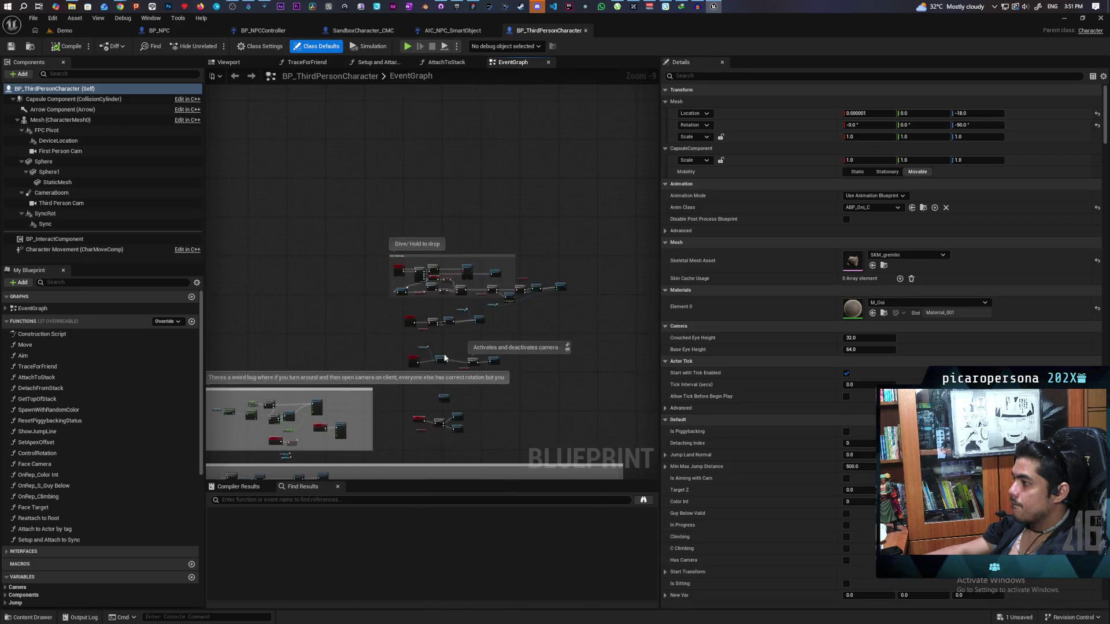
scroll(437, 345, "down", 3)
mouse_move(514, 463)
left_mouse_down()
mouse_move(439, 358)
mouse_move(492, 359)
left_mouse_up()
scroll(429, 350, "up", 2)
Step: Select the IA_Interact and S Interact nodes, then open S Interact in BP_InteractComponent
mouse_move(364, 322)
left_mouse_down()
mouse_move(243, 203)
mouse_move(383, 342)
left_mouse_up()
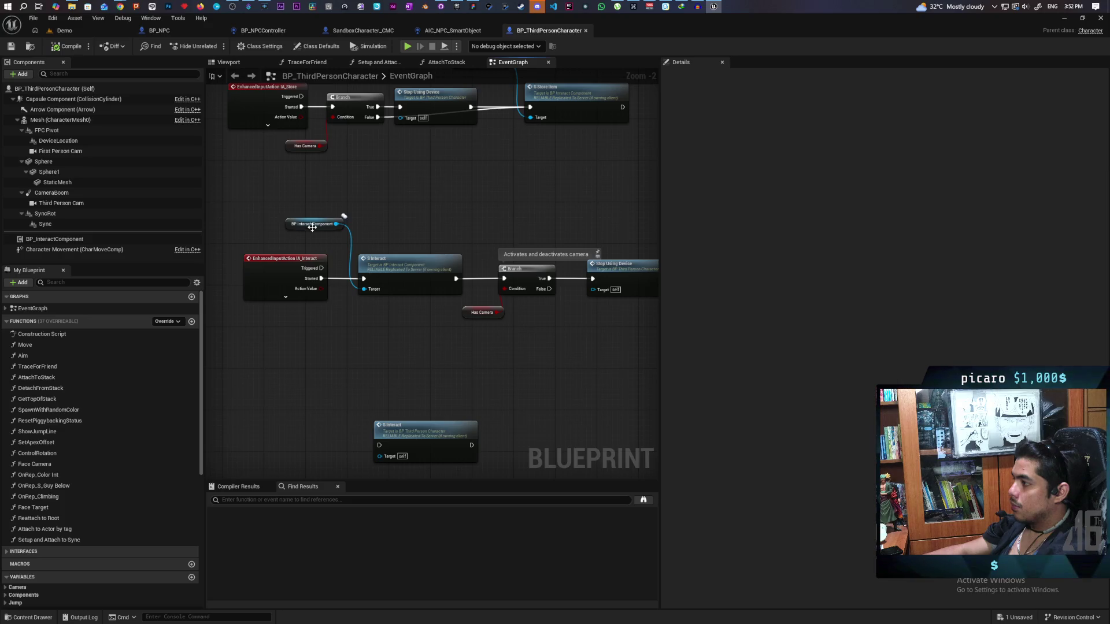
left_click_drag(269, 197, 415, 339)
left_click(393, 339)
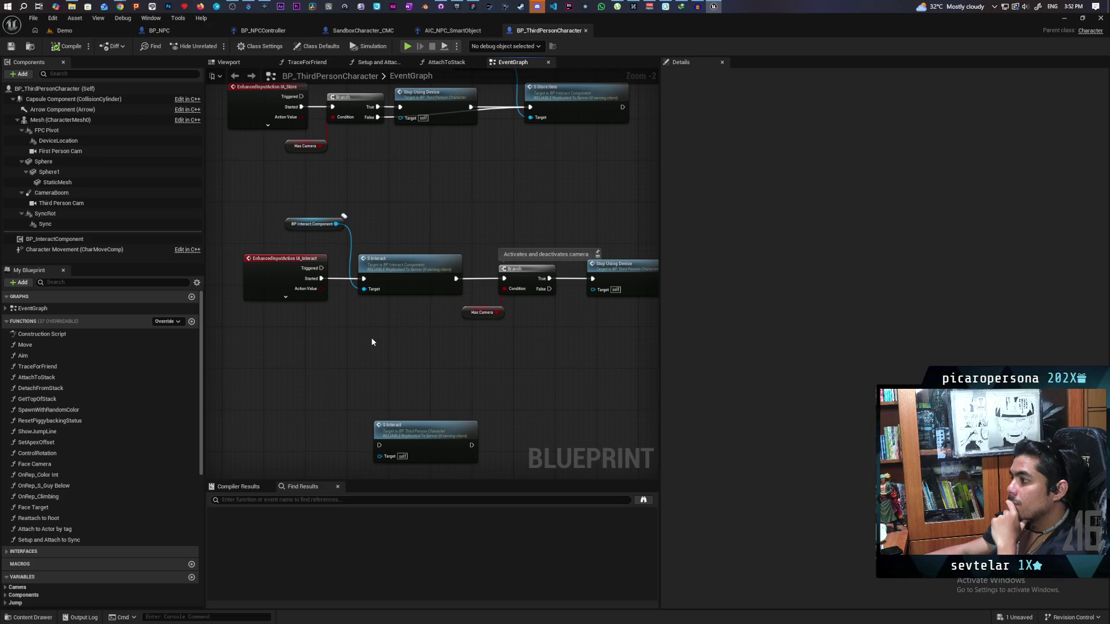
scroll(371, 341, "up", 3)
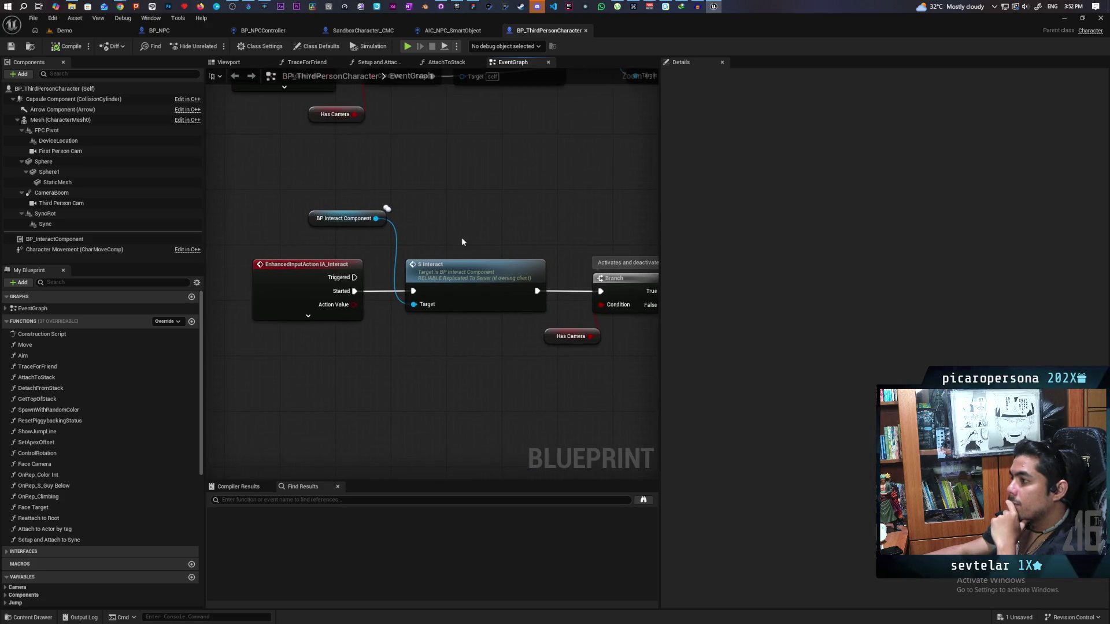
double_click(469, 291)
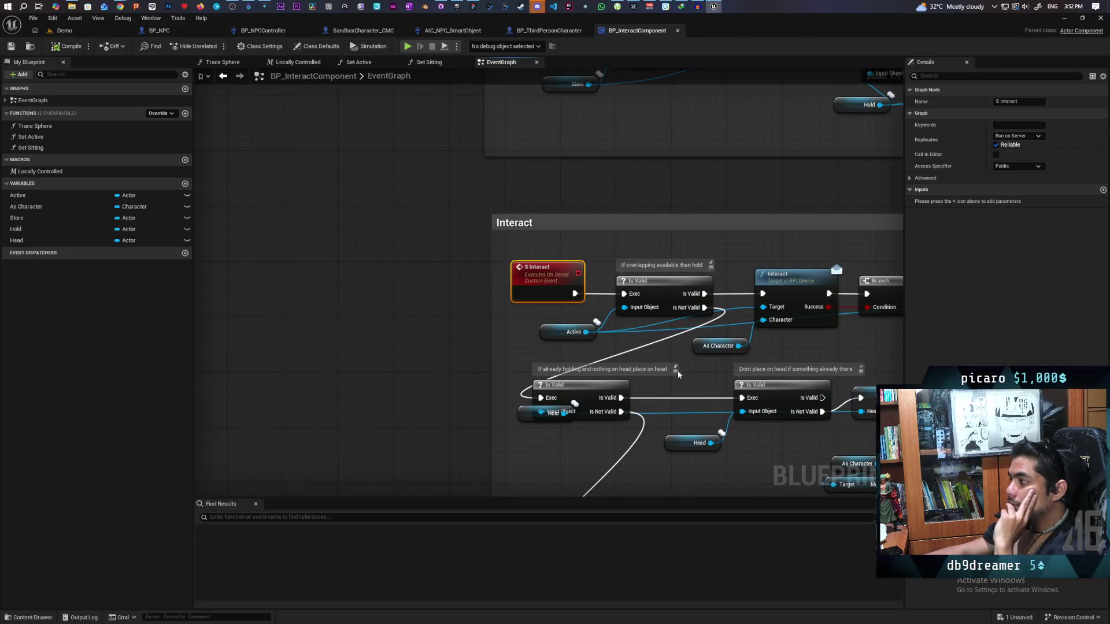
Step: Drag the Hold getter out from beneath the Is Valid node in the Interact graph
scroll(706, 395, "down", 4)
scroll(414, 264, "up", 2)
scroll(414, 265, "up", 2)
mouse_move(401, 255)
left_mouse_down()
mouse_move(402, 301)
mouse_move(502, 293)
mouse_move(516, 210)
mouse_move(536, 237)
mouse_move(505, 213)
mouse_move(555, 263)
left_mouse_up()
left_click(394, 347)
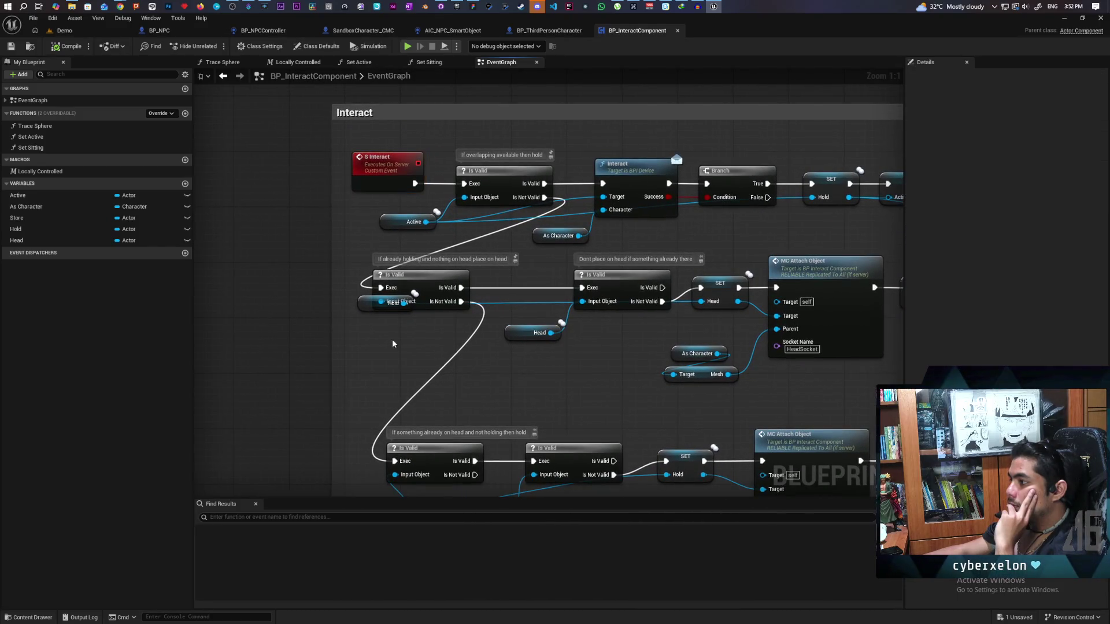
left_click_drag(365, 306, 366, 329)
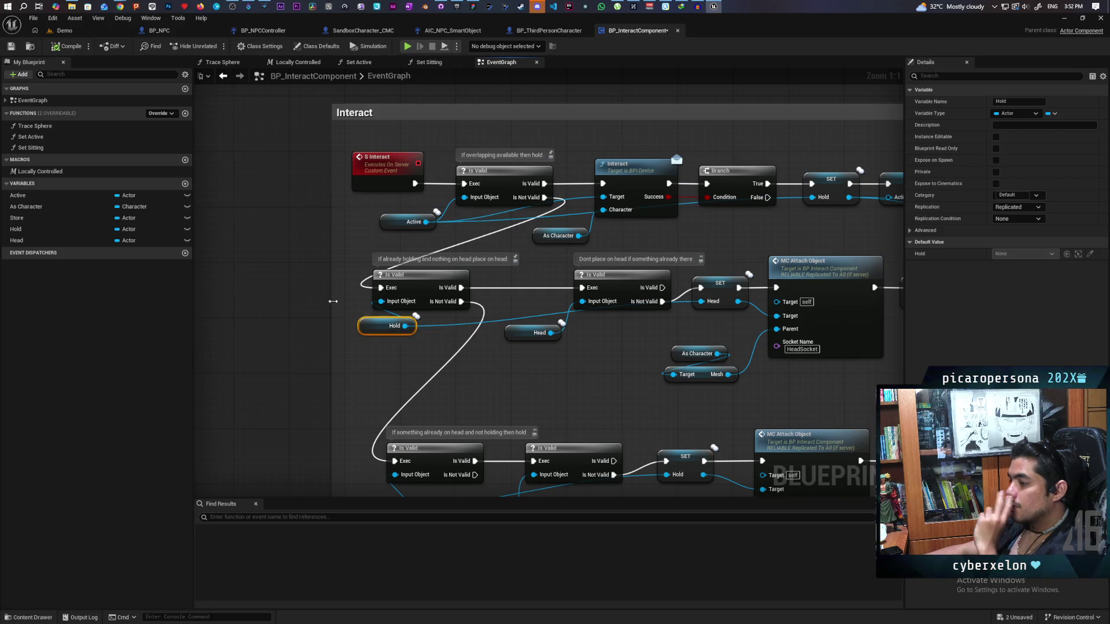
mouse_move(556, 405)
left_mouse_down()
mouse_move(486, 314)
mouse_move(434, 377)
mouse_move(562, 387)
left_mouse_up()
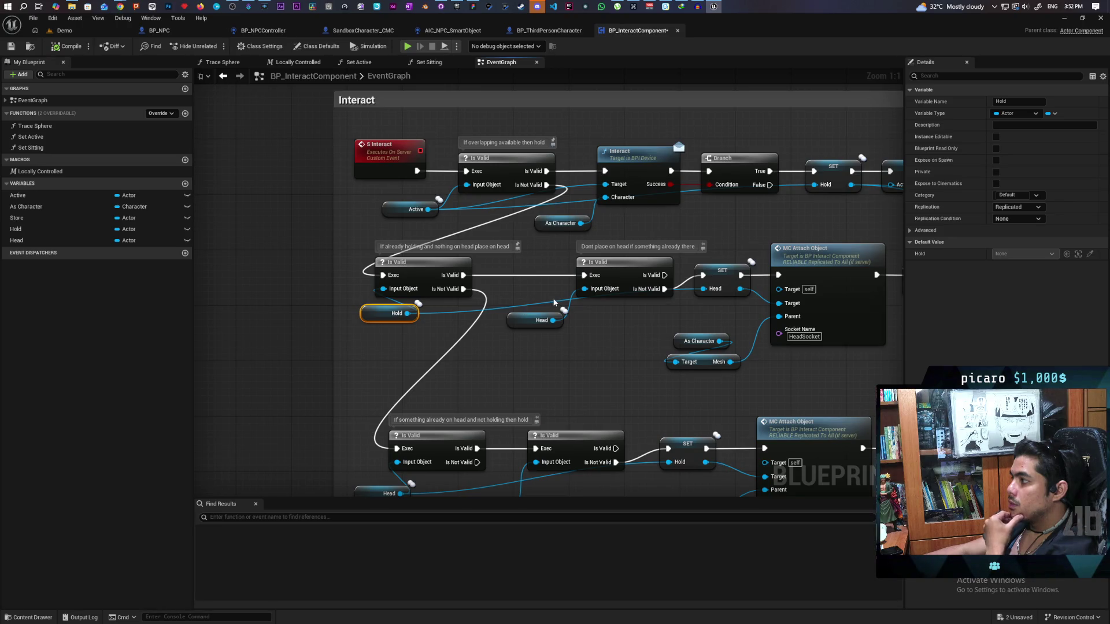
mouse_move(555, 303)
left_mouse_down()
mouse_move(462, 382)
mouse_move(517, 380)
left_mouse_up()
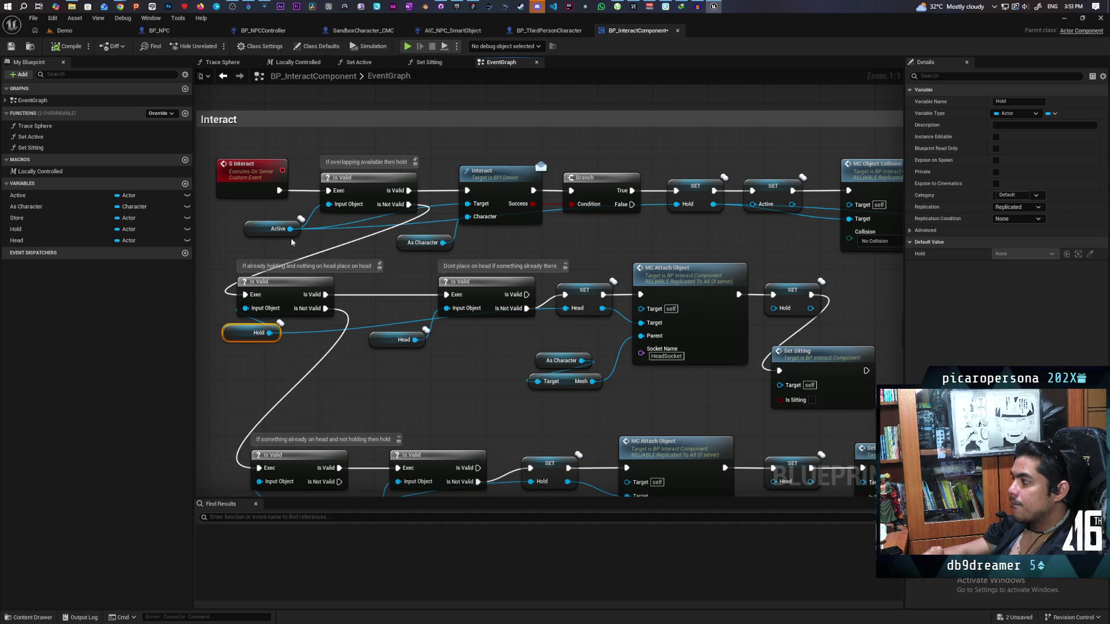
Step: Review the Interact graph's right-hand nodes and briefly check BP_ThirdPersonCharacter
mouse_move(554, 236)
left_mouse_down()
mouse_move(462, 232)
mouse_move(482, 235)
left_mouse_up()
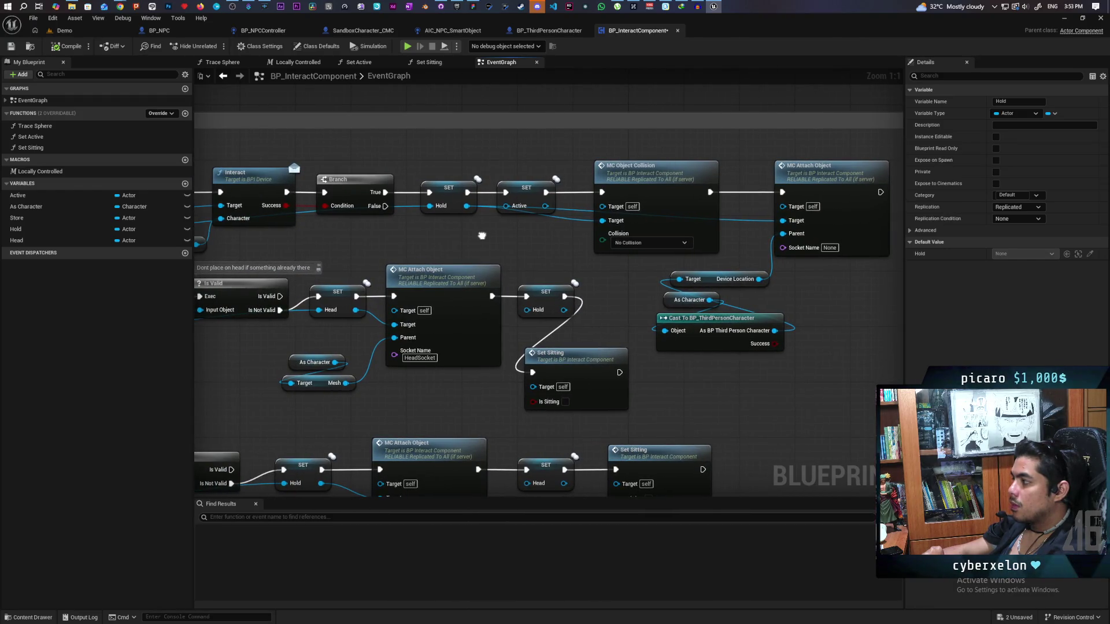
scroll(483, 235, "down", 7)
scroll(627, 235, "down", 4)
scroll(628, 235, "up", 8)
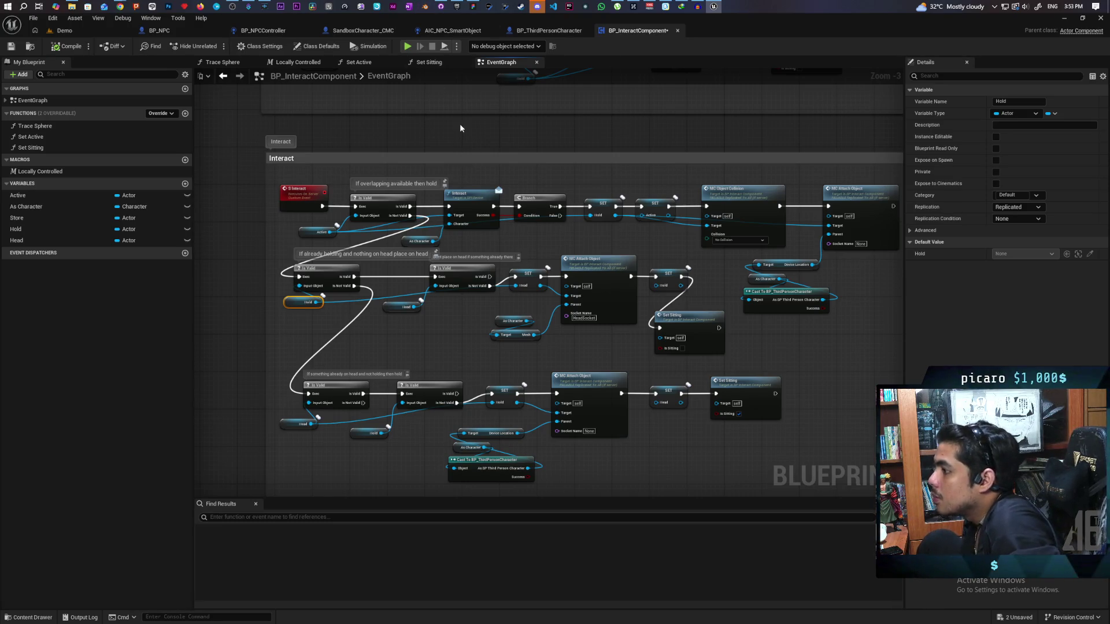
left_click(542, 30)
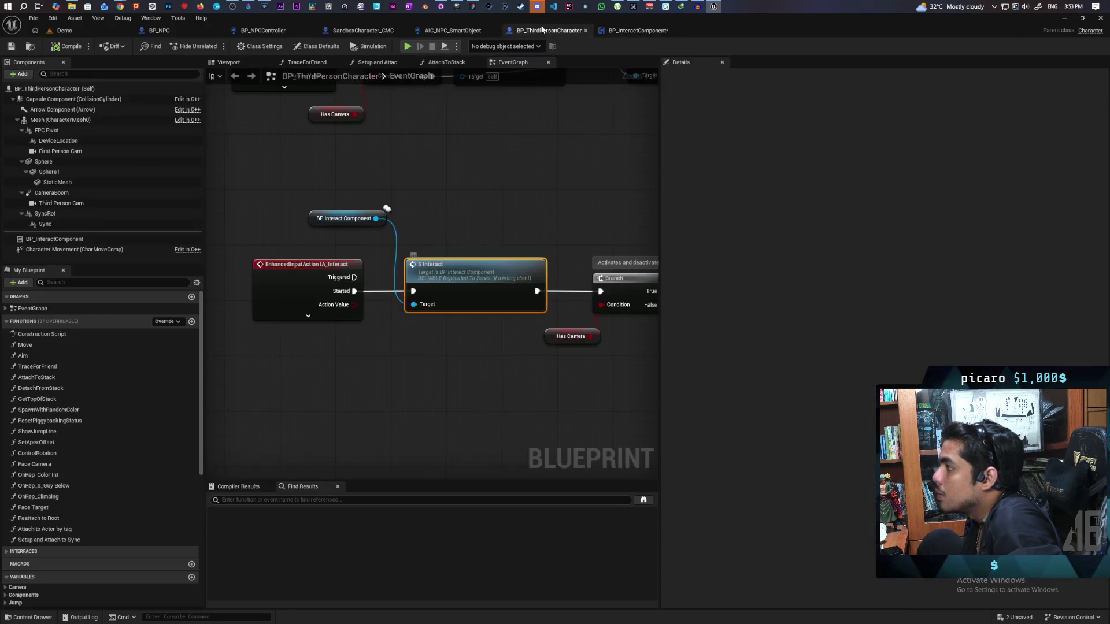
left_click(632, 31)
Step: Switch to the Demo level and start a play session with three clients
scroll(451, 242, "up", 3)
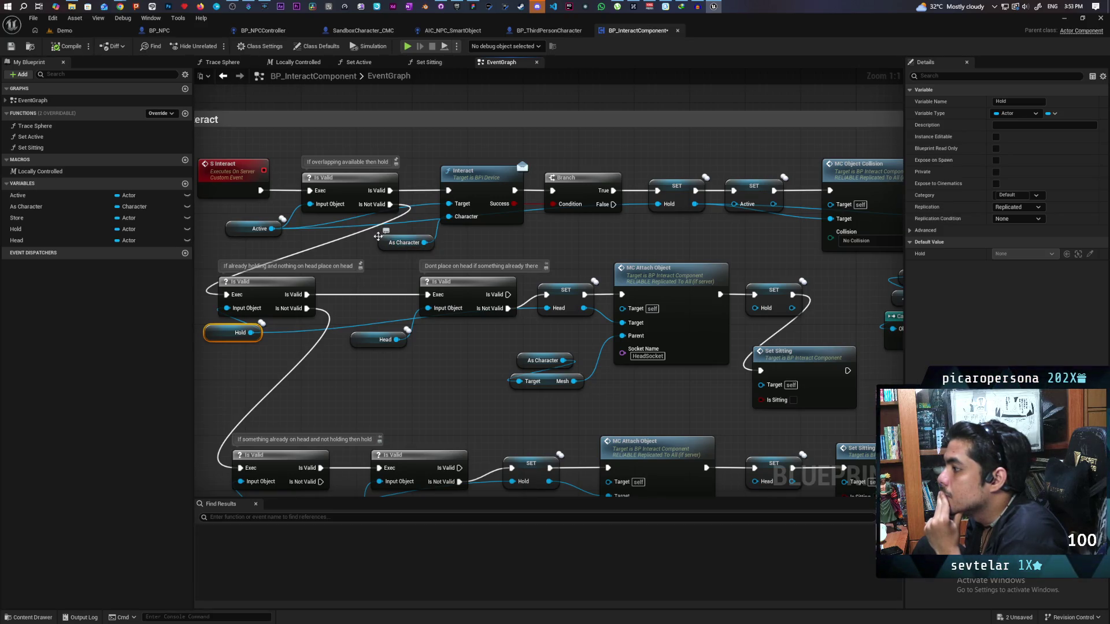
mouse_move(708, 239)
left_mouse_down()
mouse_move(549, 239)
mouse_move(610, 254)
mouse_move(746, 235)
left_mouse_up()
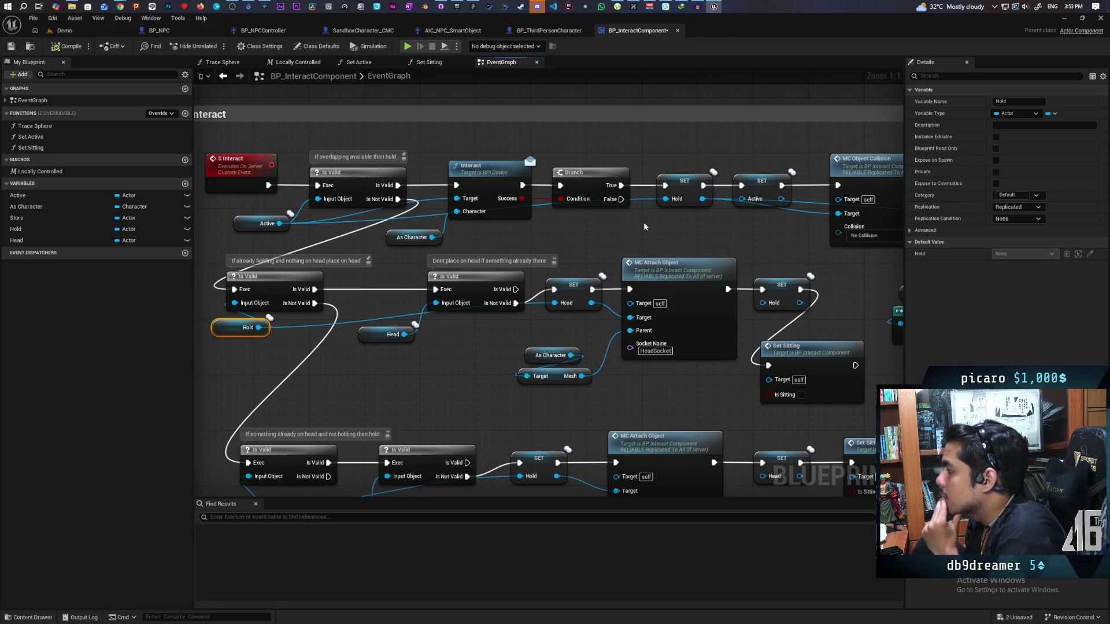
scroll(645, 227, "down", 3)
scroll(272, 347, "up", 1)
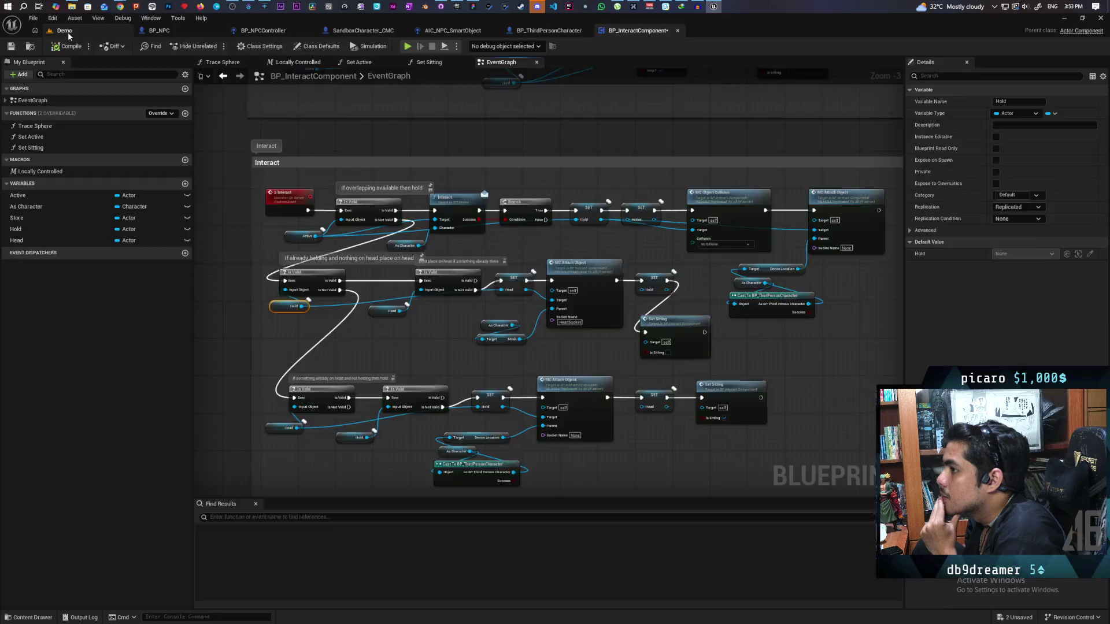
left_click(65, 30)
left_click(289, 46)
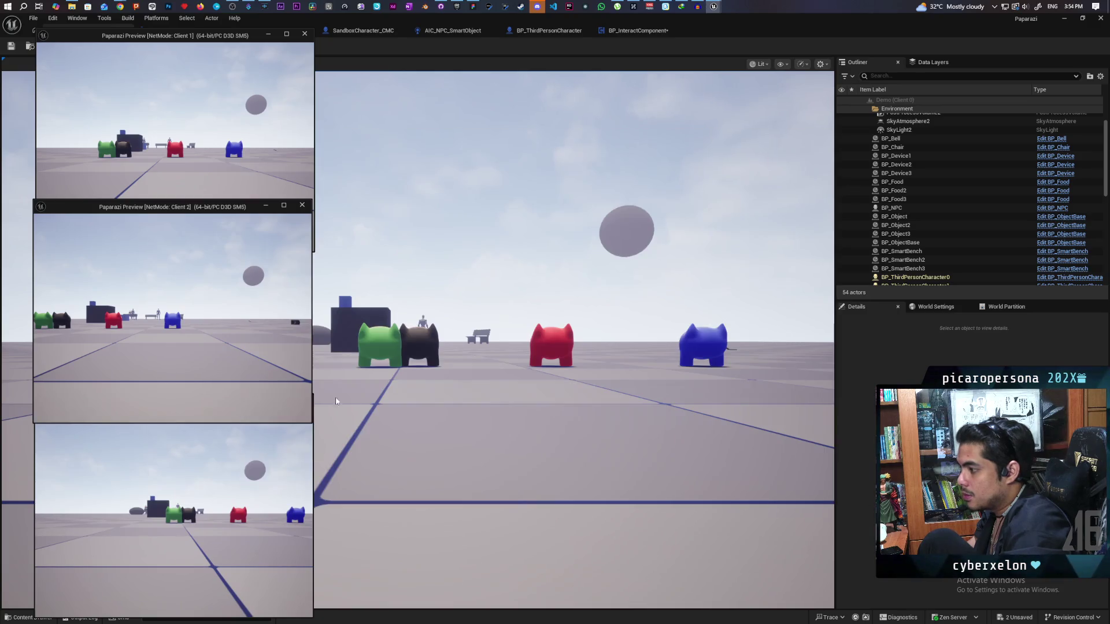
Step: Walk a player to the camera, pick up the item with F, then stop the three-client session
left_click(336, 397)
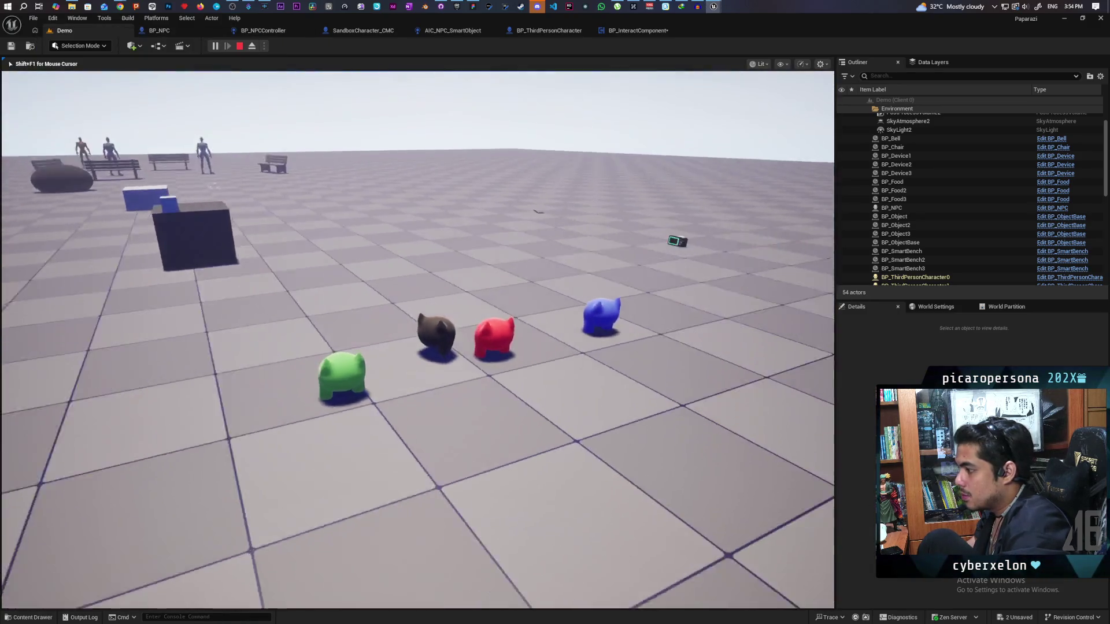
key("w")
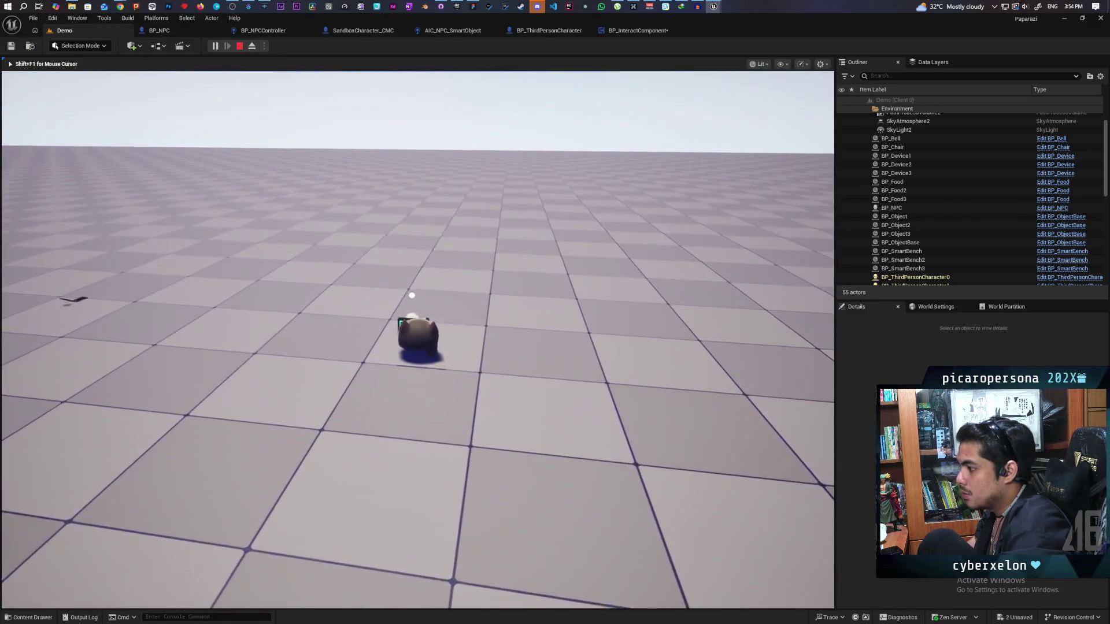
mouse_move(416, 312)
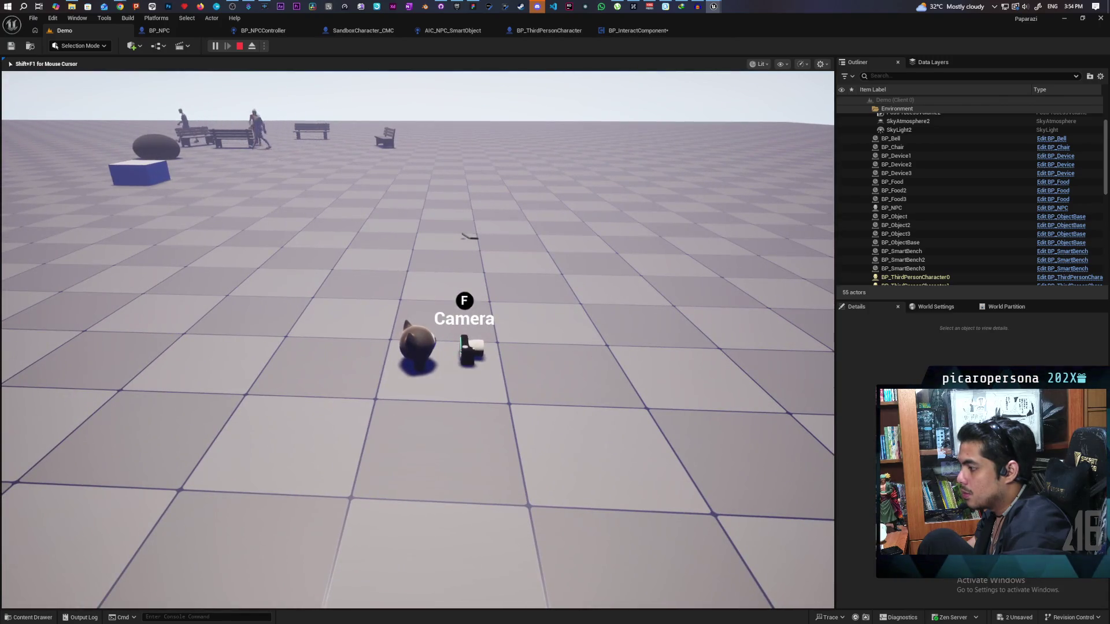
key("alt+Tab")
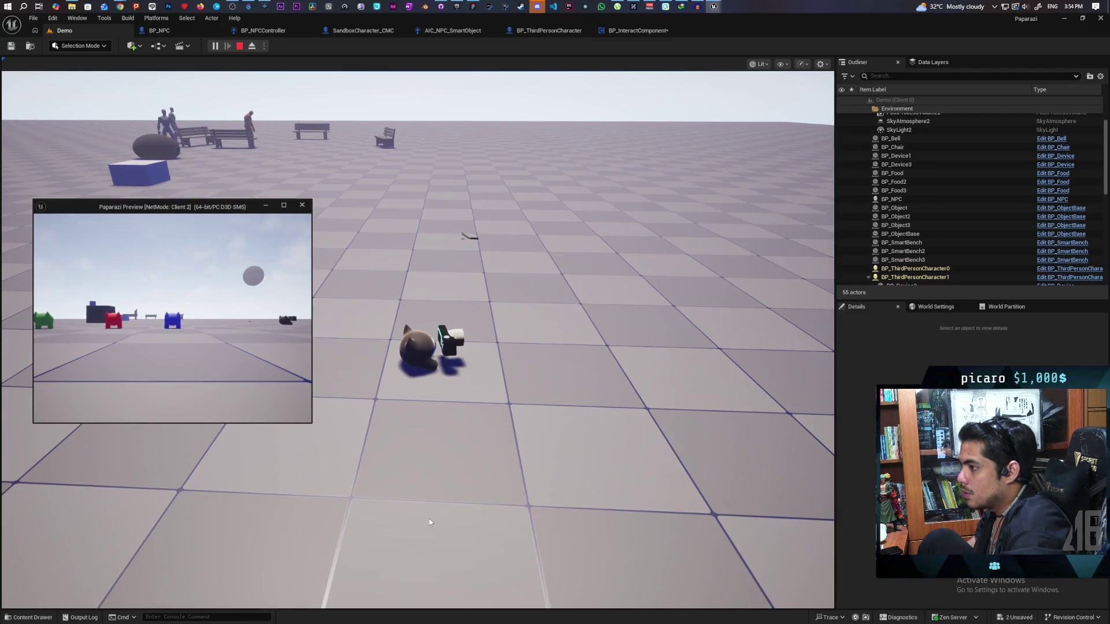
key("super+Down")
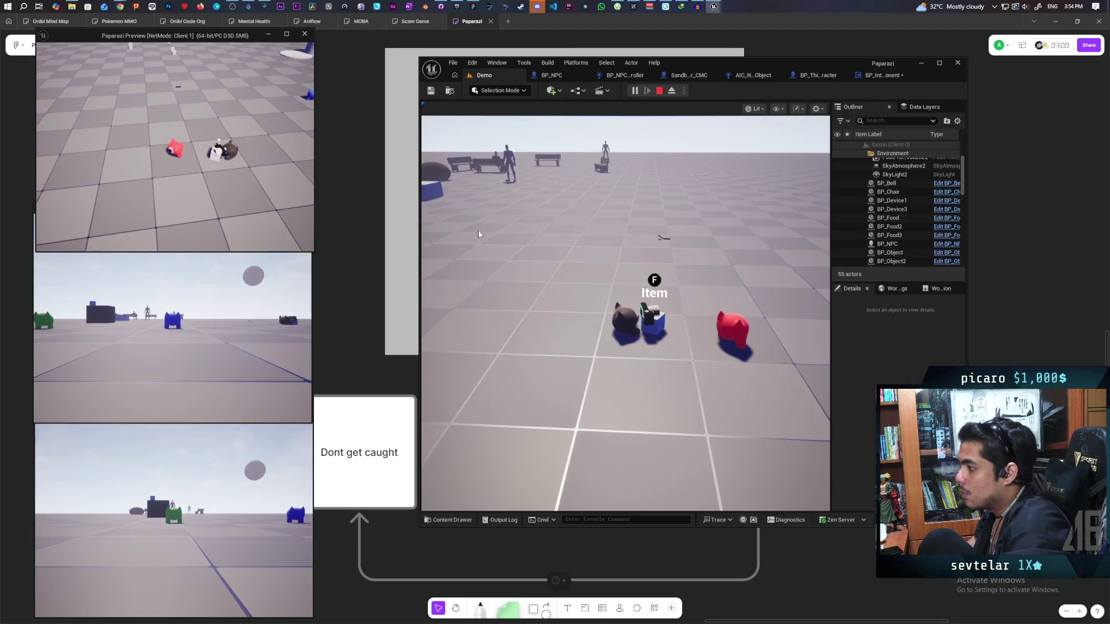
left_click(630, 266)
key("f")
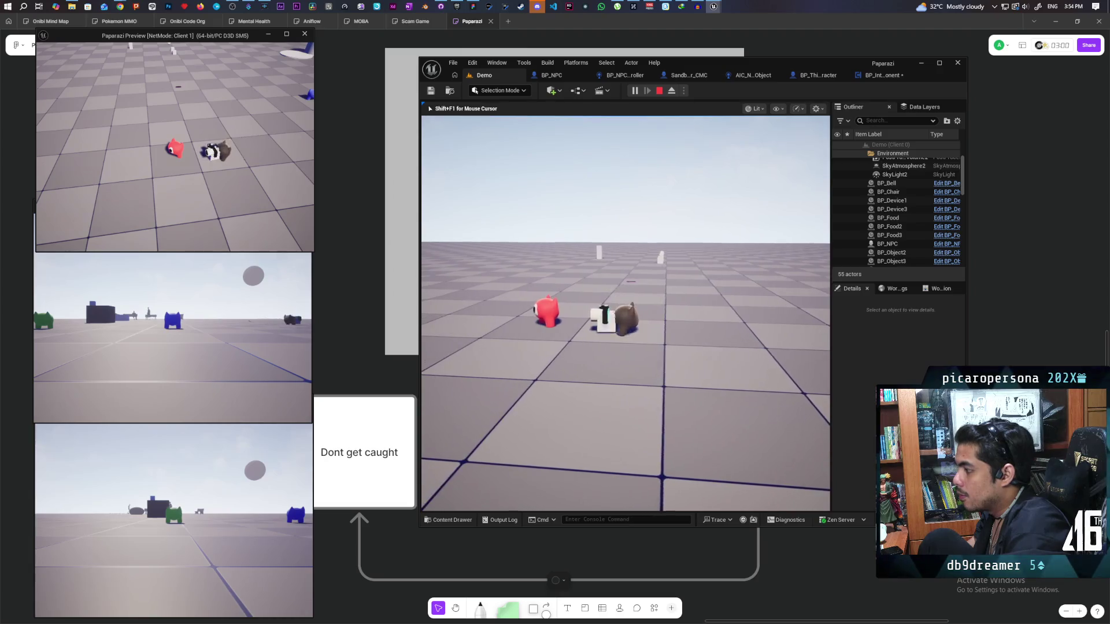
key("Escape")
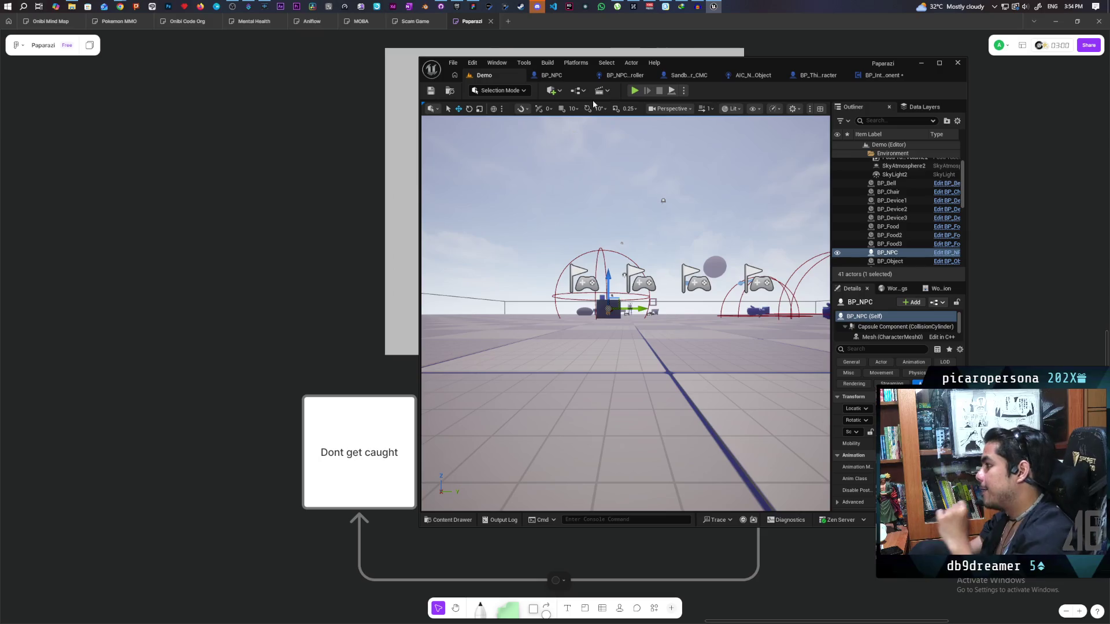
Step: Maximize the BP_InteractComponent graph and widen the Interact comment box to the right
left_click(875, 73)
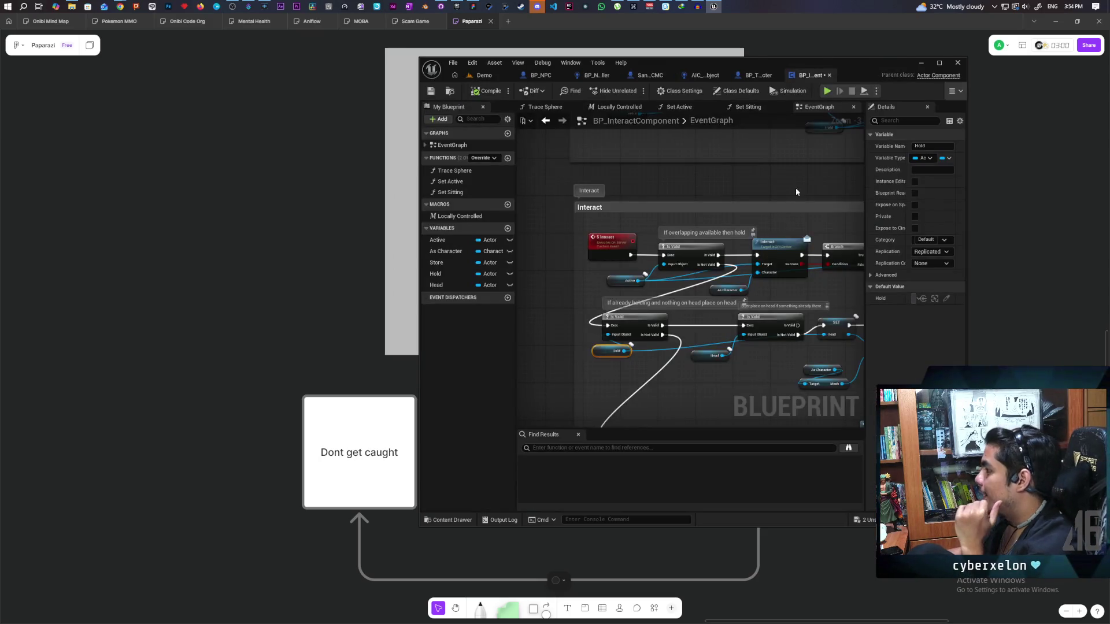
double_click(862, 67)
scroll(594, 264, "down", 4)
scroll(578, 254, "up", 2)
left_click_drag(703, 230, 859, 230)
scroll(807, 252, "up", 1)
scroll(698, 242, "up", 1)
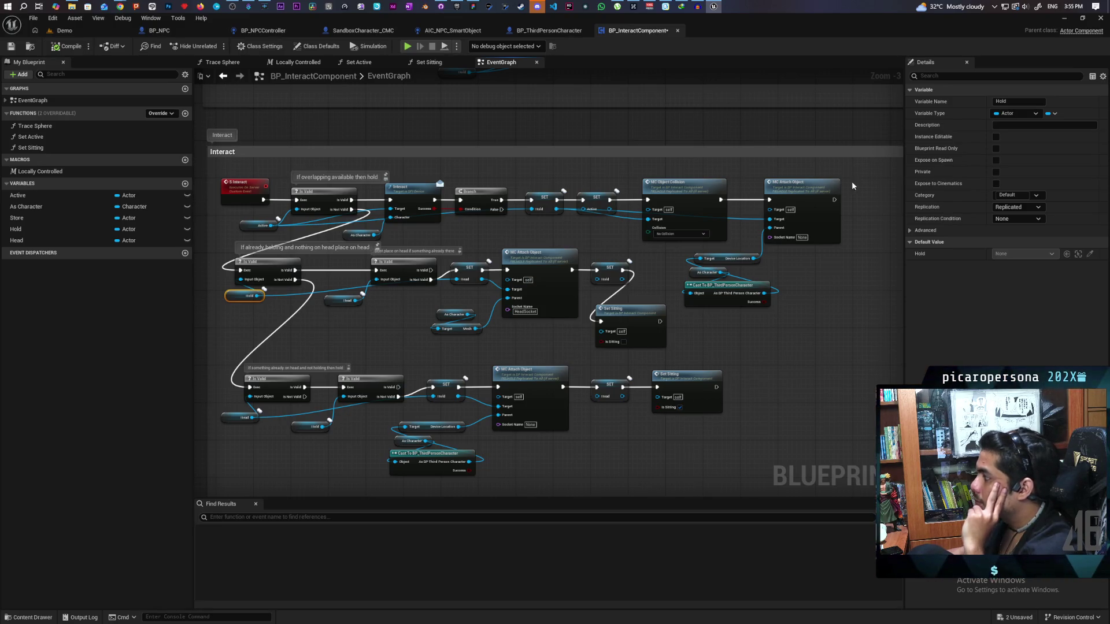
Step: Shift the collision, attach, cast, Interact, Branch and SET nodes slightly right
left_click_drag(858, 190, 712, 304)
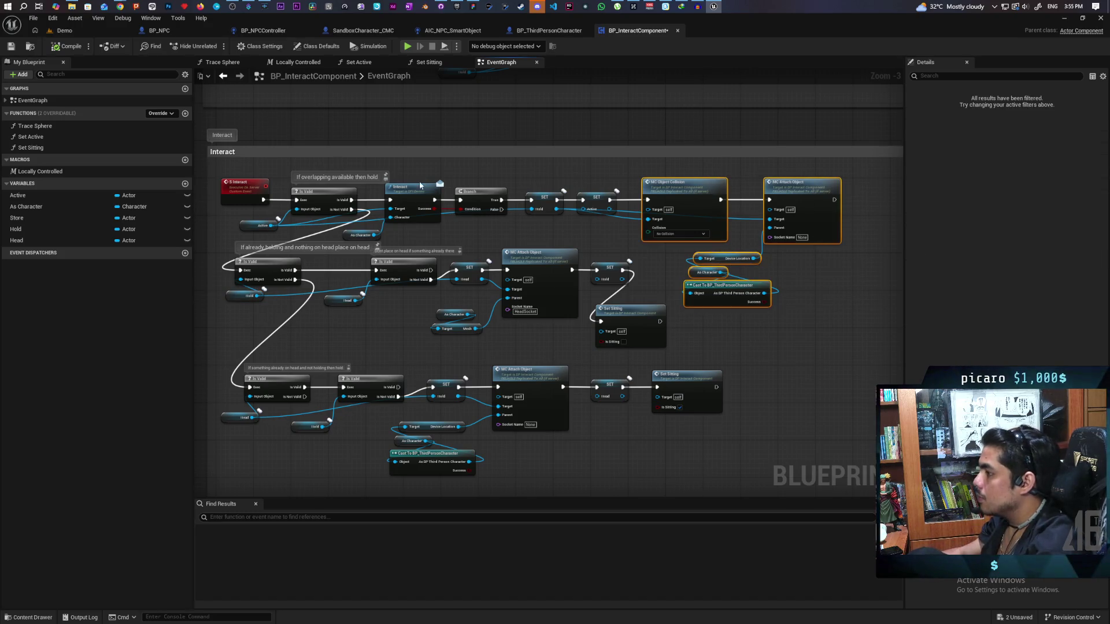
left_click_drag(624, 174, 386, 236)
left_click_drag(428, 199, 549, 196)
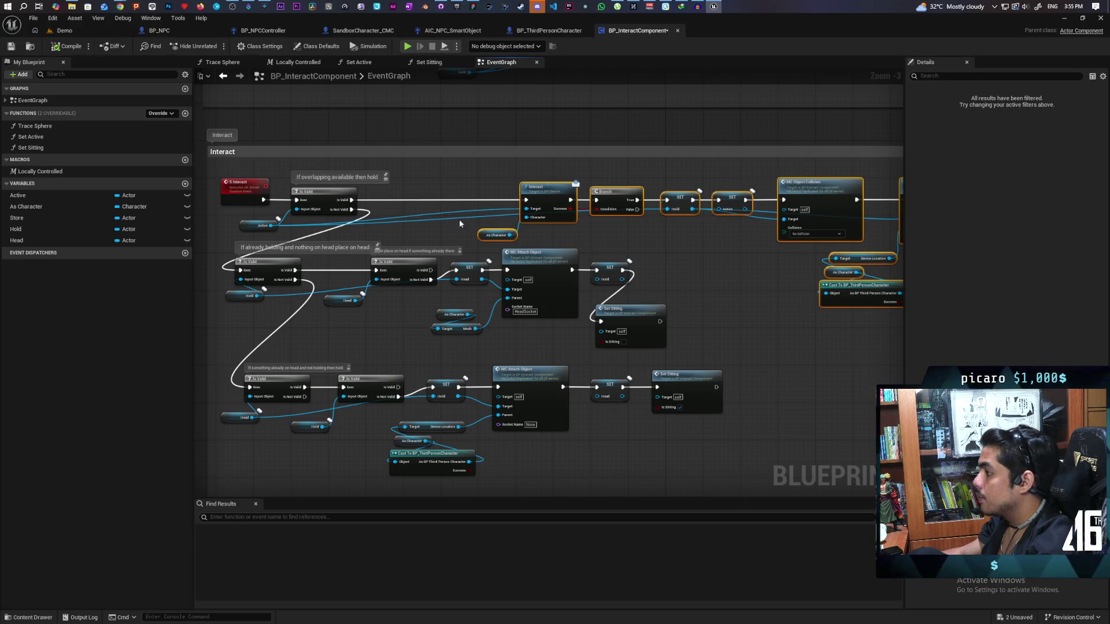
left_click(394, 210)
scroll(397, 207, "up", 3)
Step: Duplicate the Is Valid check with Hold, wiring Is Valid into it and Is Not Valid to Interact
mouse_move(413, 370)
left_mouse_down()
mouse_move(445, 369)
mouse_move(479, 304)
left_mouse_up()
left_click_drag(265, 292, 341, 252)
key("ctrl+c")
key("ctrl+v")
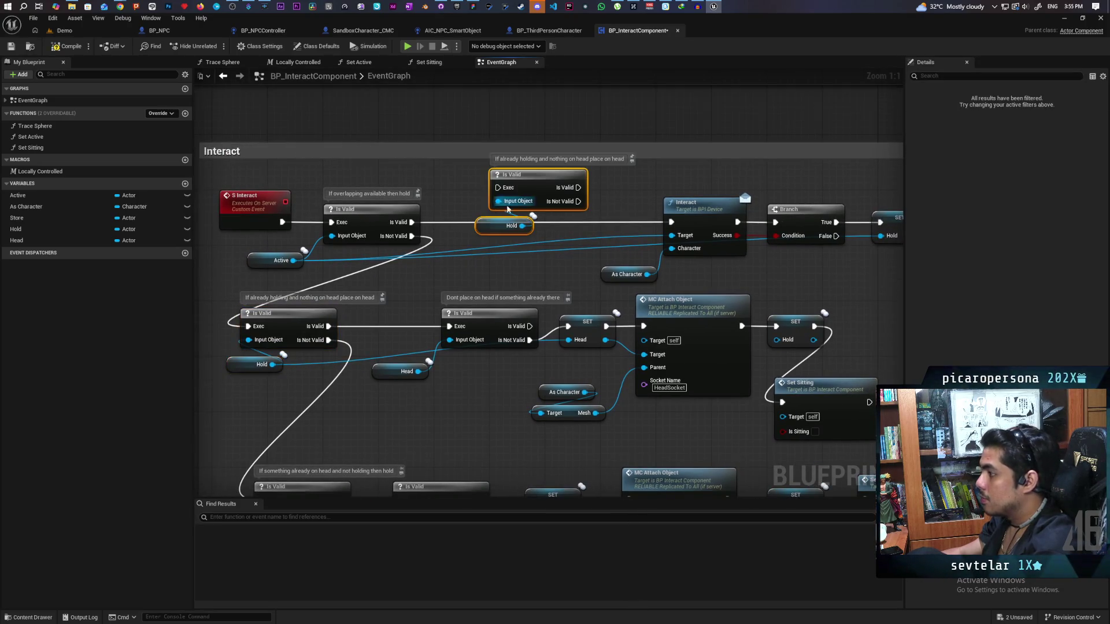
left_click_drag(411, 222, 496, 188)
left_click_drag(578, 201, 671, 222)
left_click_drag(616, 186, 532, 234)
left_click_drag(525, 194, 522, 225)
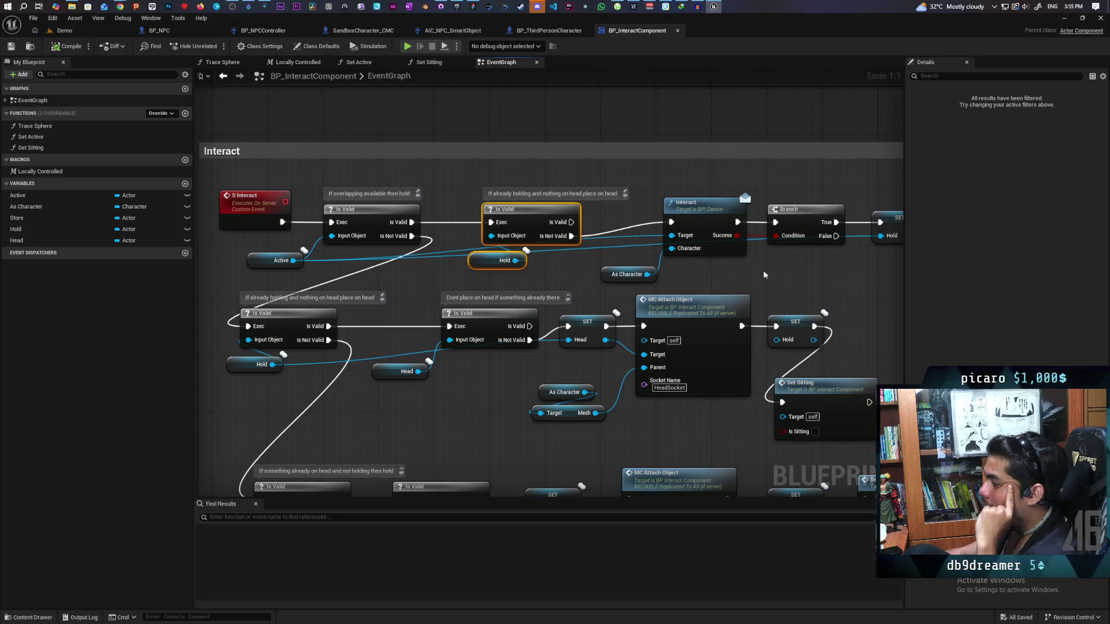
Step: Pan across the Interact chain, head-stacking nodes, and Drop and Store Object groups
left_click_drag(634, 233, 606, 218)
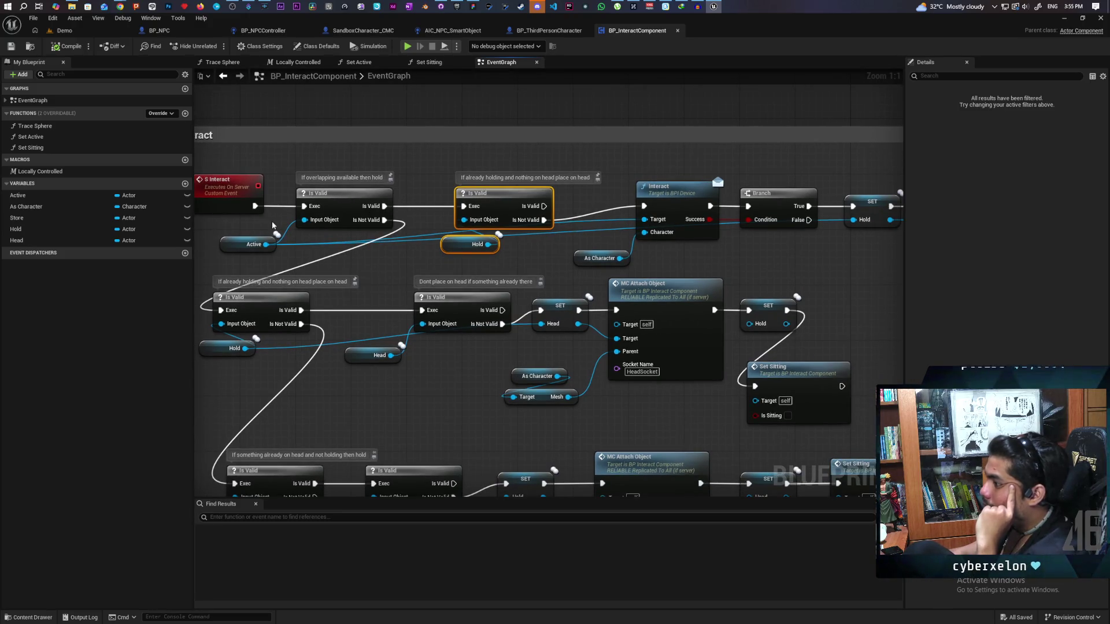
left_click_drag(518, 224, 363, 168)
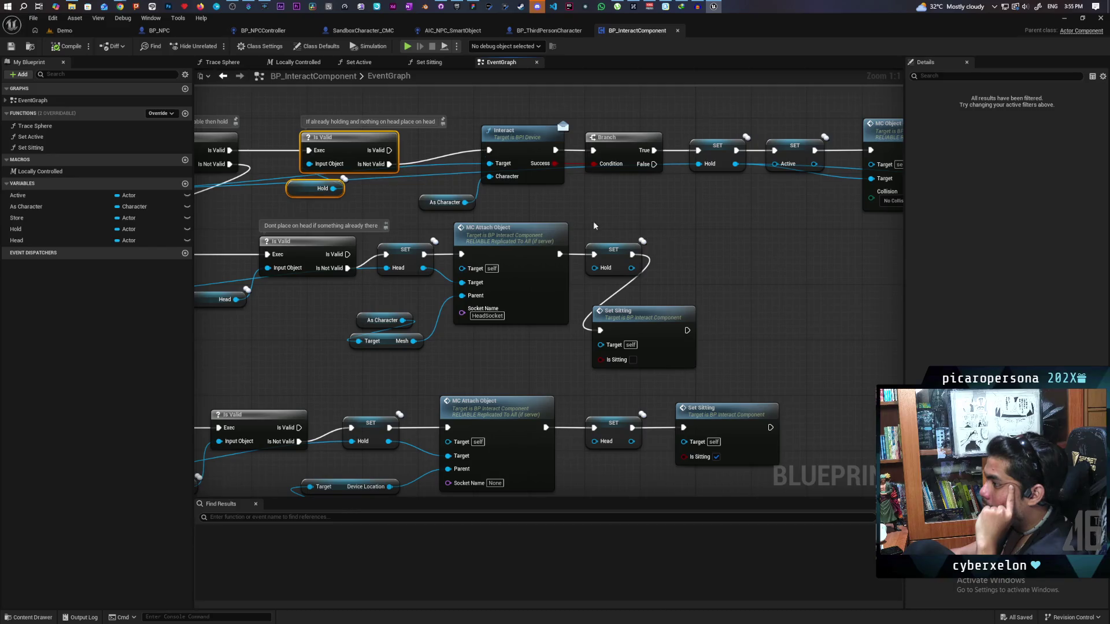
left_click_drag(566, 215, 480, 182)
scroll(479, 182, "down", 2)
mouse_move(493, 143)
left_mouse_down()
mouse_move(359, 136)
mouse_move(710, 213)
left_mouse_up()
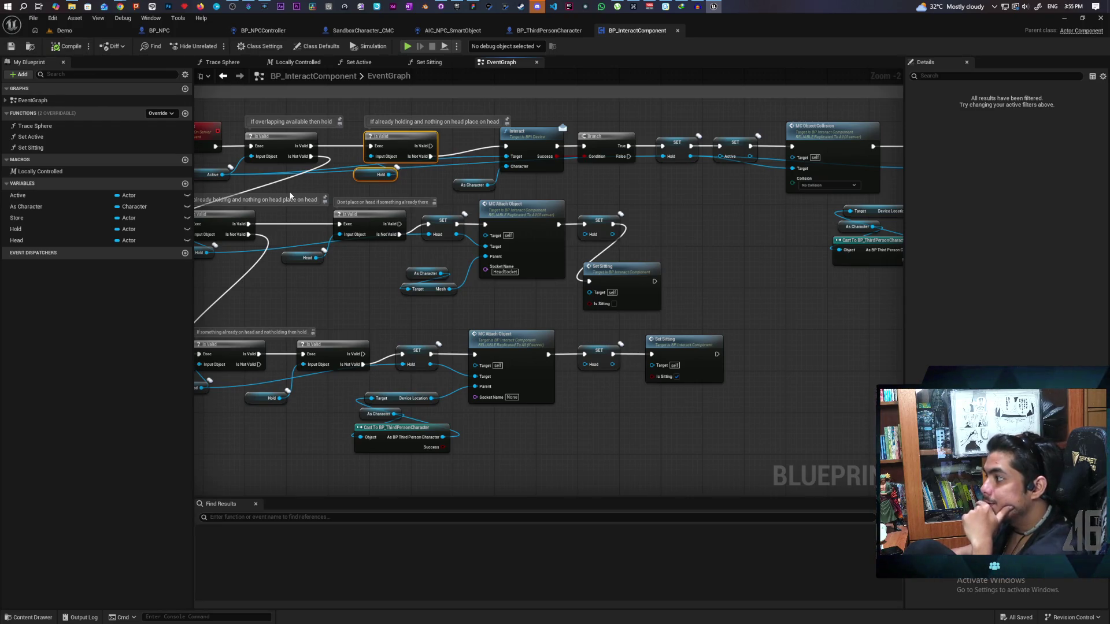
scroll(290, 197, "down", 5)
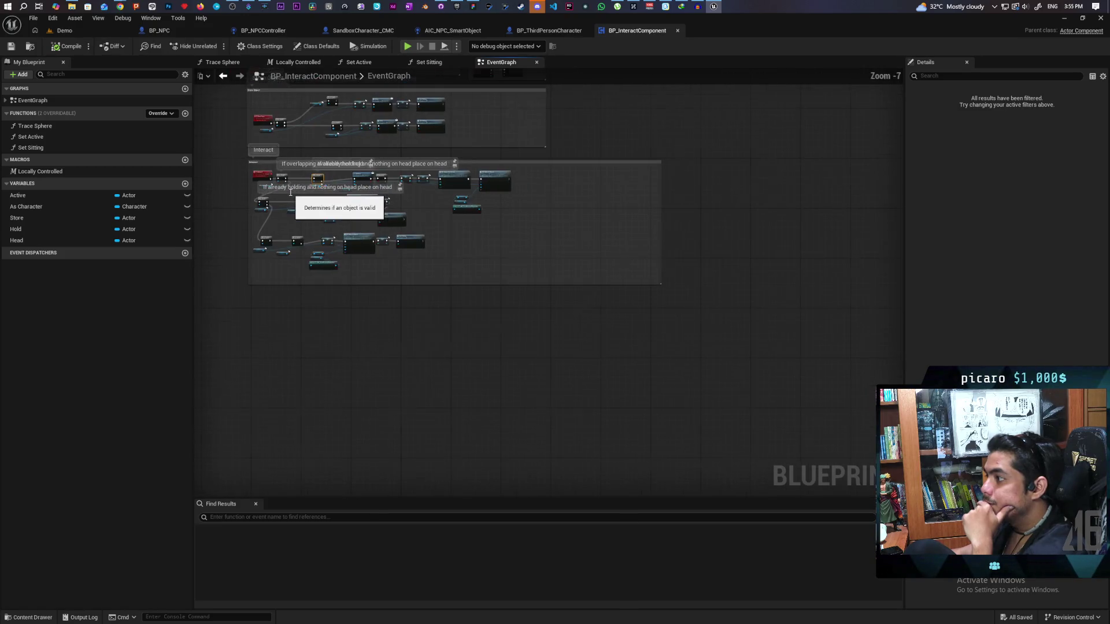
mouse_move(332, 148)
left_mouse_down()
mouse_move(337, 376)
mouse_move(426, 362)
left_mouse_up()
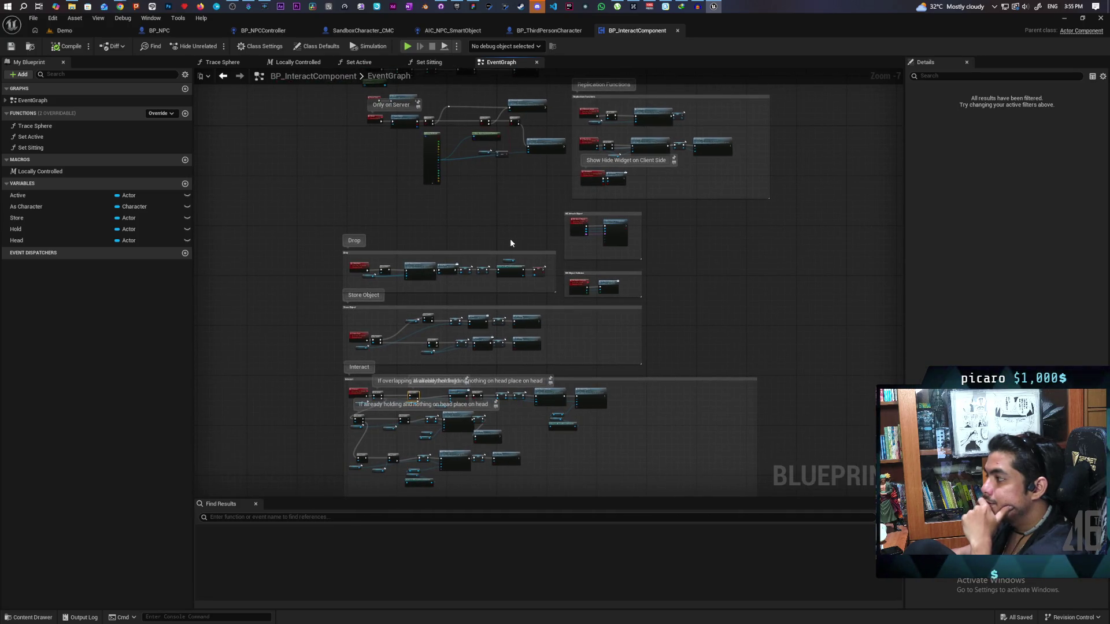
scroll(510, 242, "up", 2)
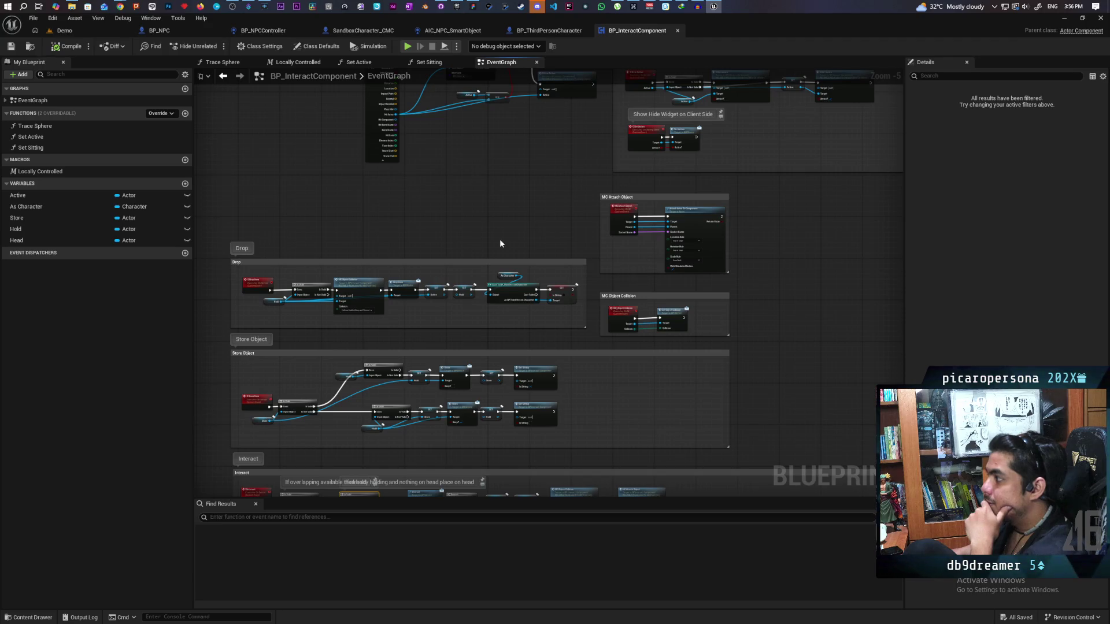
scroll(524, 216, "up", 4)
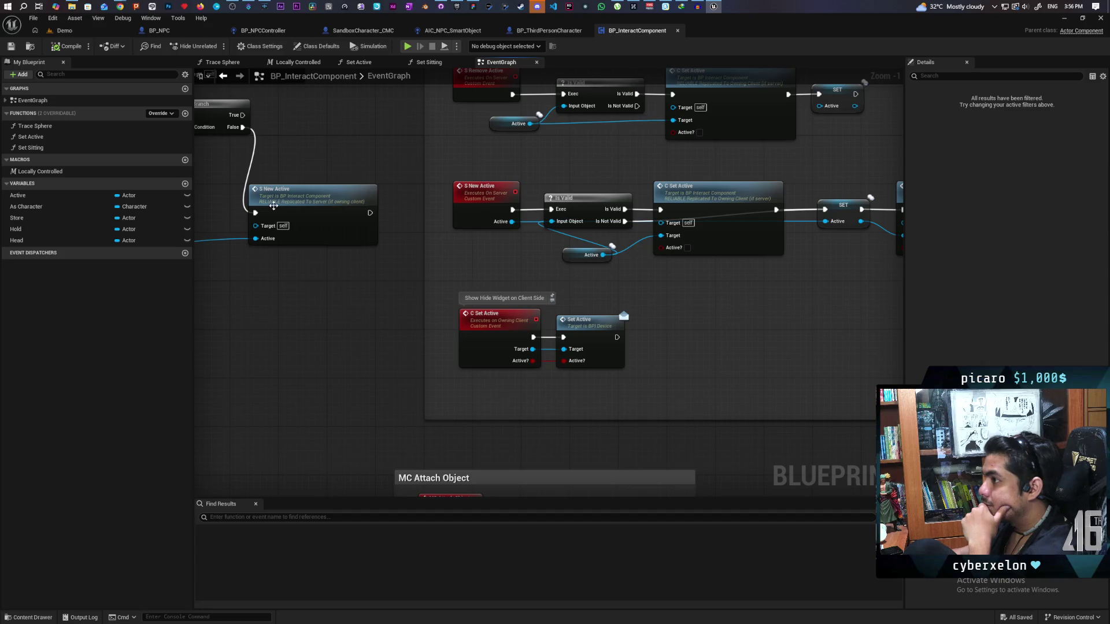
Step: In BP_ThirdPersonCharacter, navigate past Jump Input to the Trace for Friend node and open TraceForFriend
left_click(551, 33)
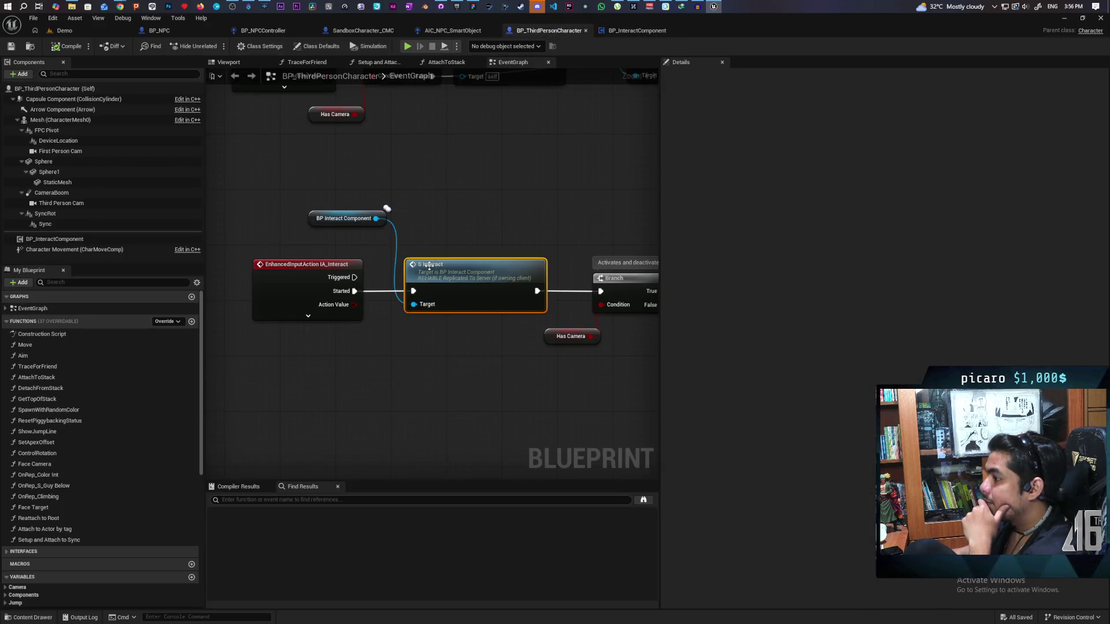
scroll(472, 199, "down", 8)
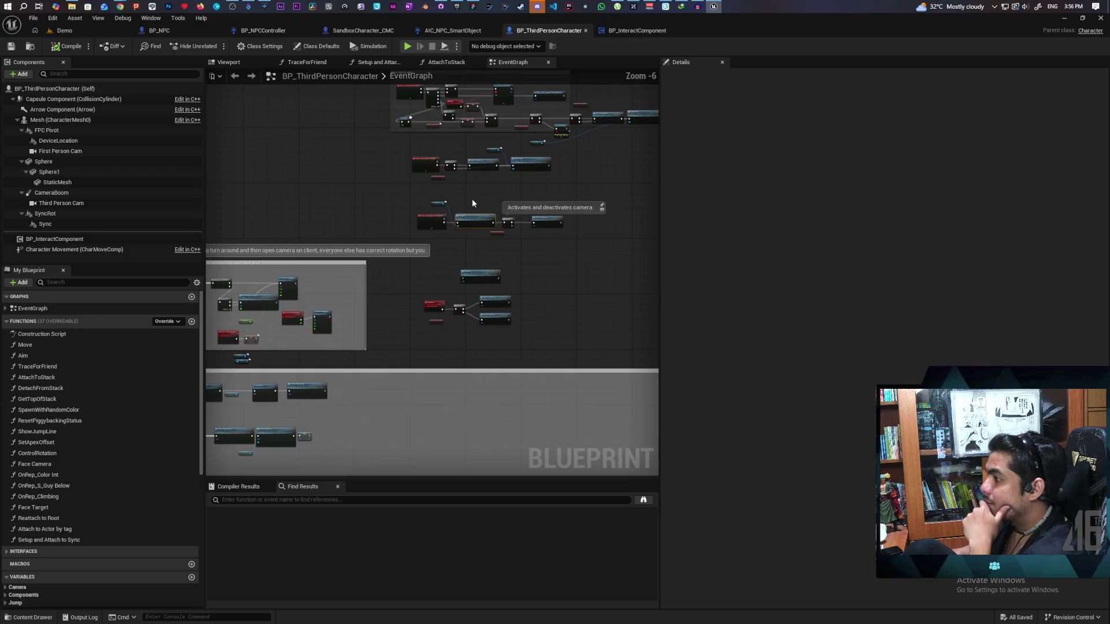
scroll(472, 199, "down", 1)
scroll(472, 199, "up", 1)
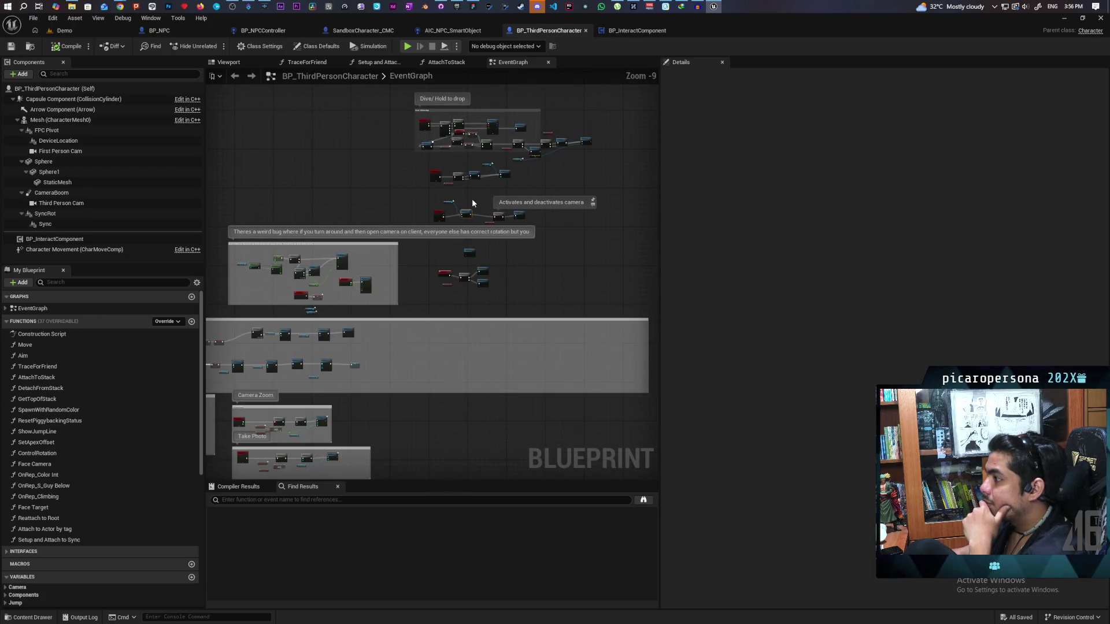
left_click_drag(431, 281, 590, 212)
mouse_move(393, 263)
left_mouse_down()
mouse_move(498, 220)
mouse_move(380, 260)
mouse_move(483, 228)
left_mouse_up()
scroll(482, 228, "up", 6)
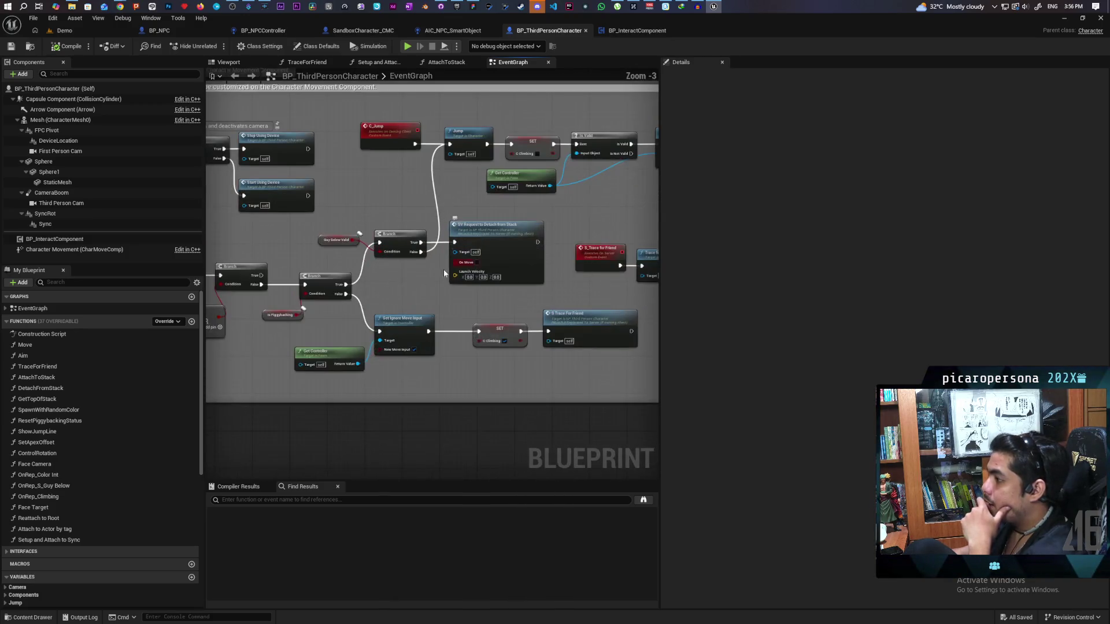
left_click_drag(434, 284, 372, 254)
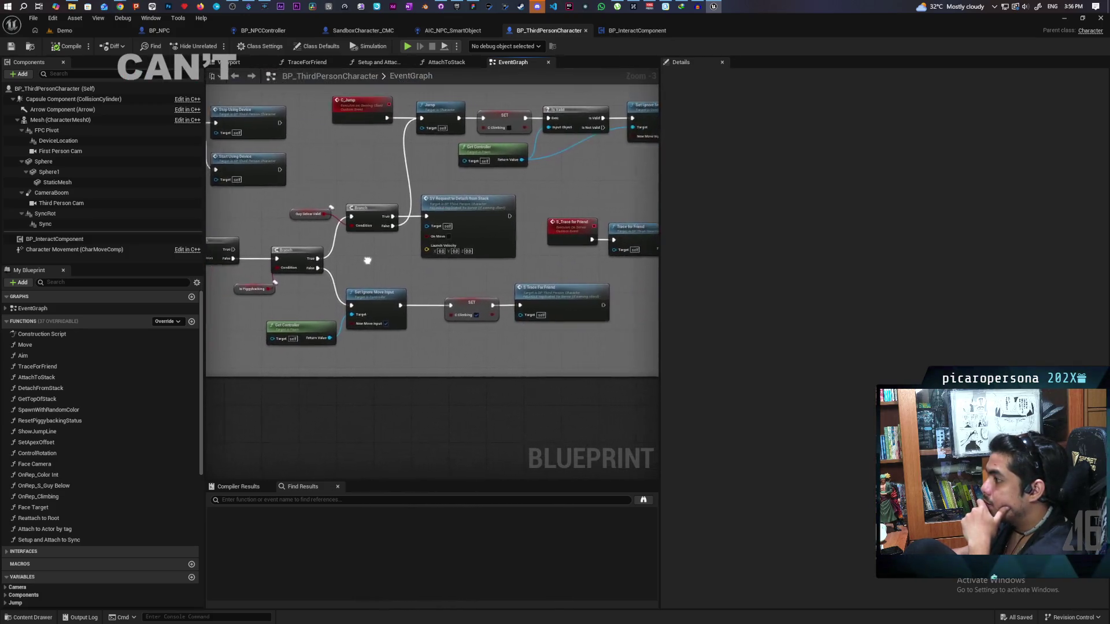
left_click_drag(433, 238, 312, 236)
left_click_drag(406, 254, 366, 265)
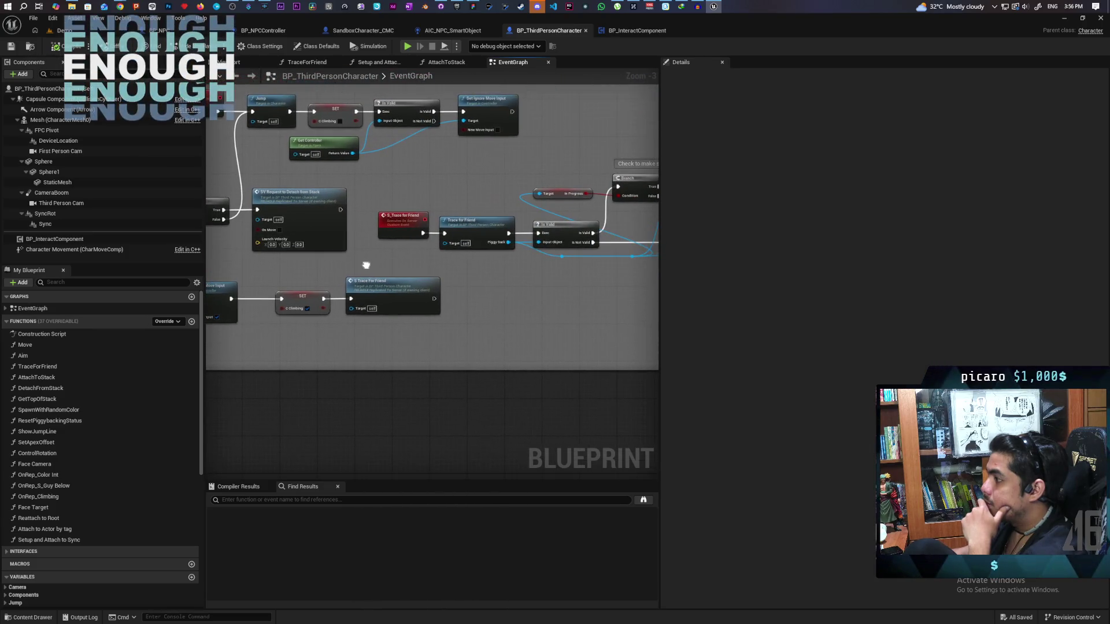
left_click_drag(515, 269, 341, 282)
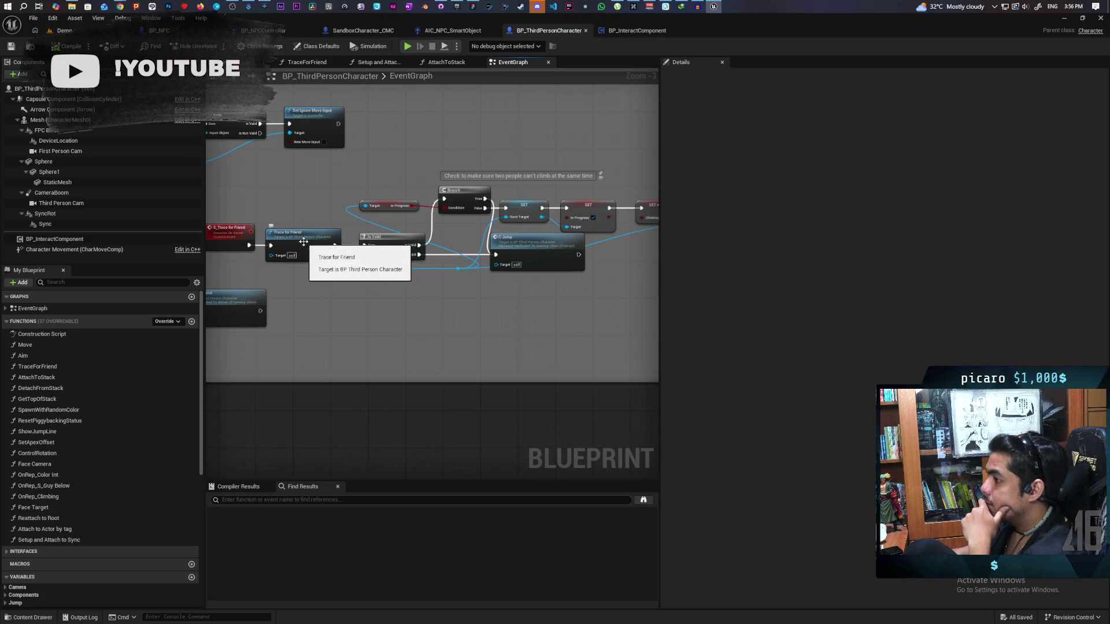
double_click(301, 238)
Step: Survey the TraceForFriend graph, from Print String and Return to Capsule Trace For Objects
scroll(628, 298, "up", 4)
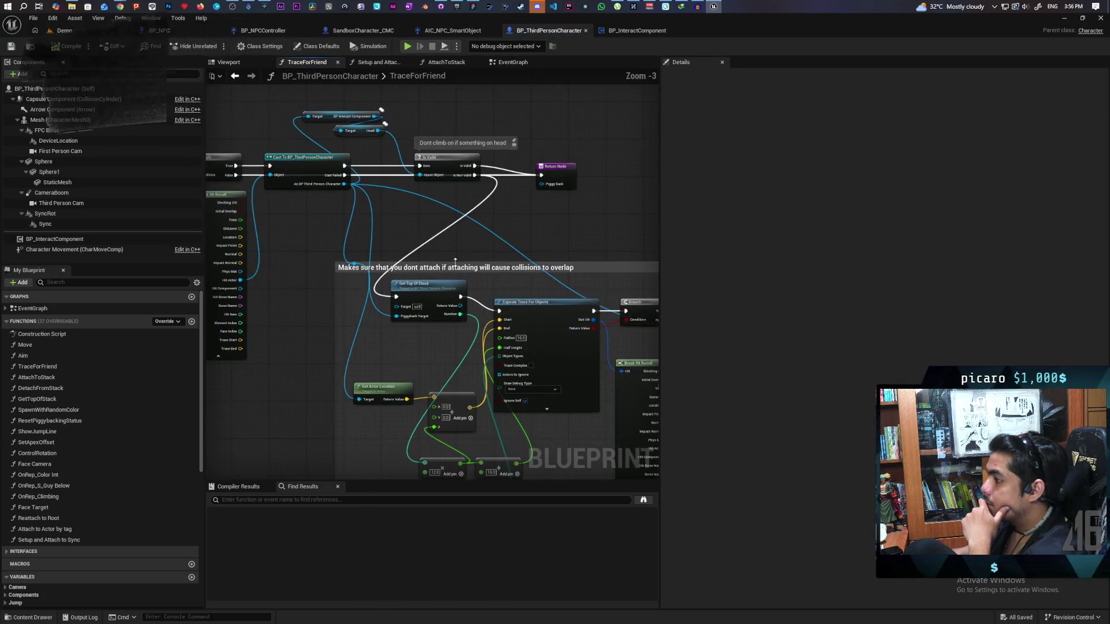
mouse_move(461, 241)
left_mouse_down()
mouse_move(427, 190)
mouse_move(382, 205)
left_mouse_up()
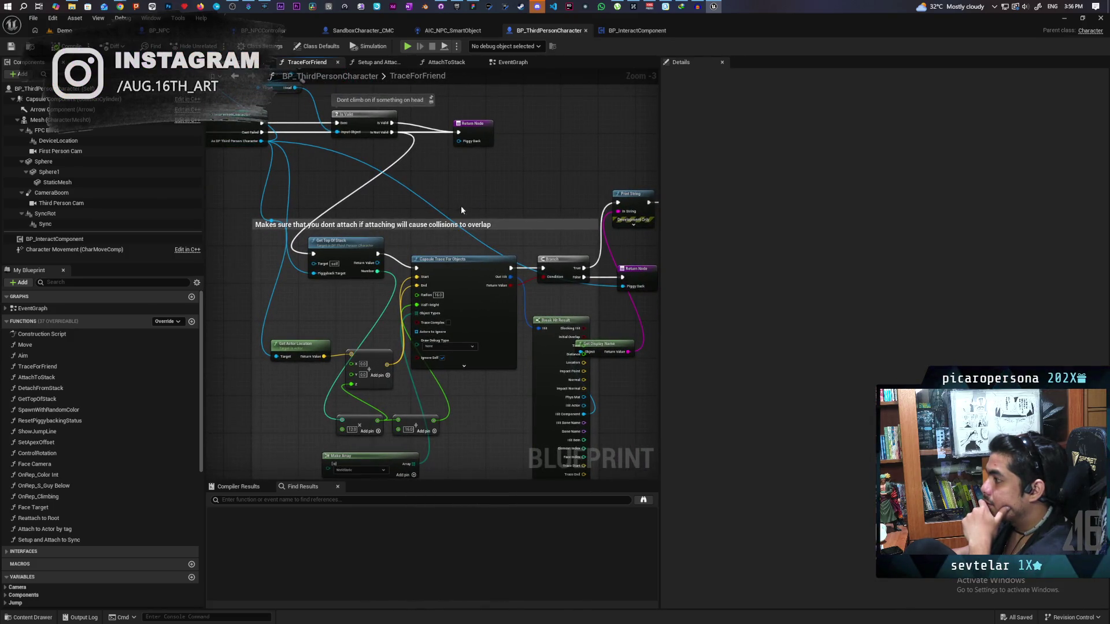
left_click_drag(489, 203, 400, 189)
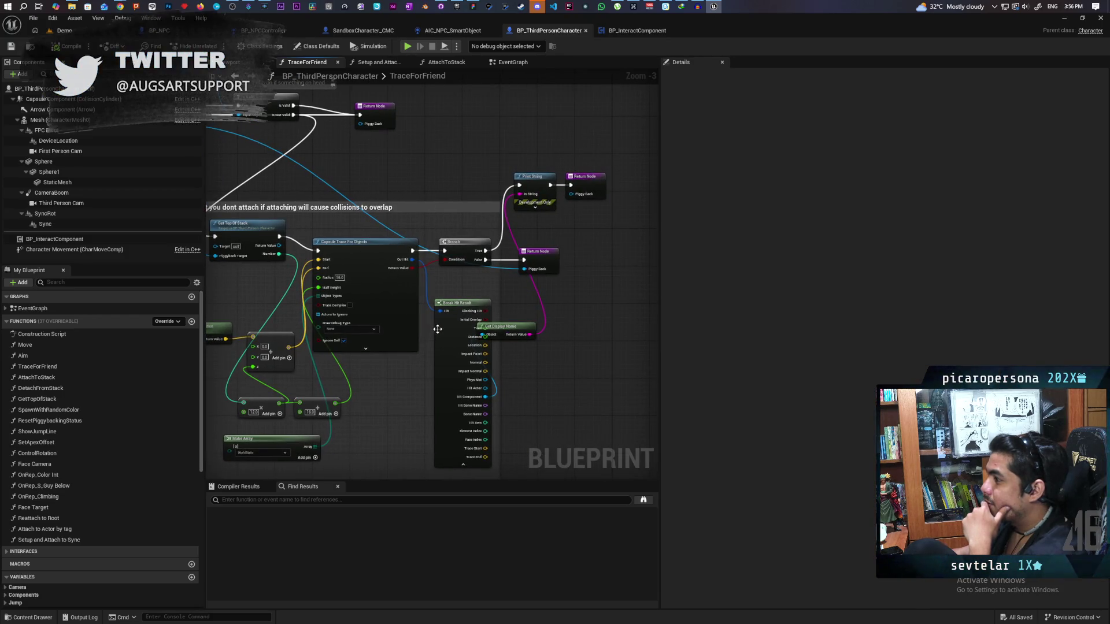
mouse_move(437, 329)
left_mouse_down()
mouse_move(520, 324)
mouse_move(401, 266)
left_mouse_up()
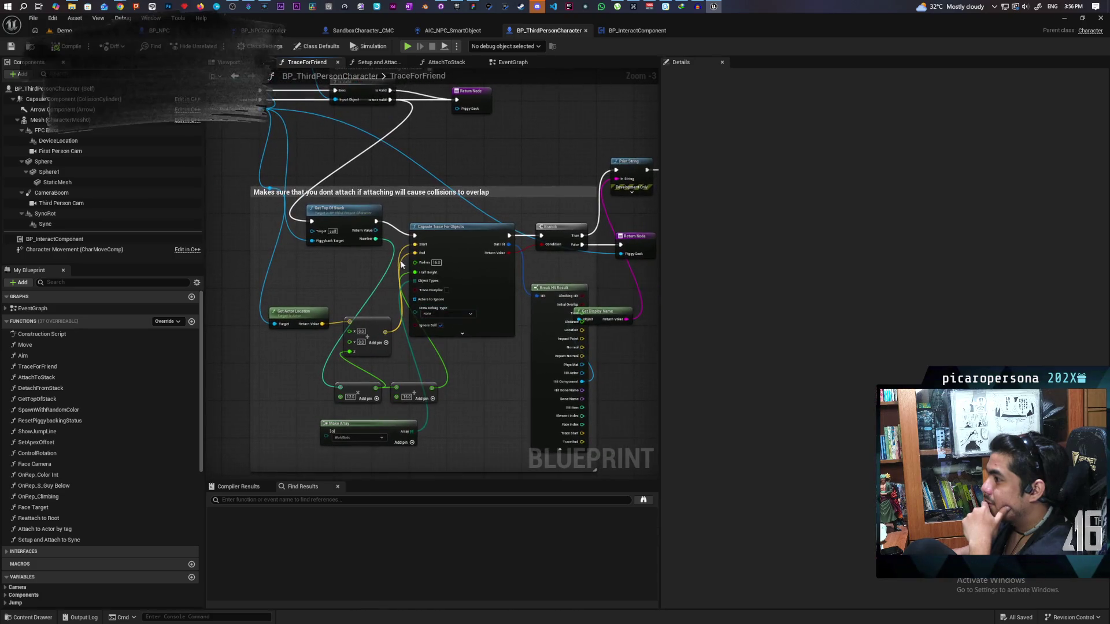
mouse_move(474, 292)
left_mouse_down()
mouse_move(426, 345)
mouse_move(417, 318)
mouse_move(523, 255)
mouse_move(528, 288)
mouse_move(529, 236)
mouse_move(555, 298)
left_mouse_up()
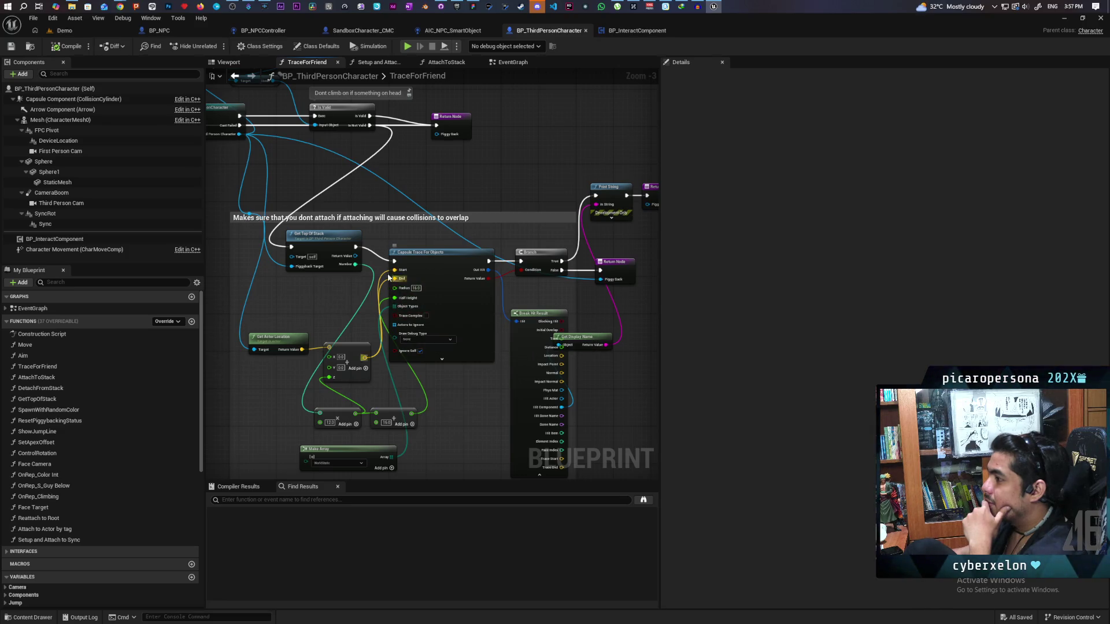
left_click_drag(370, 213, 442, 326)
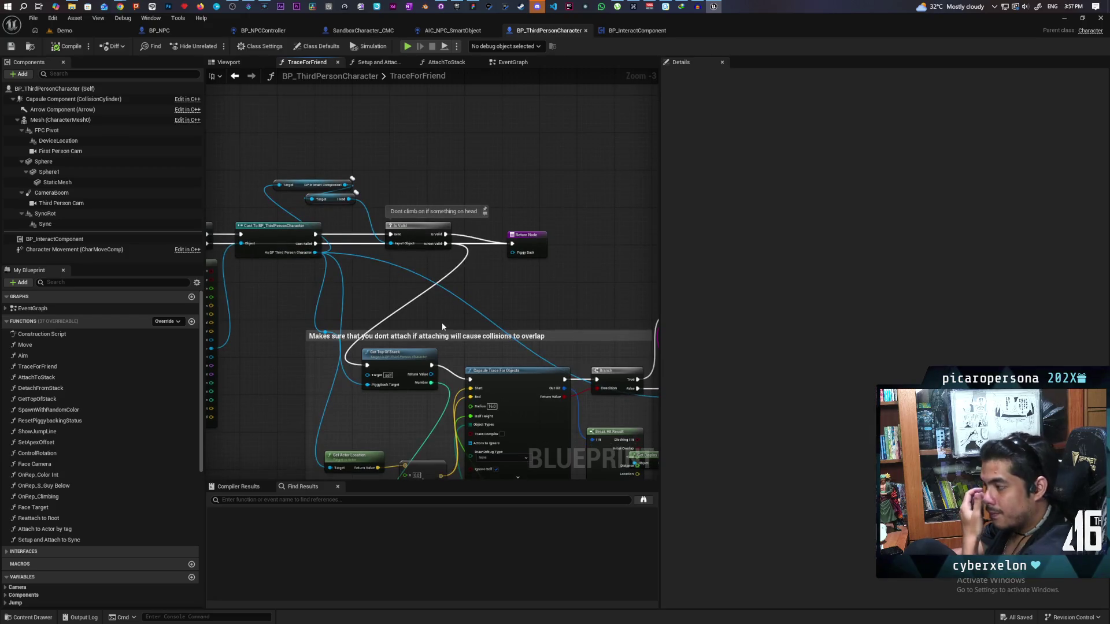
mouse_move(463, 316)
left_mouse_down()
mouse_move(441, 313)
mouse_move(420, 248)
left_mouse_up()
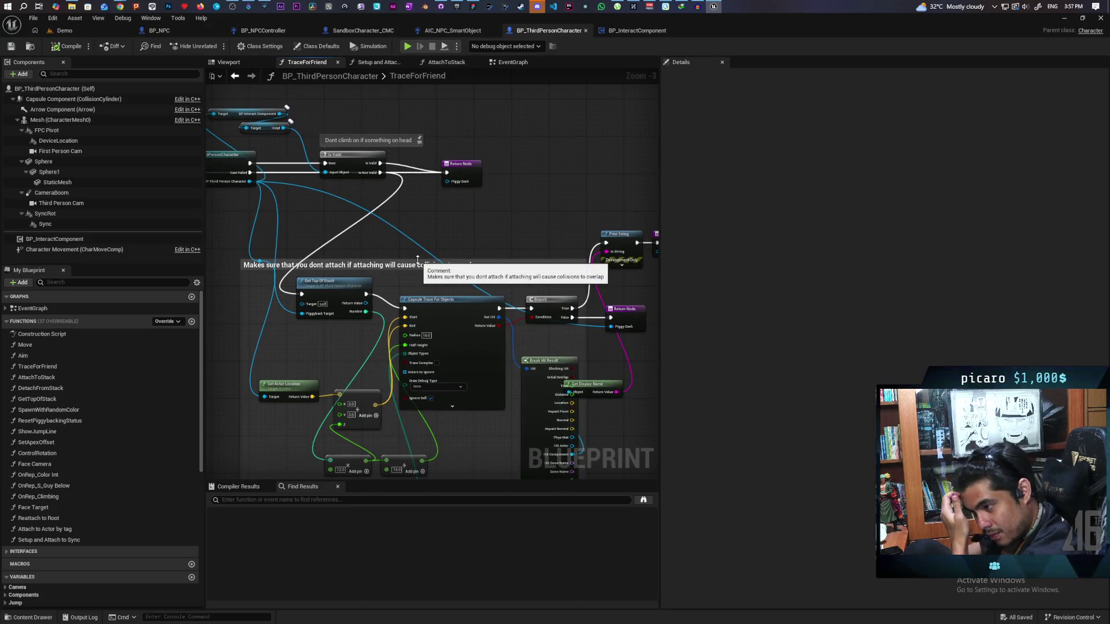
scroll(360, 306, "up", 4)
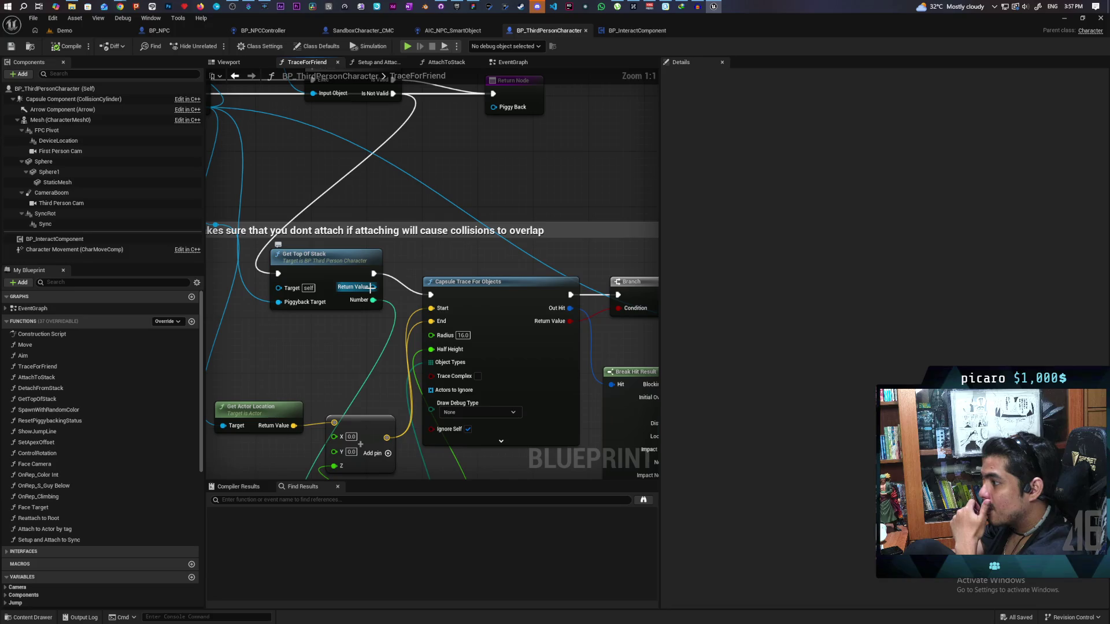
left_click_drag(437, 281, 346, 305)
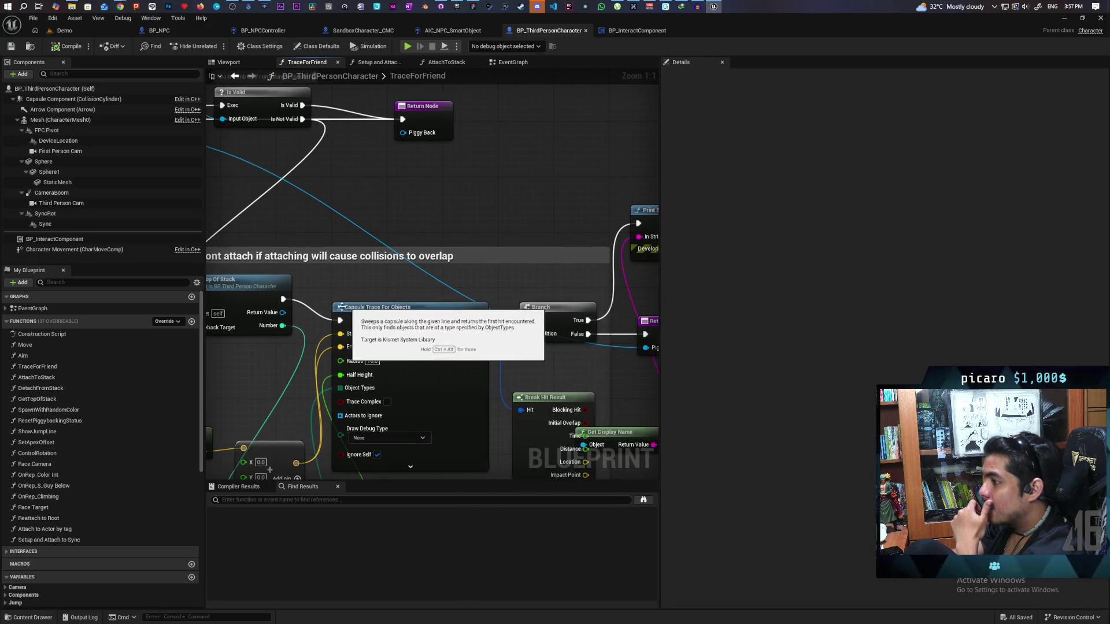
Step: Move the Get Top Of Stack node left and down to make room before the capsule trace
scroll(570, 297, "down", 2)
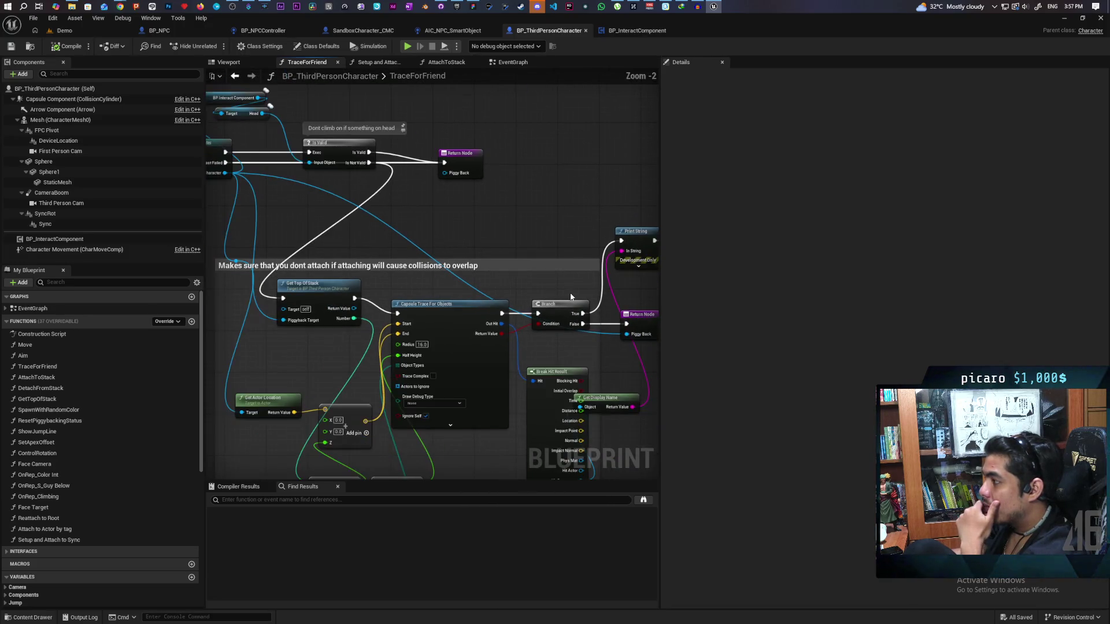
mouse_move(515, 302)
left_mouse_down()
mouse_move(515, 272)
mouse_move(657, 255)
left_mouse_up()
left_click_drag(565, 273, 592, 279)
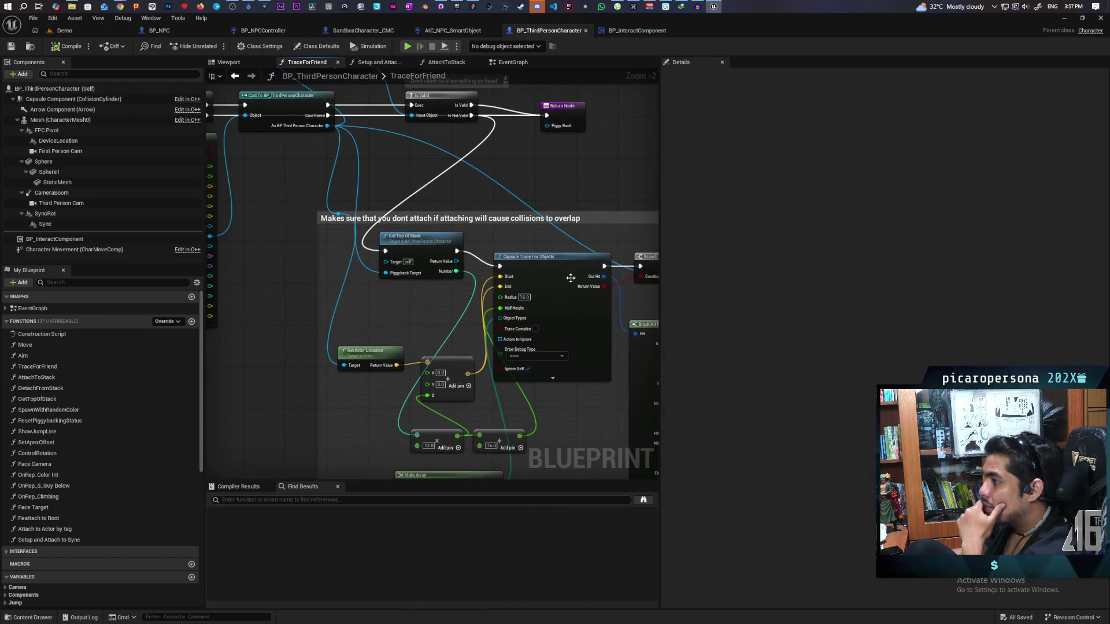
mouse_move(425, 244)
left_mouse_down()
mouse_move(336, 264)
mouse_move(370, 330)
left_mouse_up()
scroll(399, 276, "up", 2)
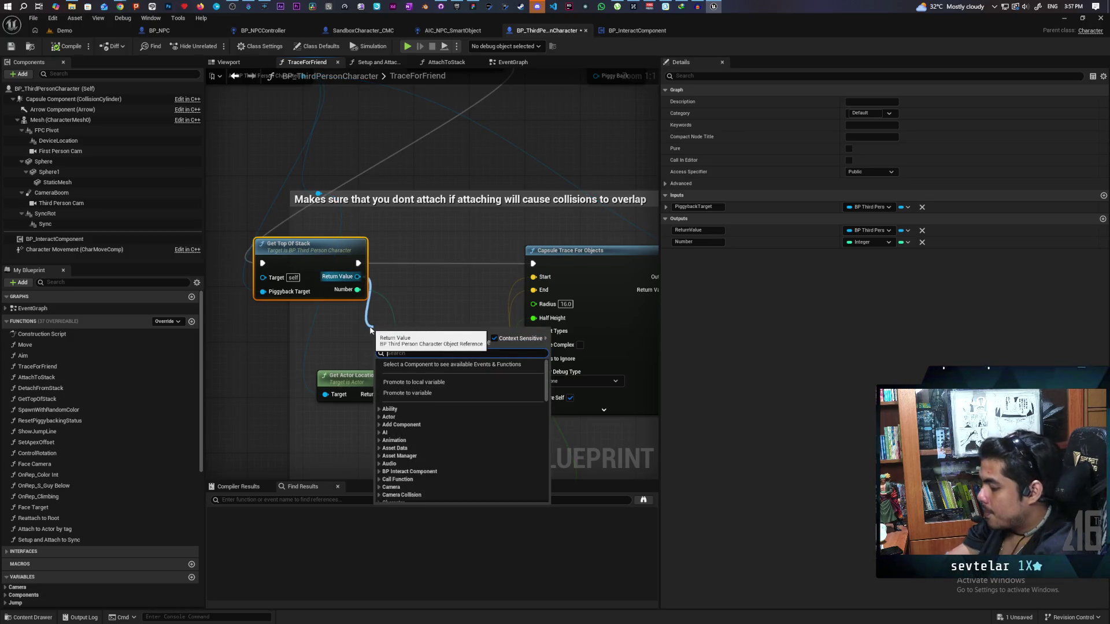
Step: Add a BP Interact Component getter with a Get Head node below it
type("get")
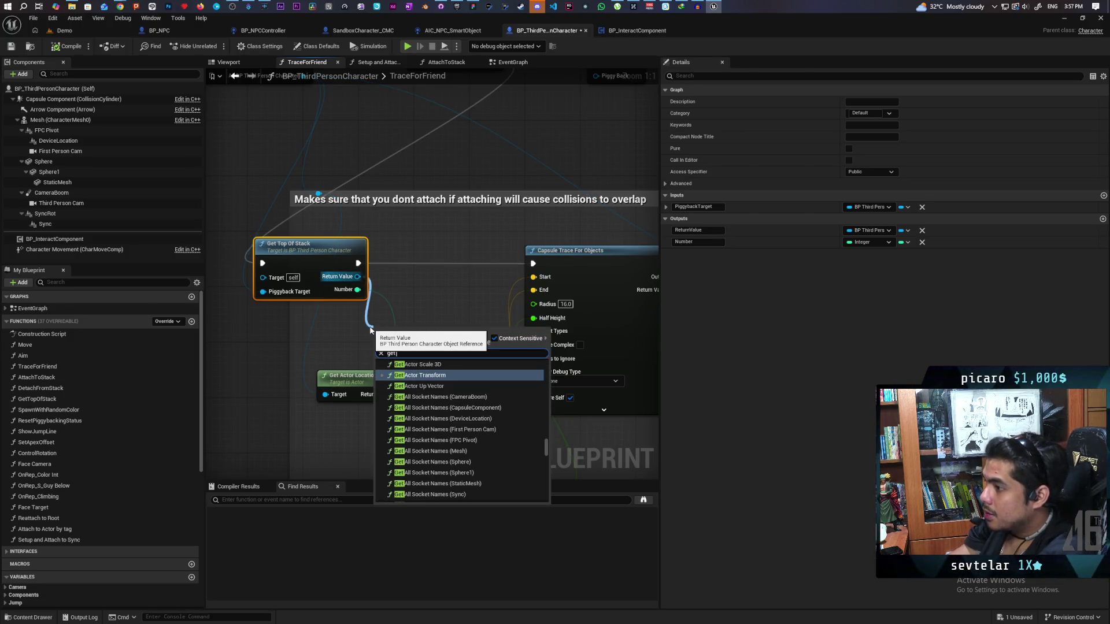
type(" interact")
left_click(439, 456)
left_click_drag(353, 329, 437, 306)
type("get head")
key("Return")
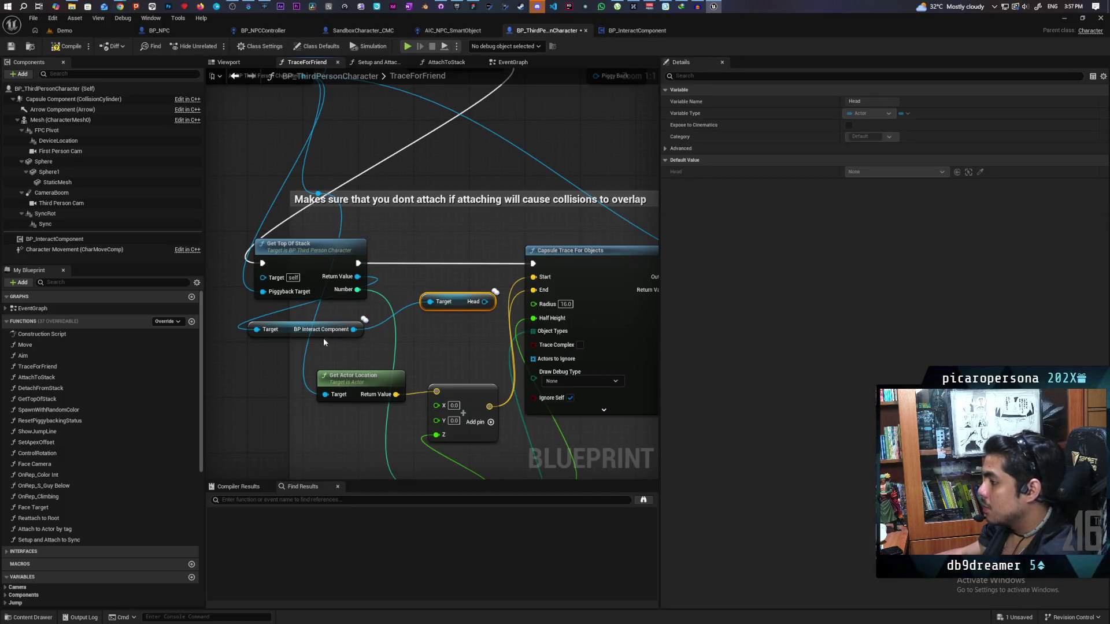
left_click_drag(284, 329, 287, 317)
mouse_move(460, 298)
left_mouse_down()
mouse_move(327, 341)
mouse_move(444, 323)
mouse_move(435, 251)
mouse_move(436, 263)
left_mouse_up()
Step: Paste an Is Valid check on Head before the Capsule Trace, then compile and save
key("ctrl+v")
mouse_move(567, 240)
left_mouse_down()
mouse_move(503, 290)
mouse_move(515, 274)
left_mouse_up()
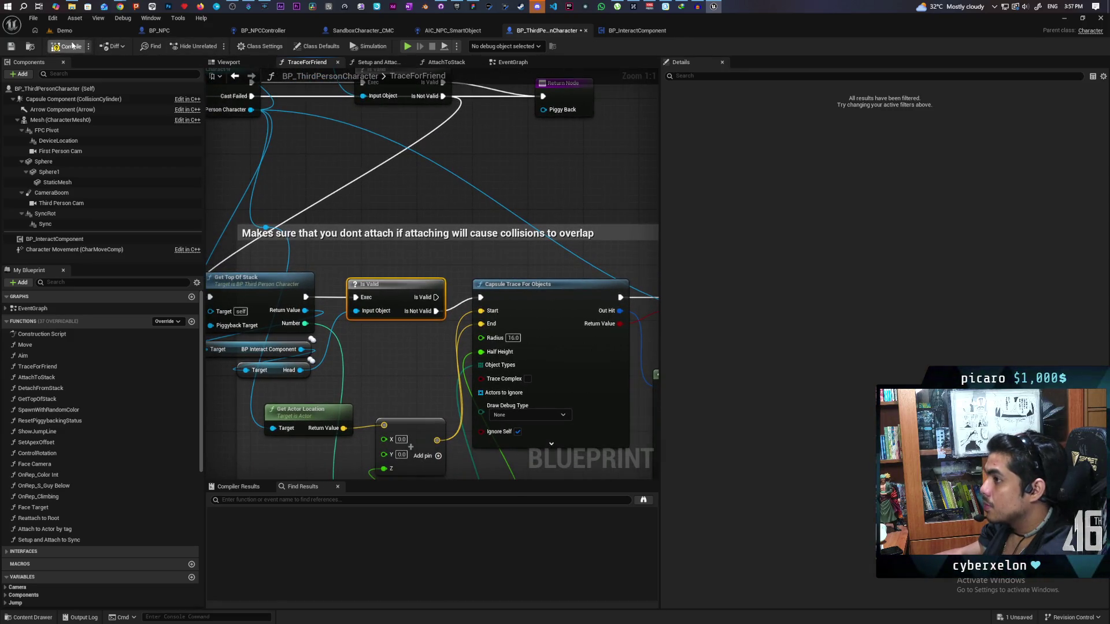
key("ctrl+s")
scroll(447, 198, "down", 2)
left_click_drag(448, 198, 351, 205)
scroll(301, 238, "up", 1)
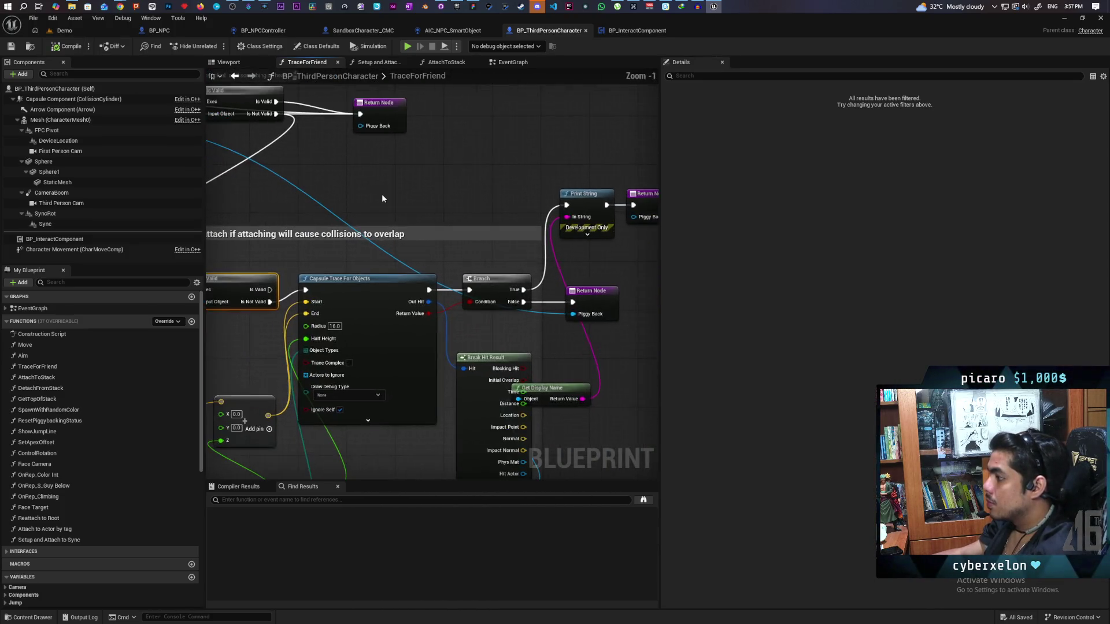
Step: Place a Return Node above the check and route the valid-Head path to it, then save
left_click(614, 310)
mouse_move(614, 310)
left_mouse_down()
mouse_move(498, 210)
mouse_move(497, 248)
left_mouse_up()
mouse_move(440, 319)
left_mouse_down()
mouse_move(456, 240)
mouse_move(496, 225)
left_mouse_up()
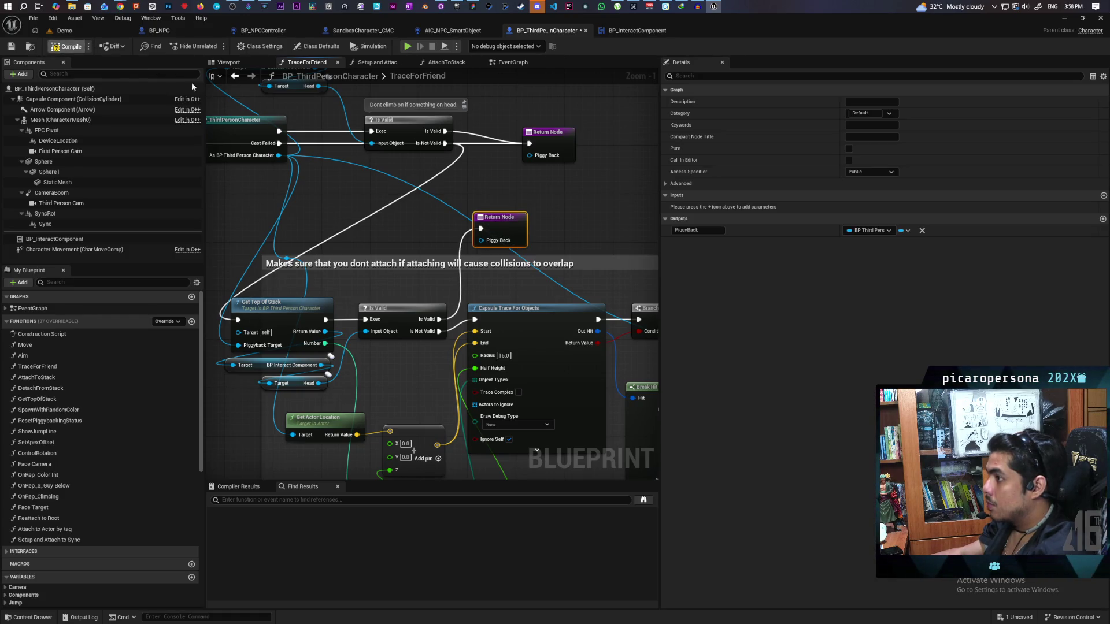
left_click(234, 75)
key("ctrl+s")
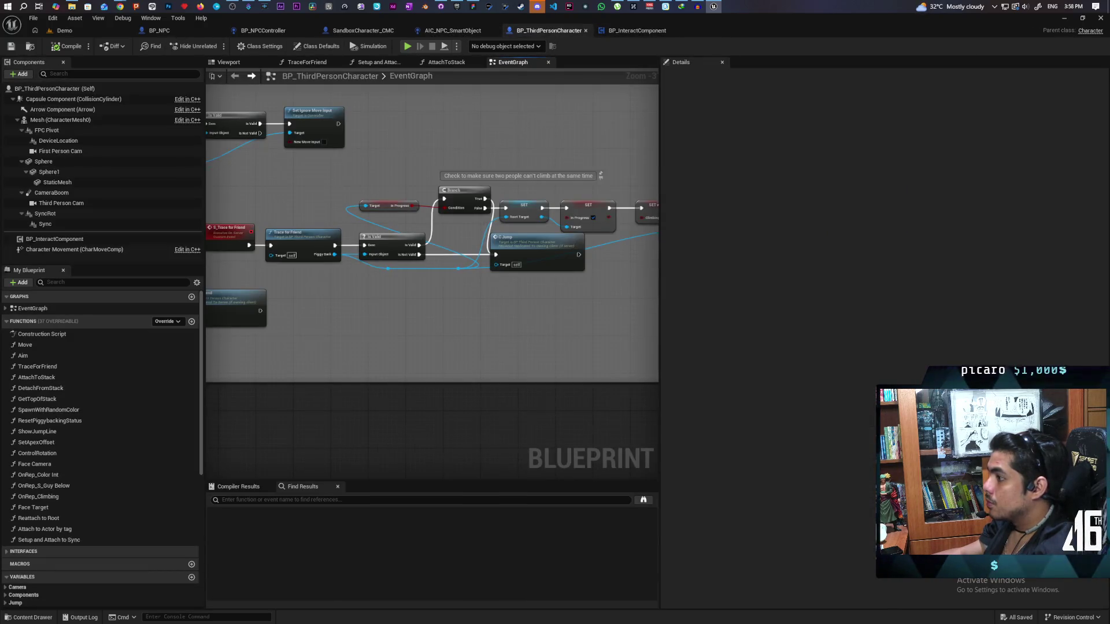
Step: Reopen TraceForFriend and add the comment 'If valid they have something on top' to Is Valid
scroll(456, 171, "down", 2)
scroll(445, 232, "up", 3)
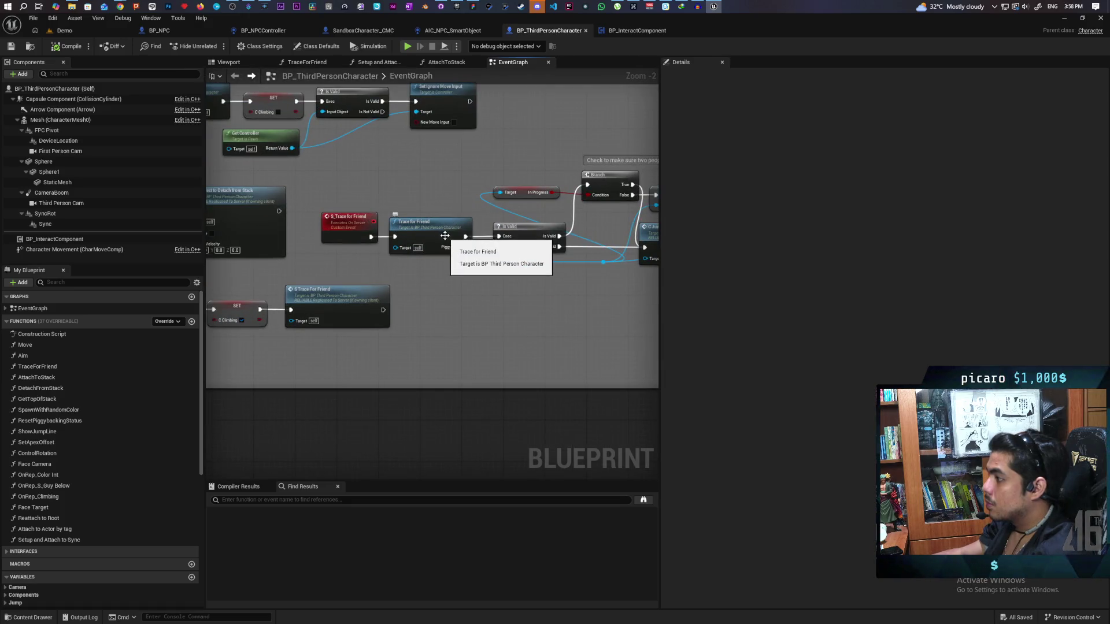
double_click(444, 236)
left_click(372, 282)
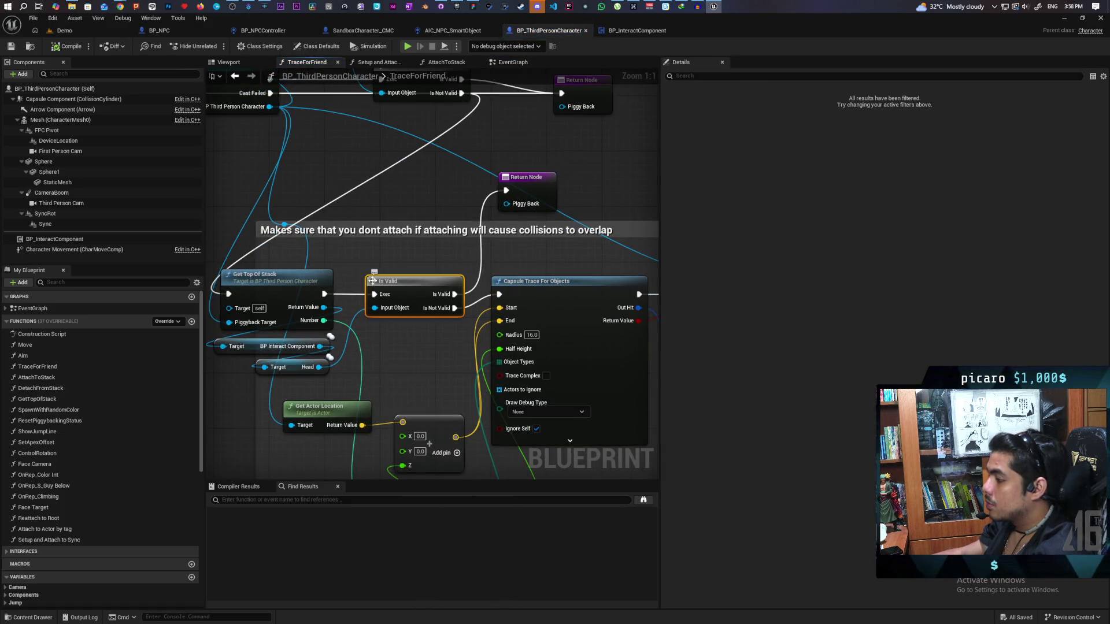
left_click(374, 276)
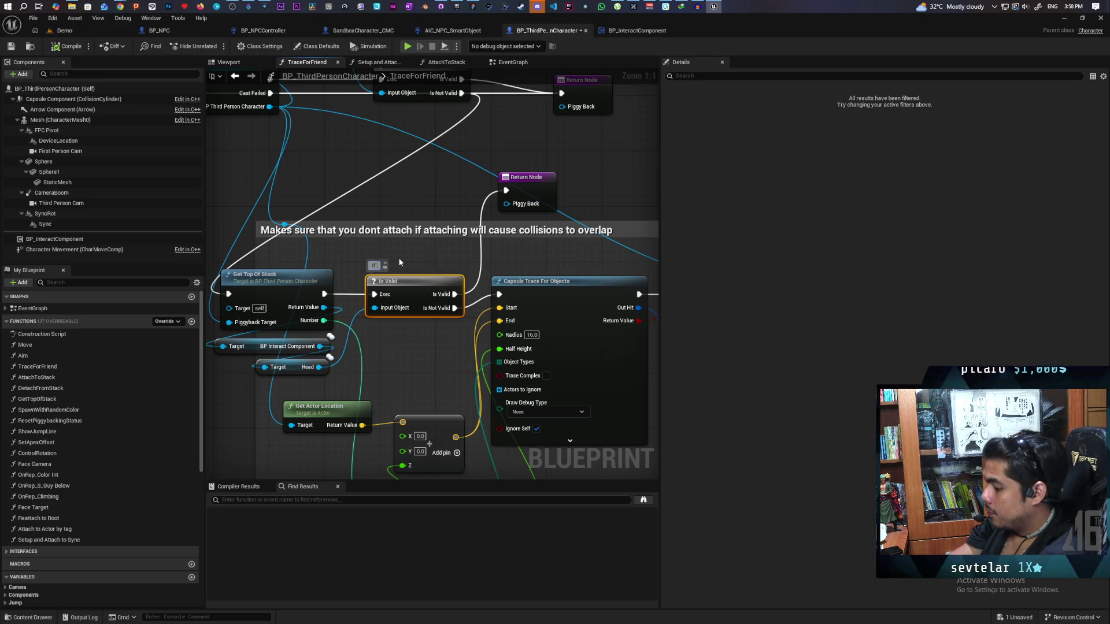
type("valid they have something on too")
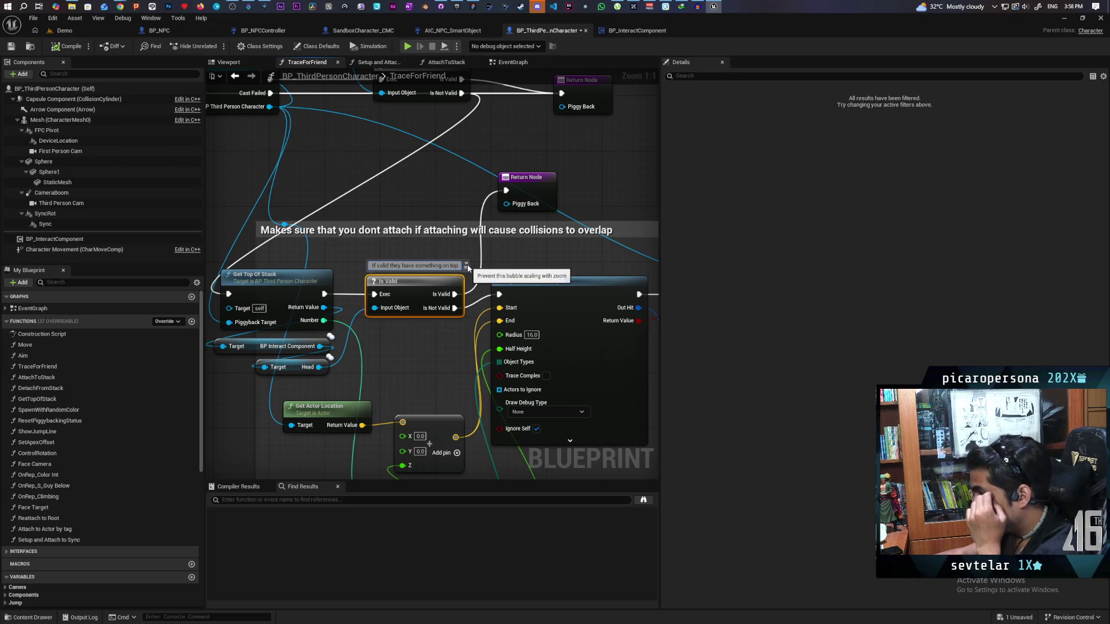
key("Return")
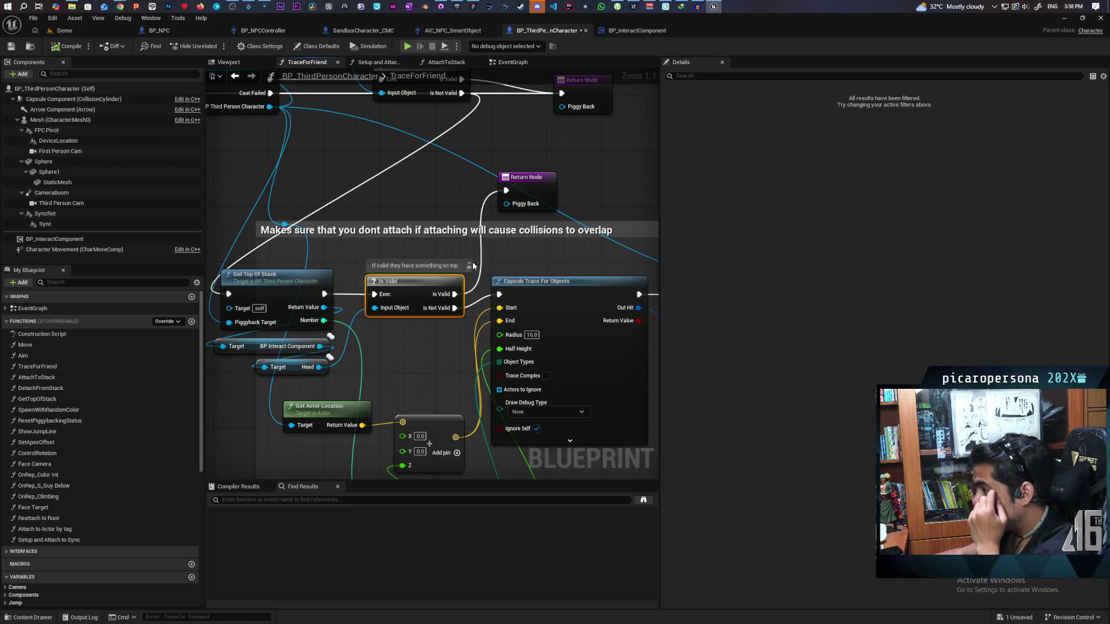
left_click(65, 30)
Step: Play with multiple clients and carry a blue cube toward the NPCs and dark cube
key("alt+p")
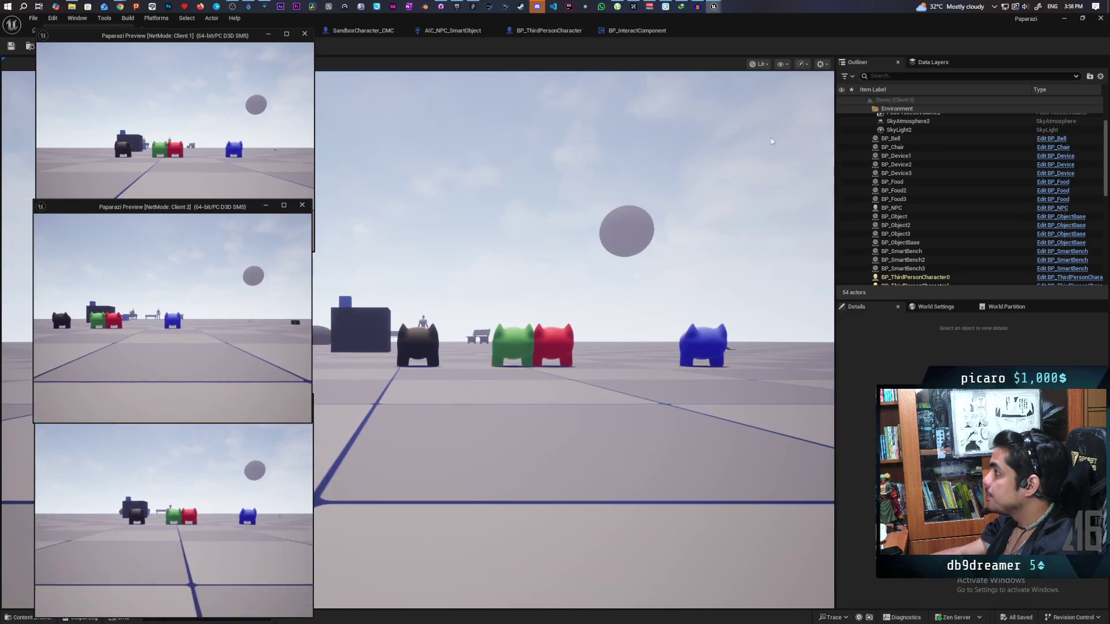
left_click(742, 160)
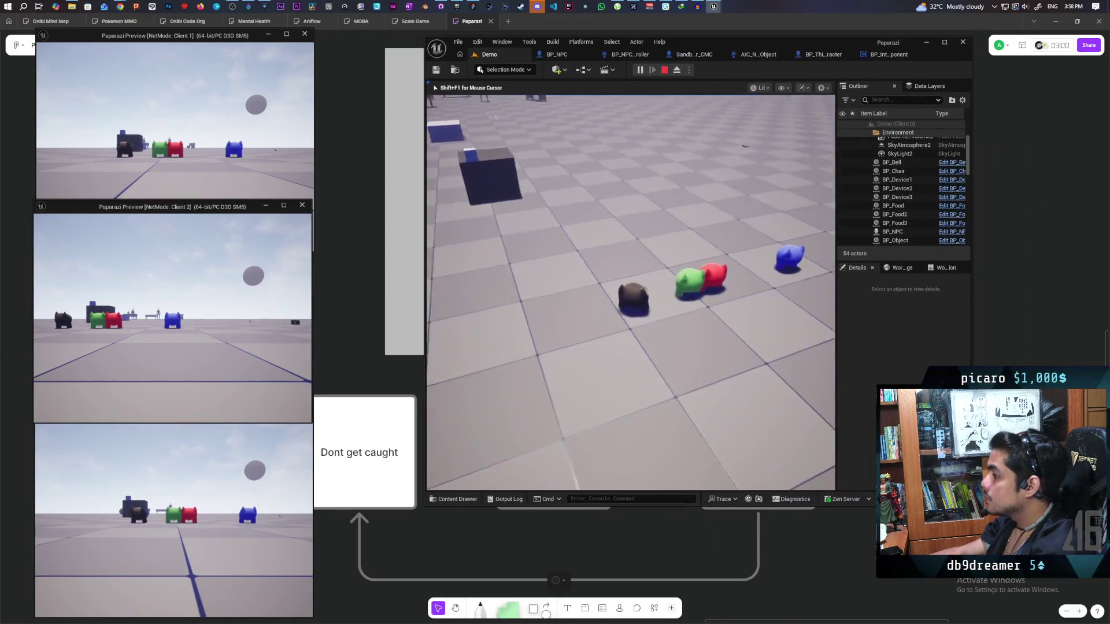
key("w")
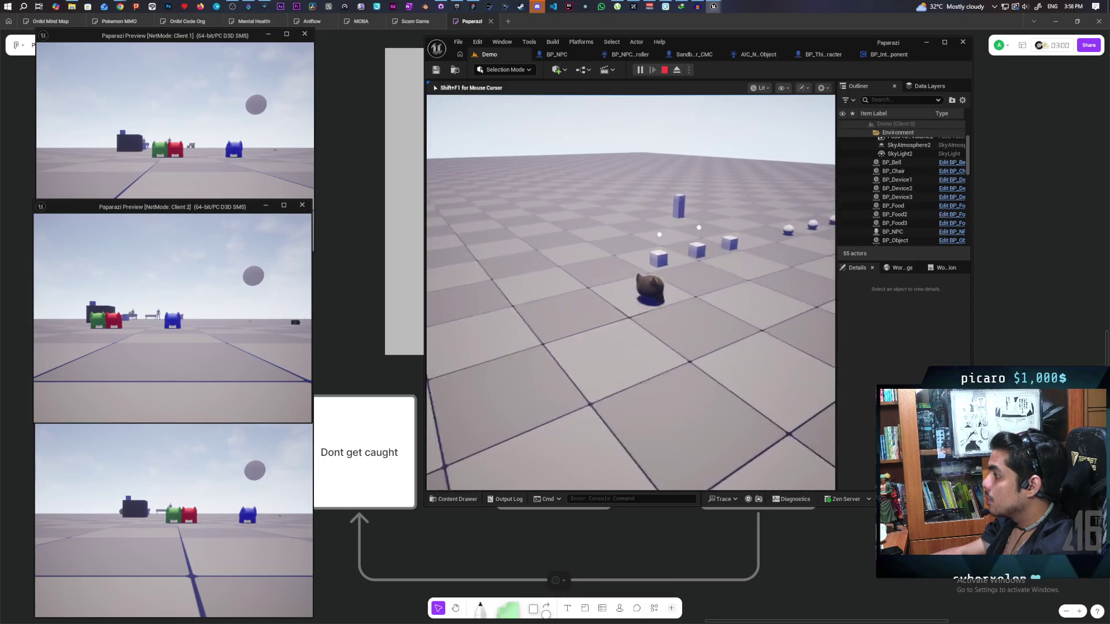
key("w")
key("e")
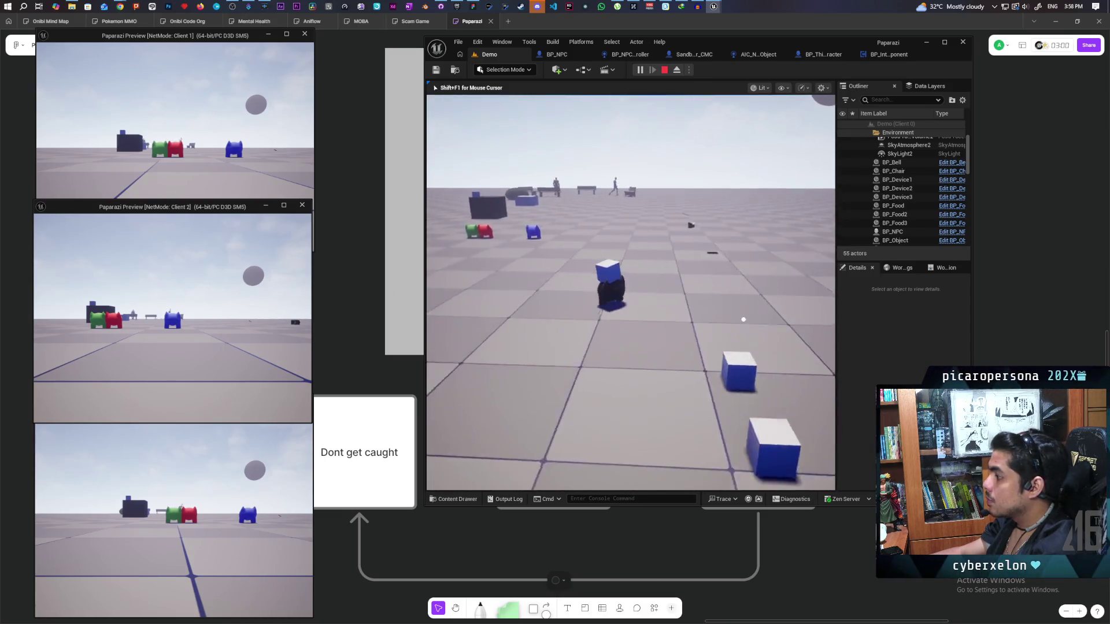
key("w")
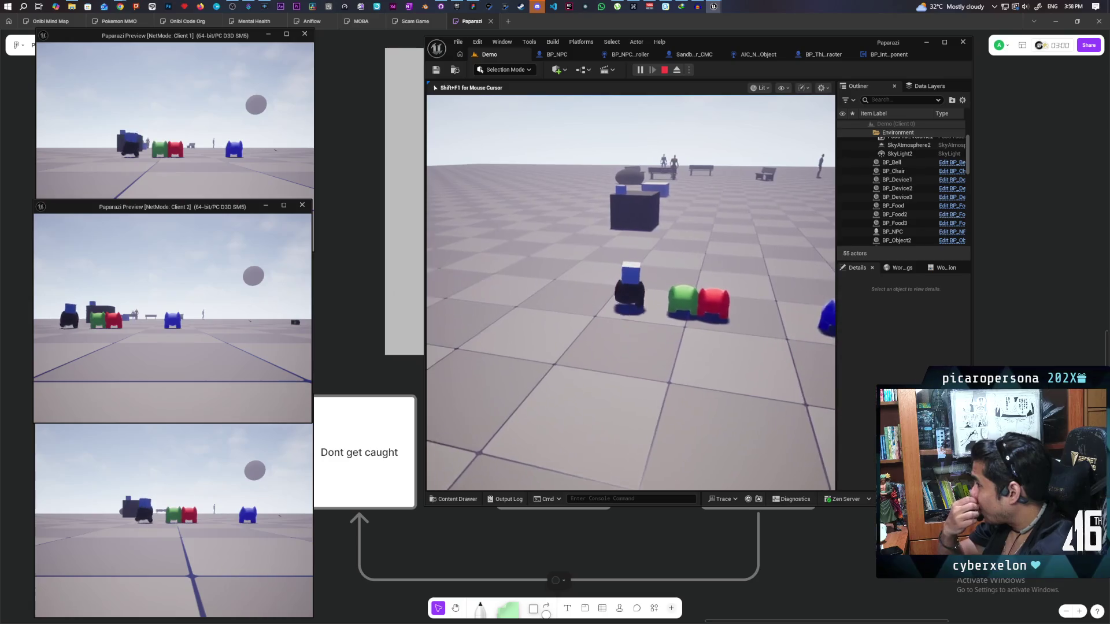
key("w")
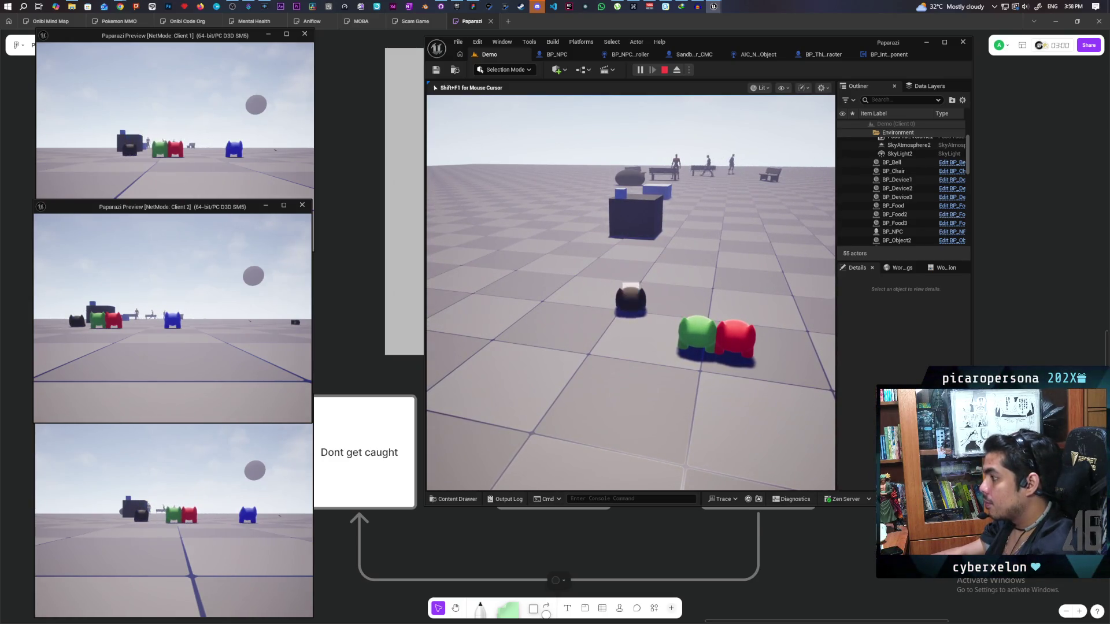
Step: Move the Client 1 character around the NPC group and toward the dark cube
left_click(187, 146)
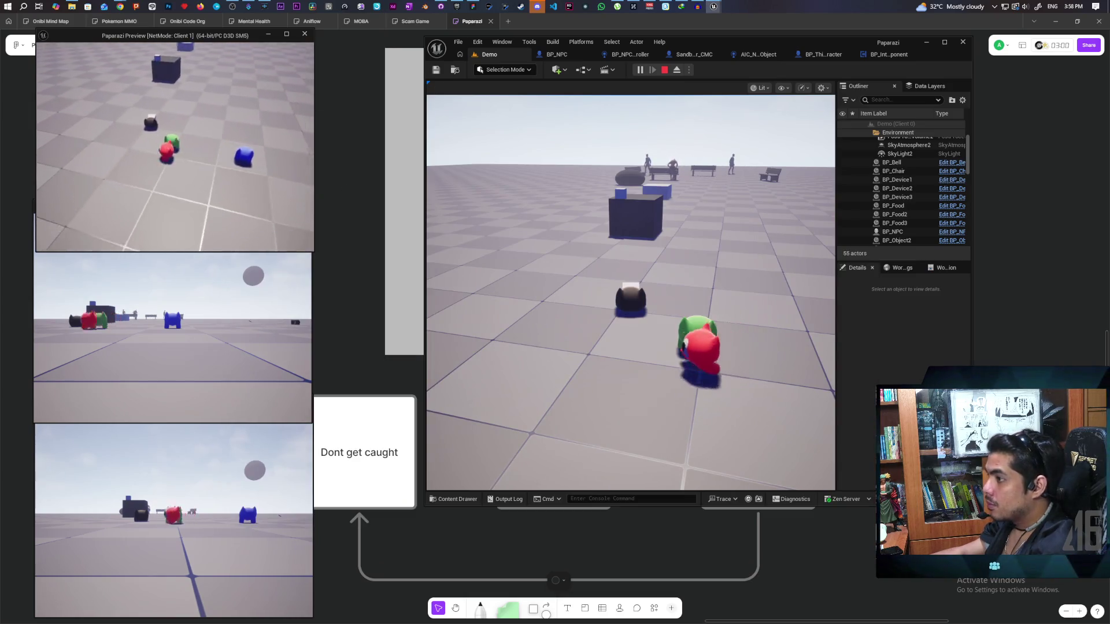
key("w")
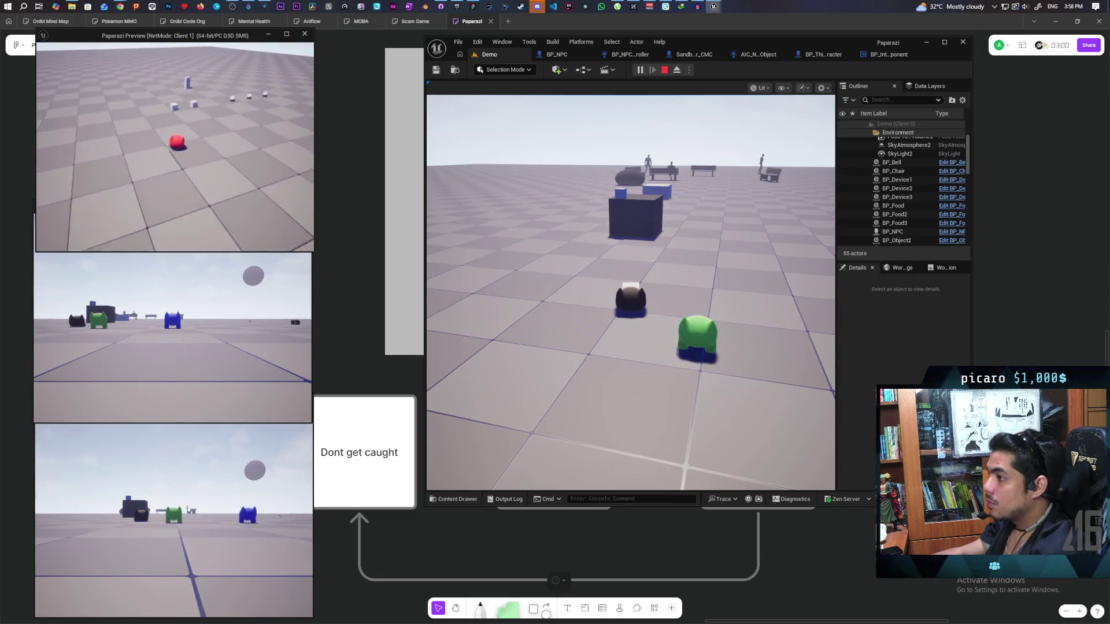
key("w")
key("space")
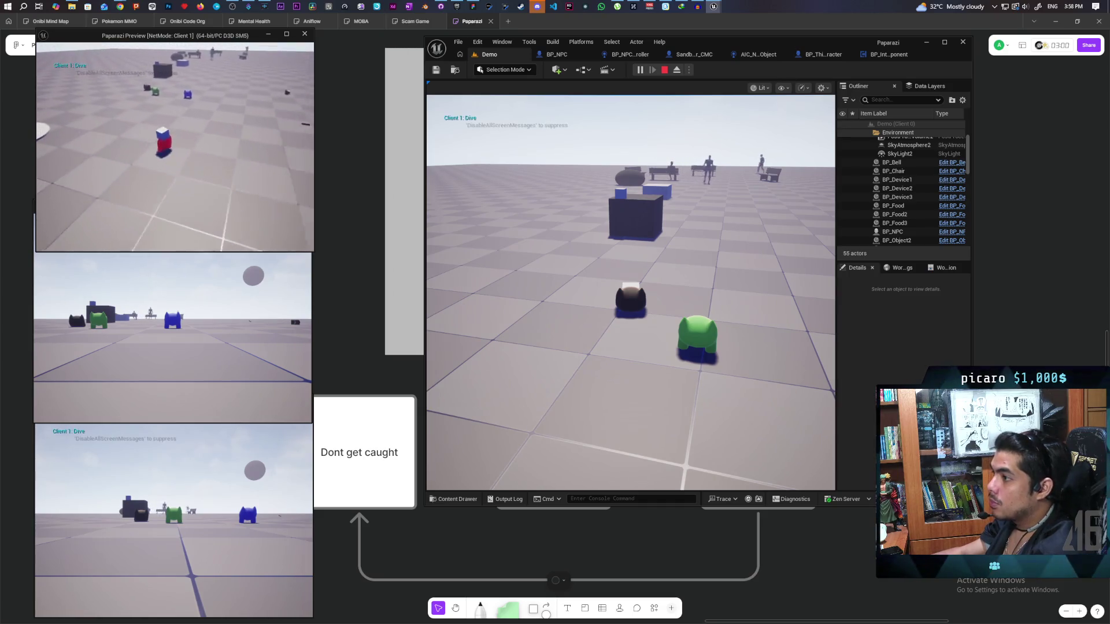
key("w")
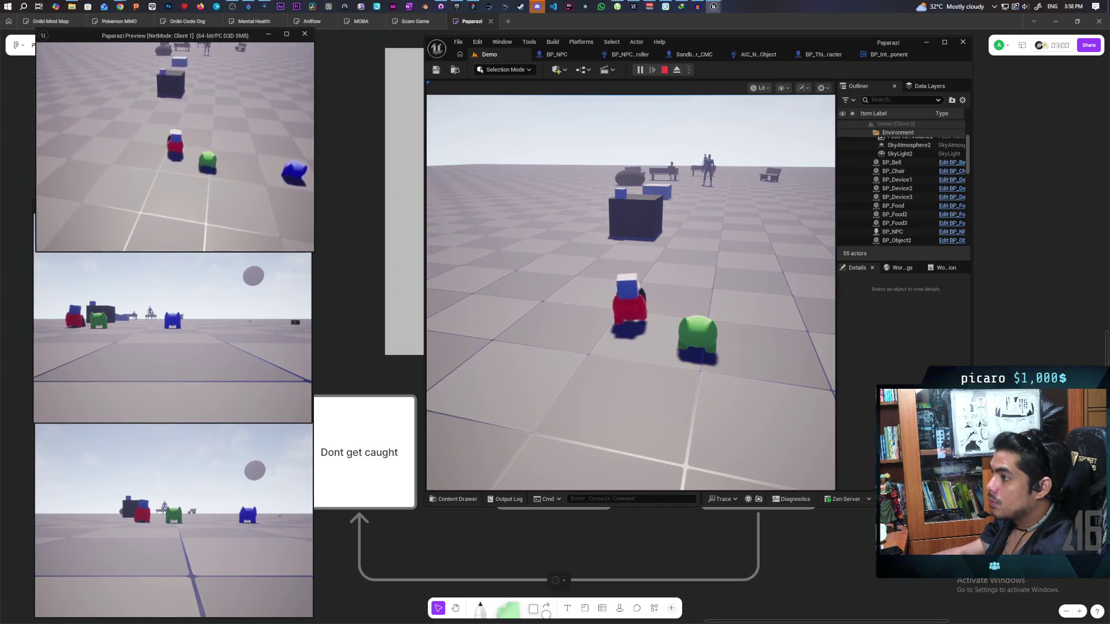
key("s")
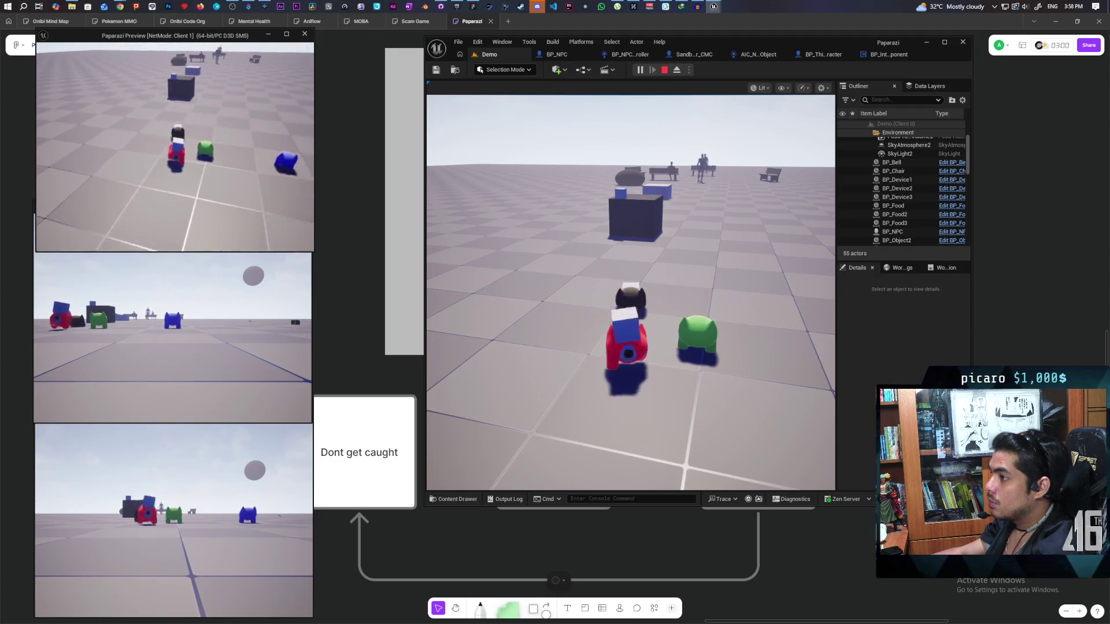
key("w")
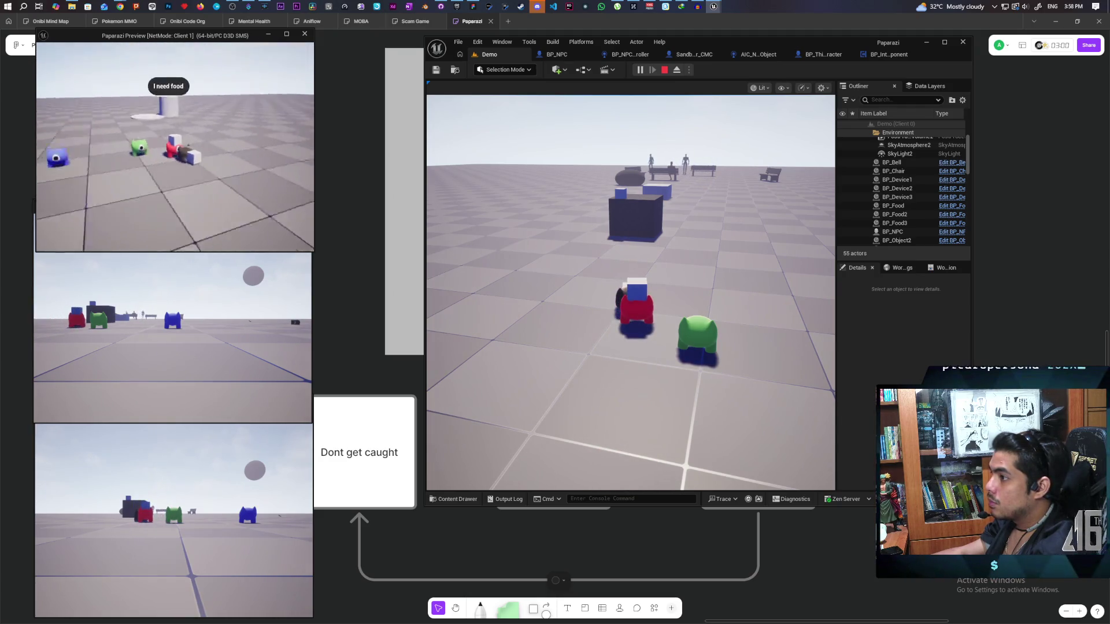
key("d")
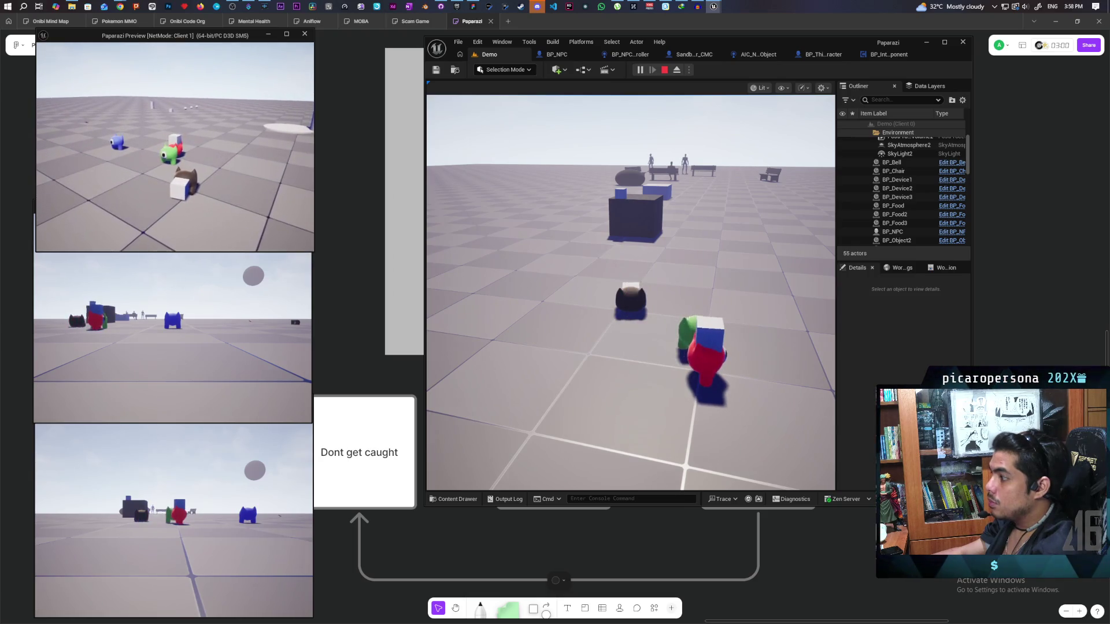
key("w")
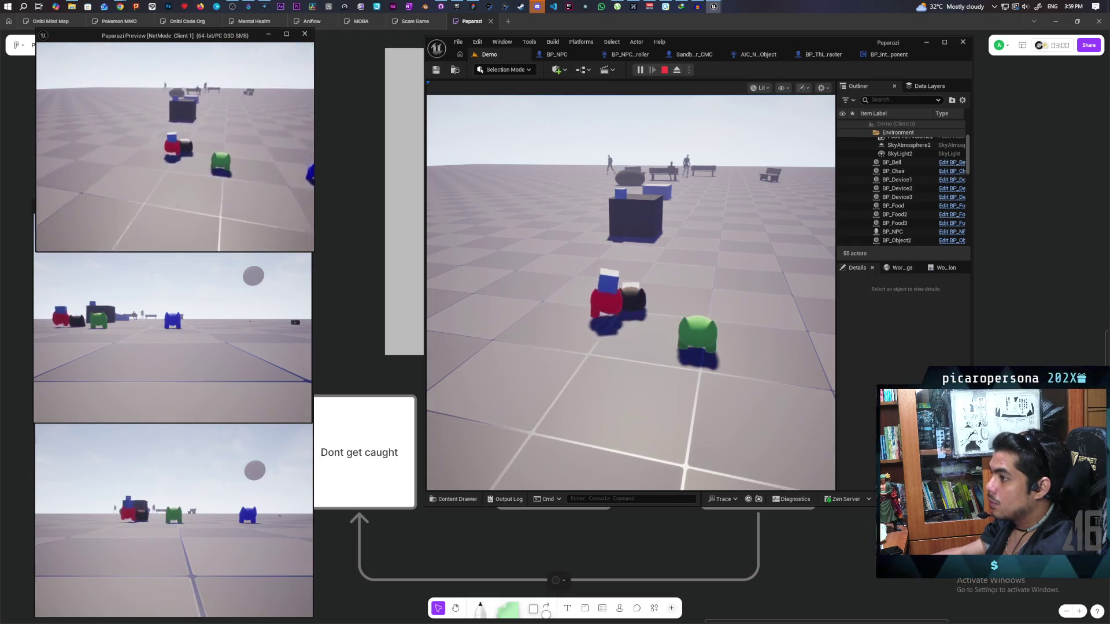
key("w")
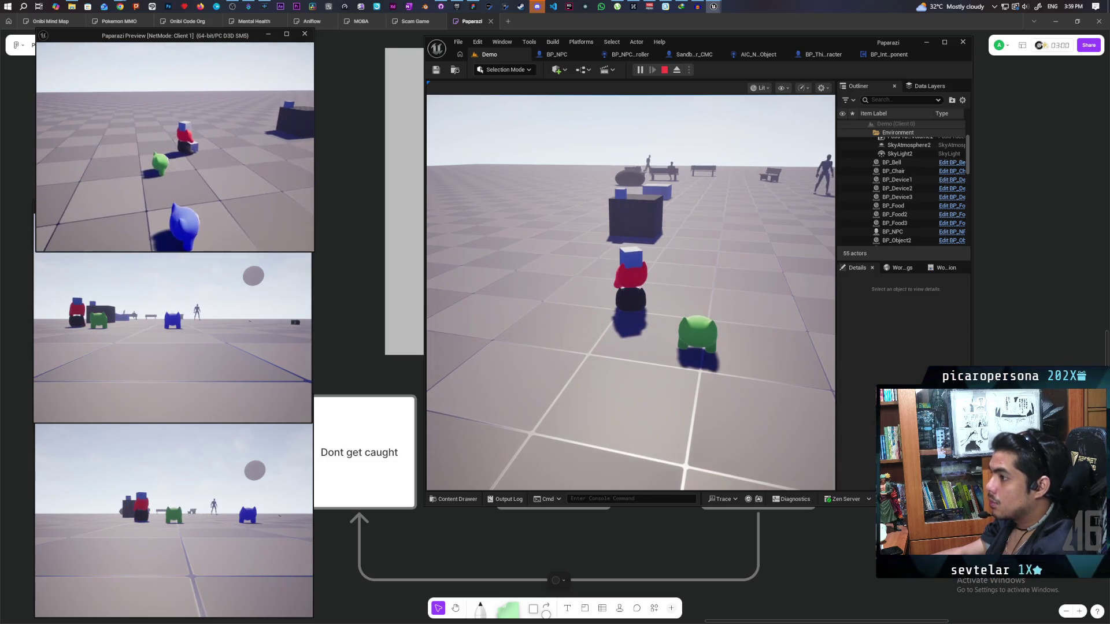
Step: Walk the Client 2 character onto the red character to stack, then stop the play session
key("alt+Tab")
key("w")
key("w")
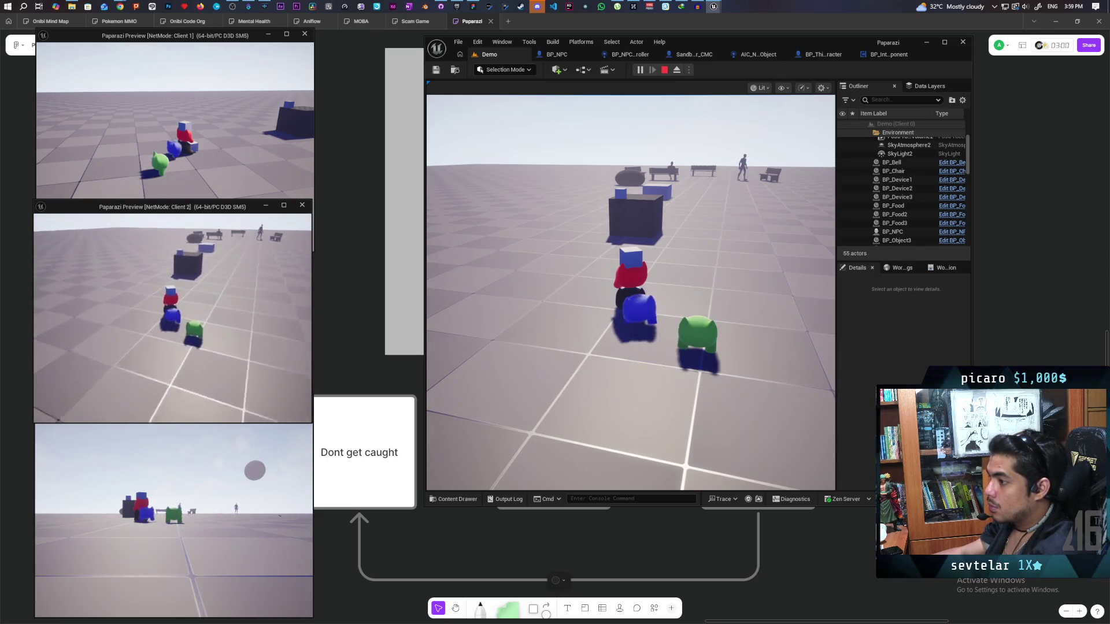
key("w")
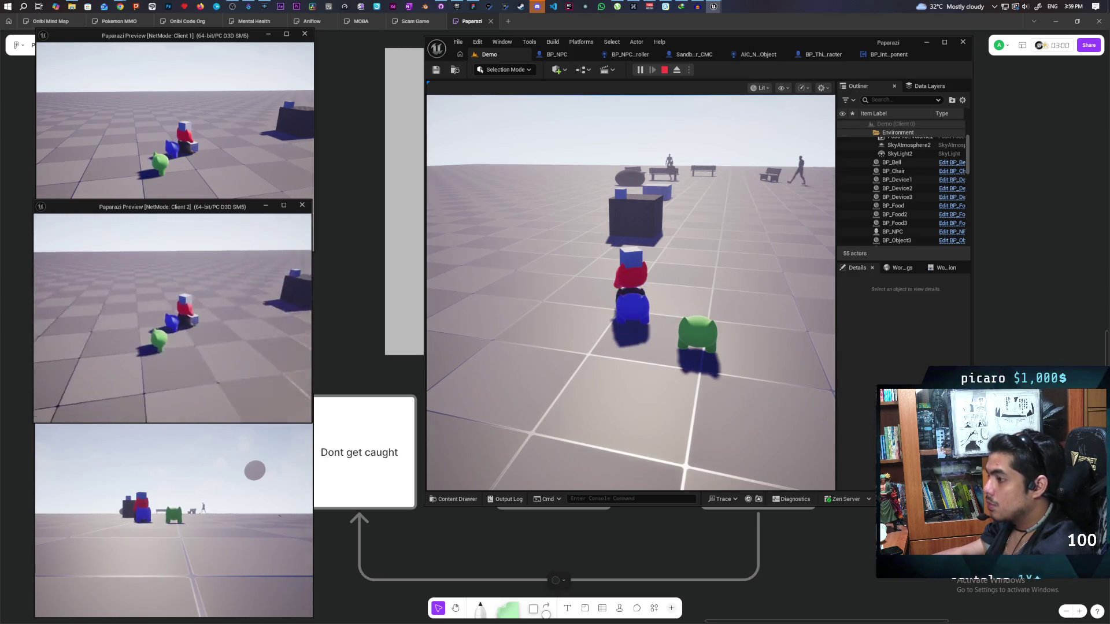
left_click(630, 289)
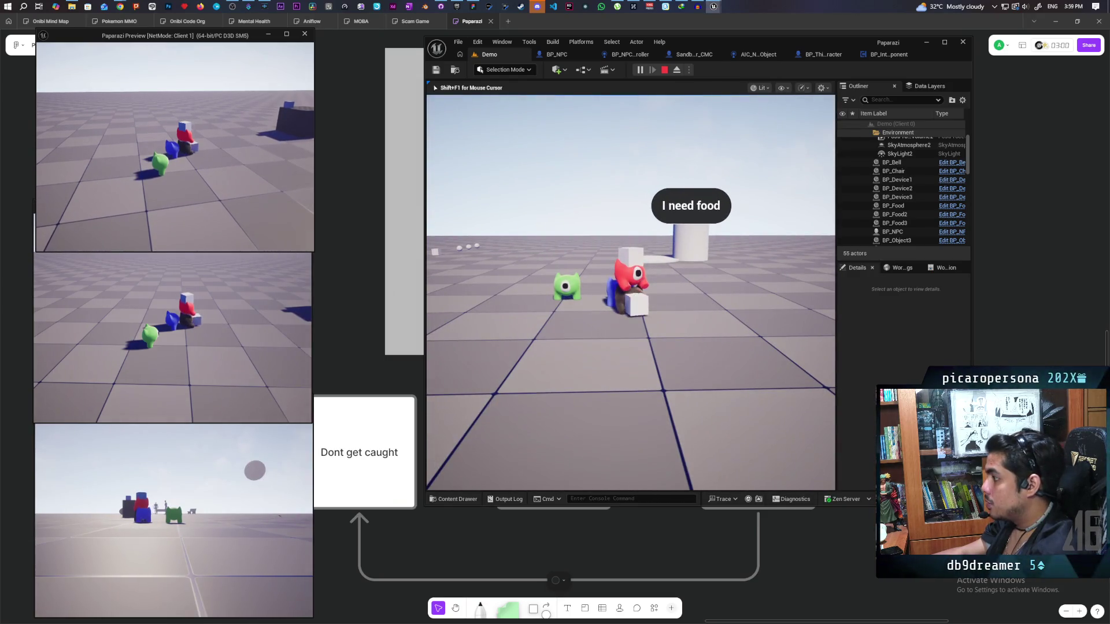
key("Escape")
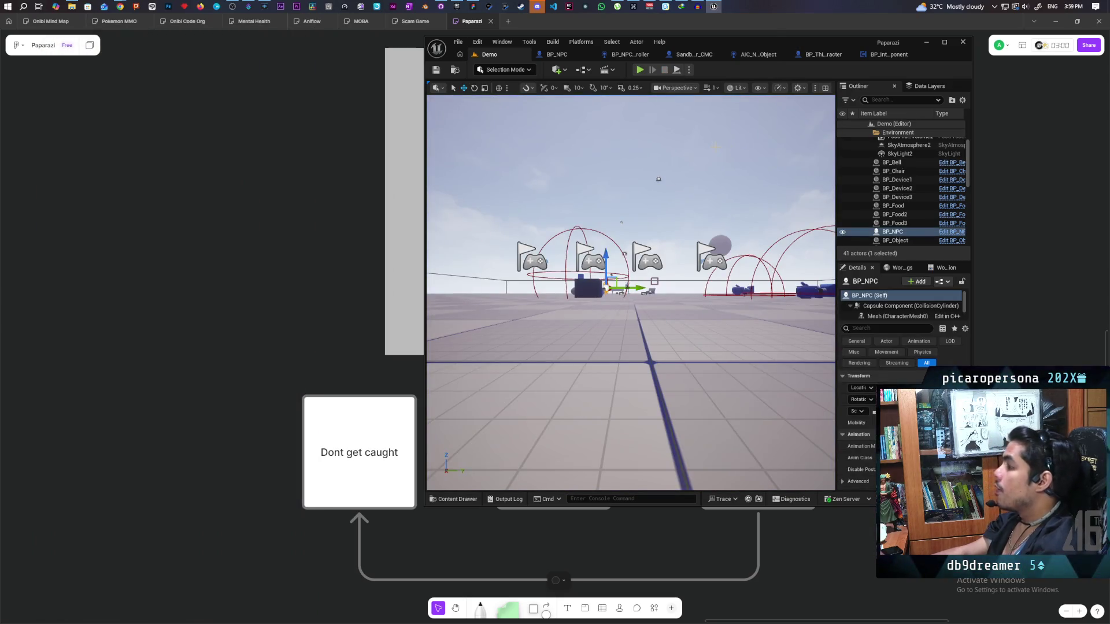
Step: Maximize BP_InteractComponent and frame the Interact group's Is Valid checks on Active, Hold and Head
left_click(888, 57)
double_click(863, 46)
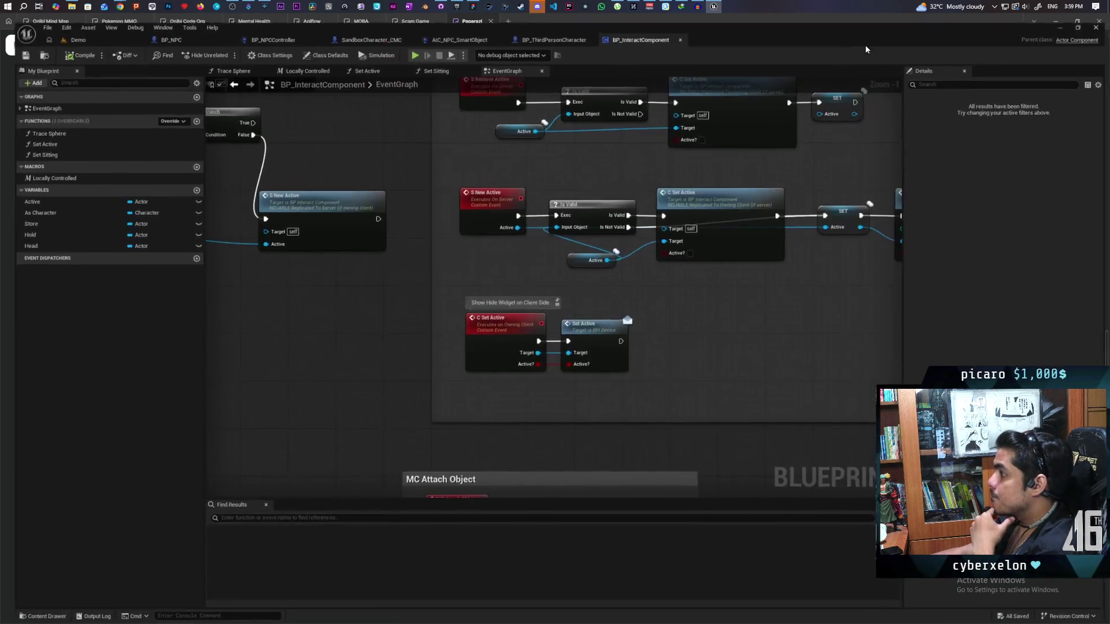
scroll(578, 130, "down", 6)
scroll(538, 331, "up", 5)
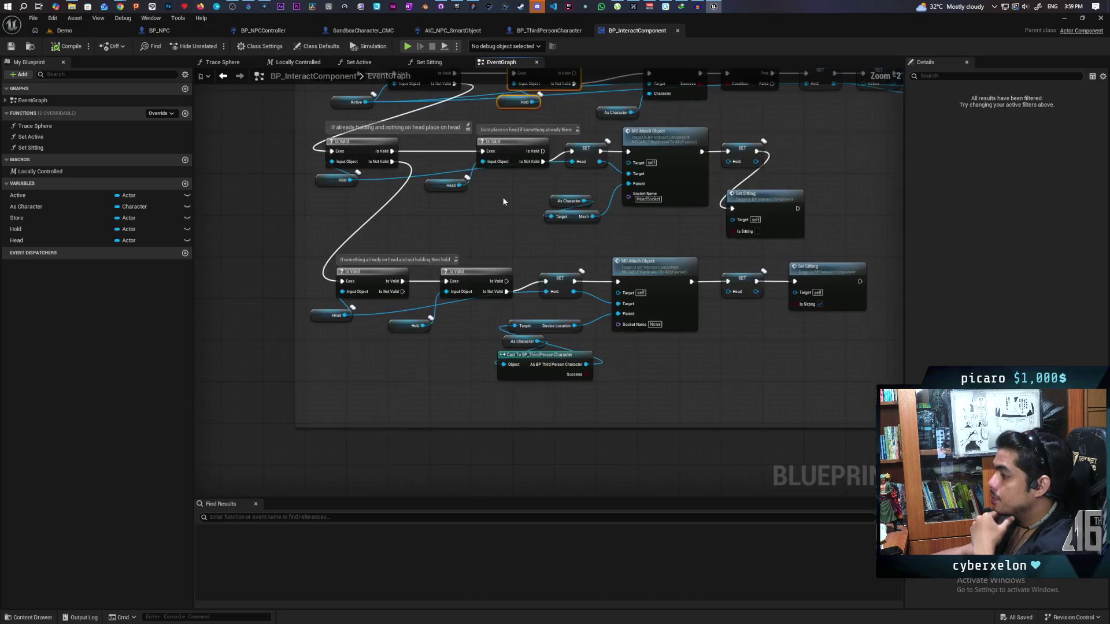
scroll(401, 301, "up", 1)
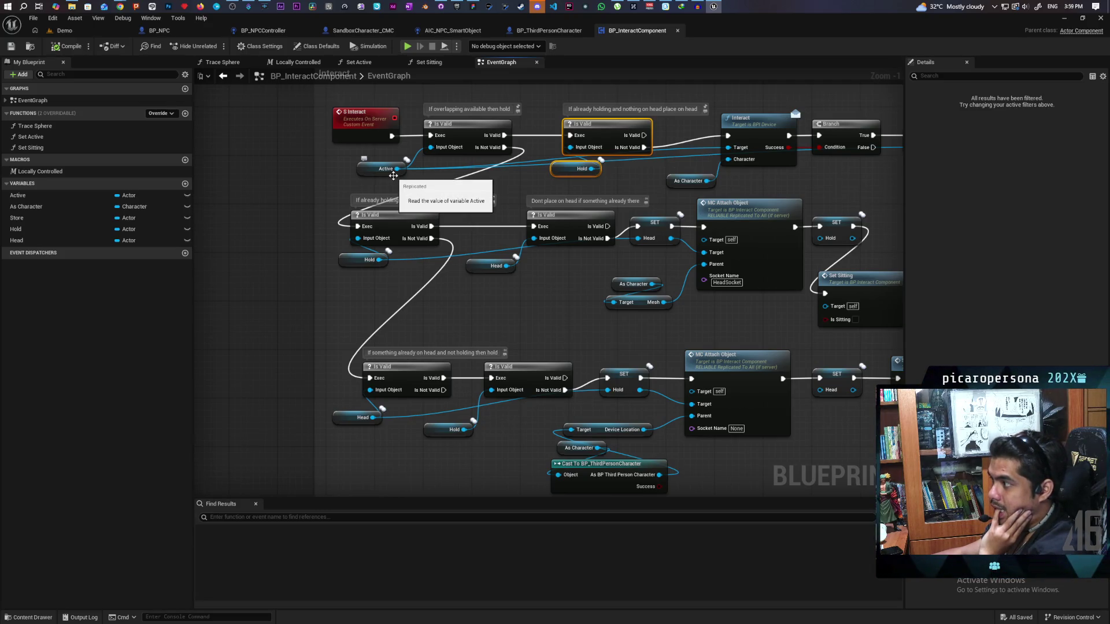
mouse_move(489, 185)
left_mouse_down()
mouse_move(500, 254)
mouse_move(491, 247)
left_mouse_up()
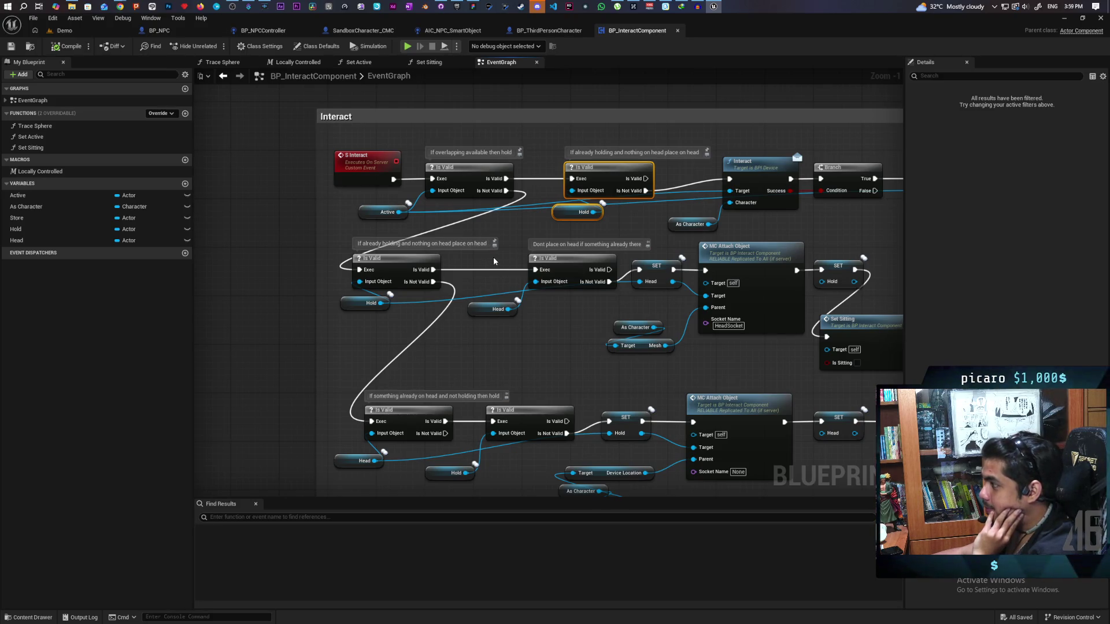
left_click_drag(518, 256, 457, 339)
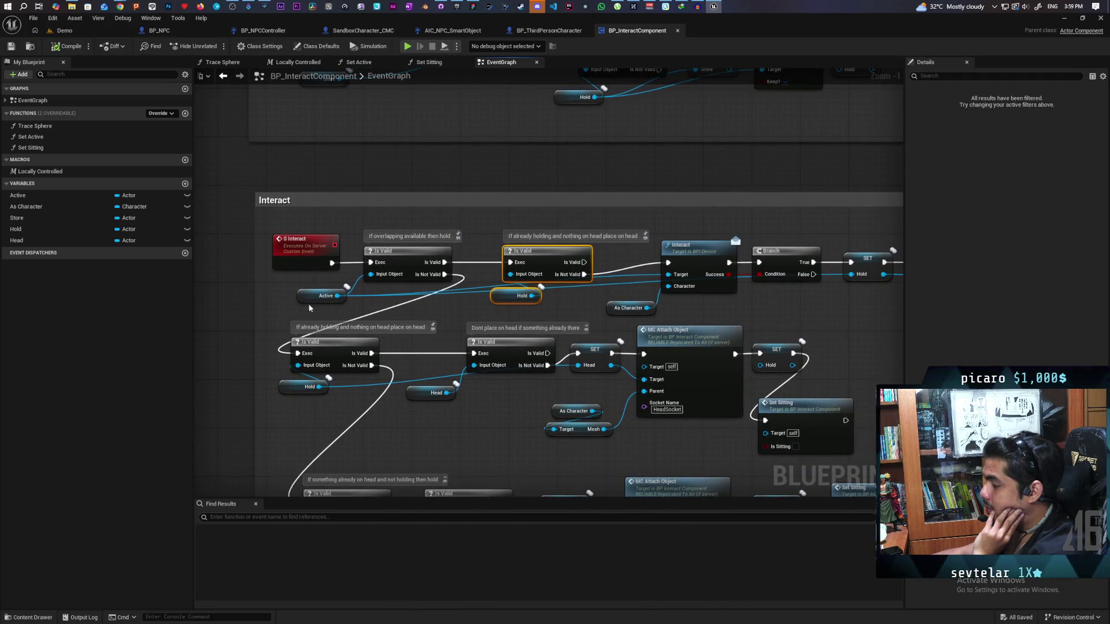
Step: Select the S Interact event, Is Valid, Active and Hold nodes, then undo the selection
left_click_drag(327, 306, 380, 260)
left_click_drag(503, 305, 572, 265)
key("ctrl+z")
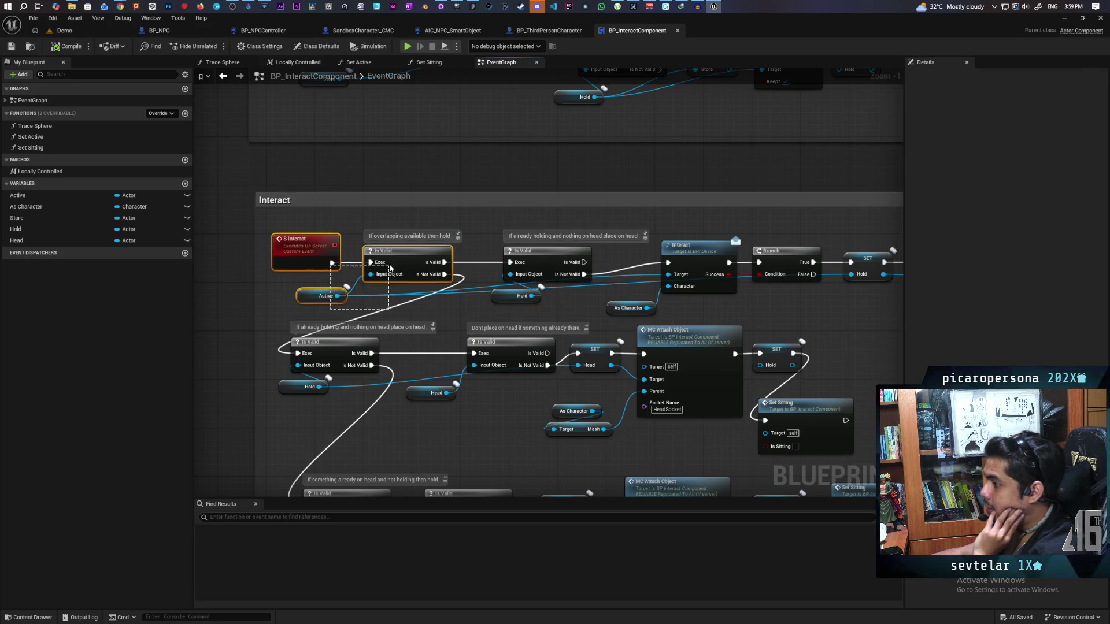
Step: Reselect the middle Is Valid and Hold nodes, then drag the Interact comment's bottom edge down over all branches
key("ctrl+y")
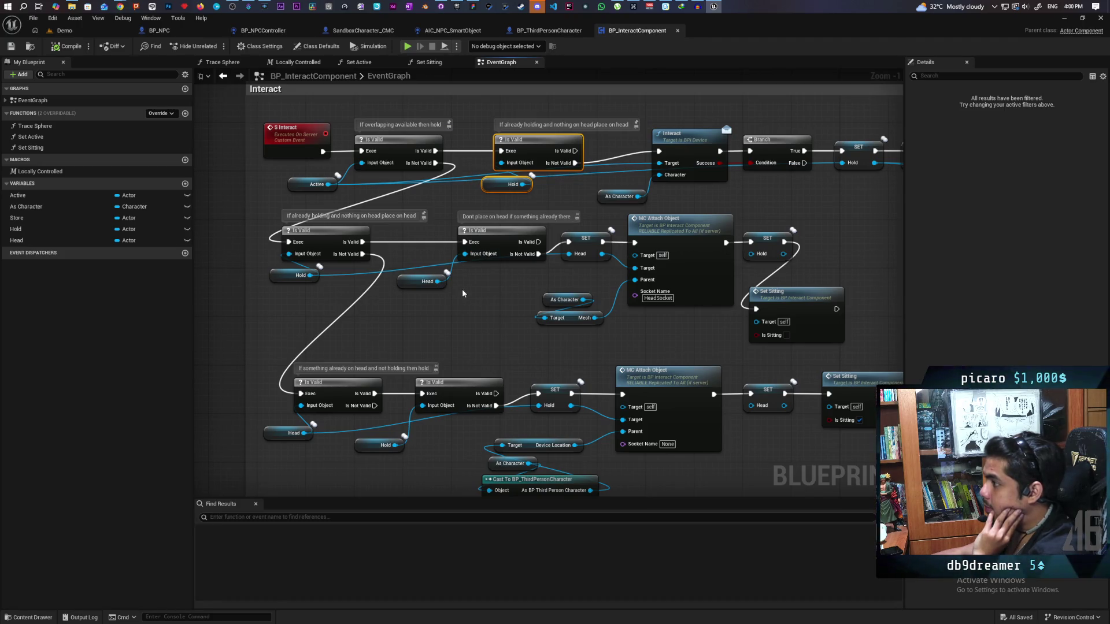
left_click_drag(293, 292, 337, 250)
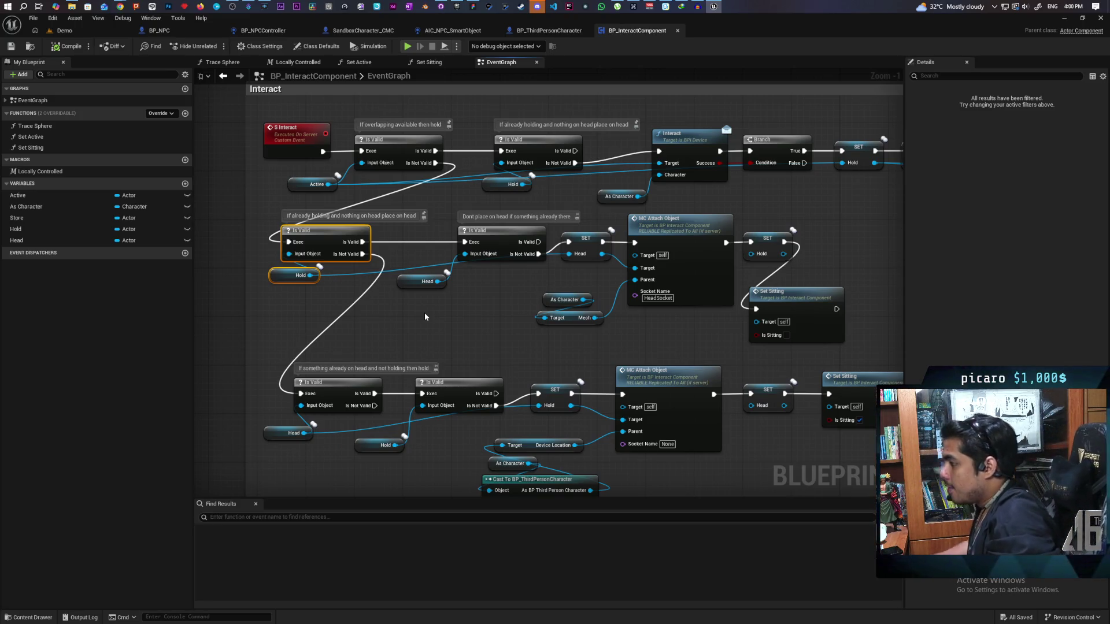
scroll(510, 275, "down", 2)
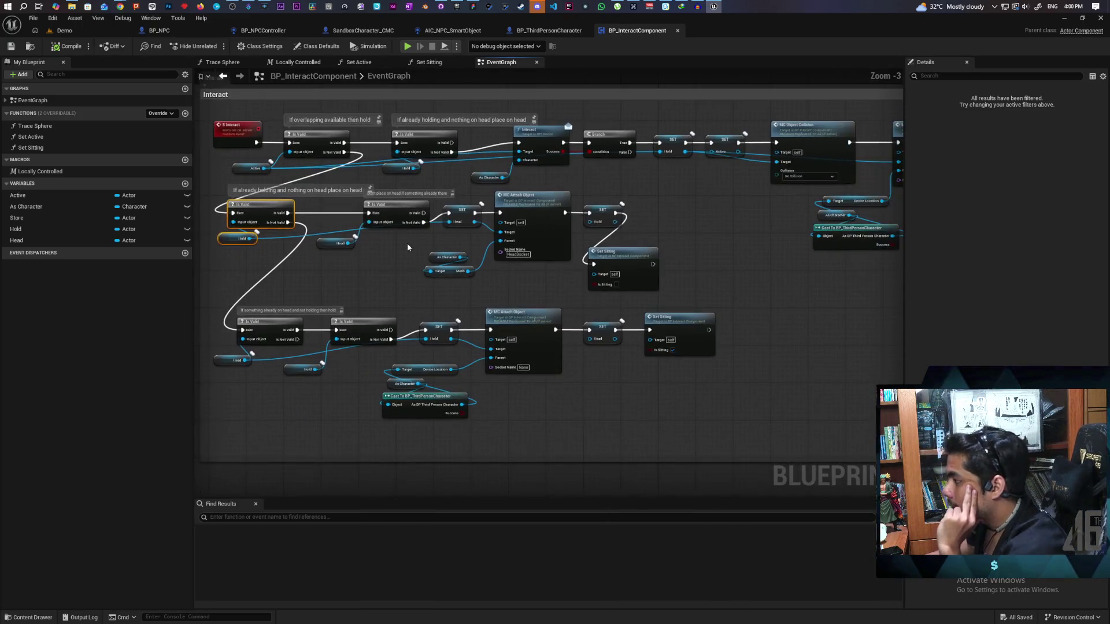
scroll(416, 359, "down", 2)
scroll(613, 298, "up", 2)
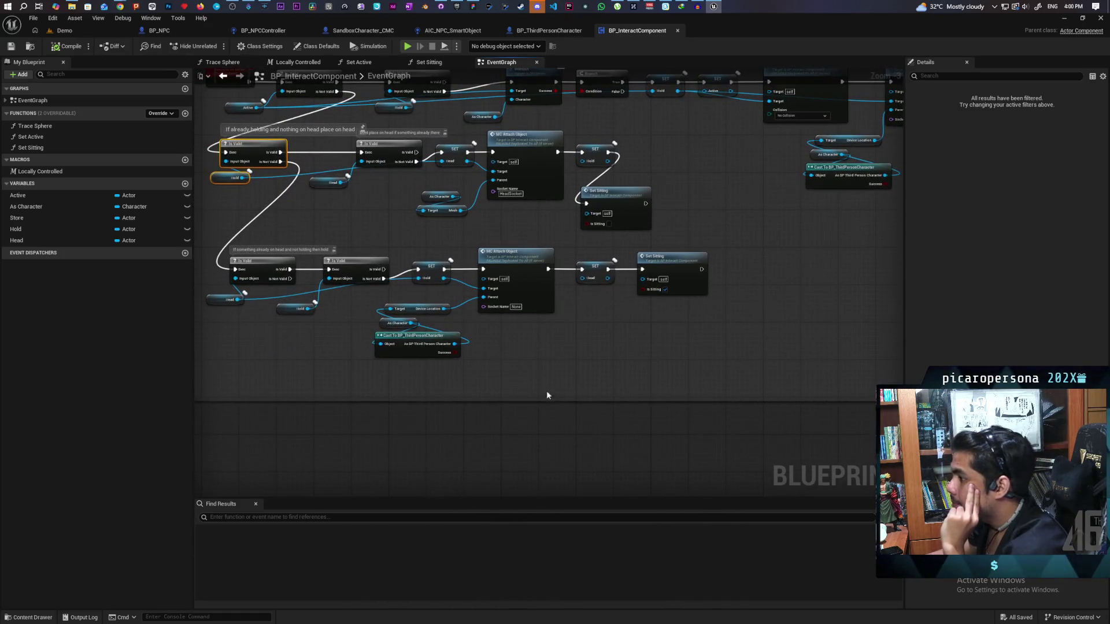
left_click_drag(536, 400, 536, 491)
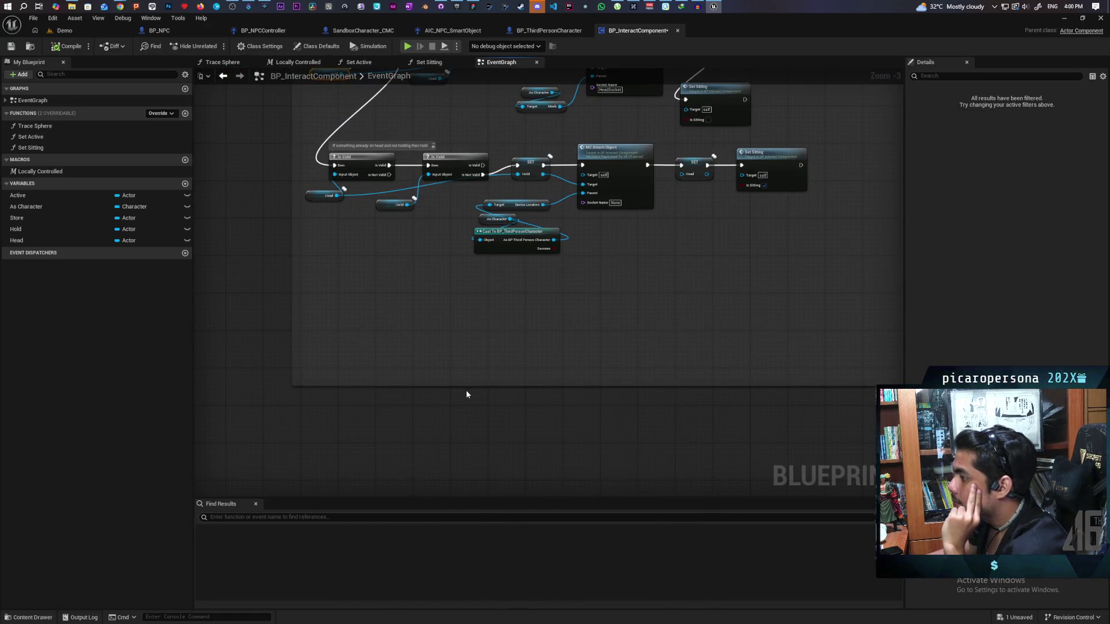
scroll(483, 312, "up", 1)
left_click(64, 31)
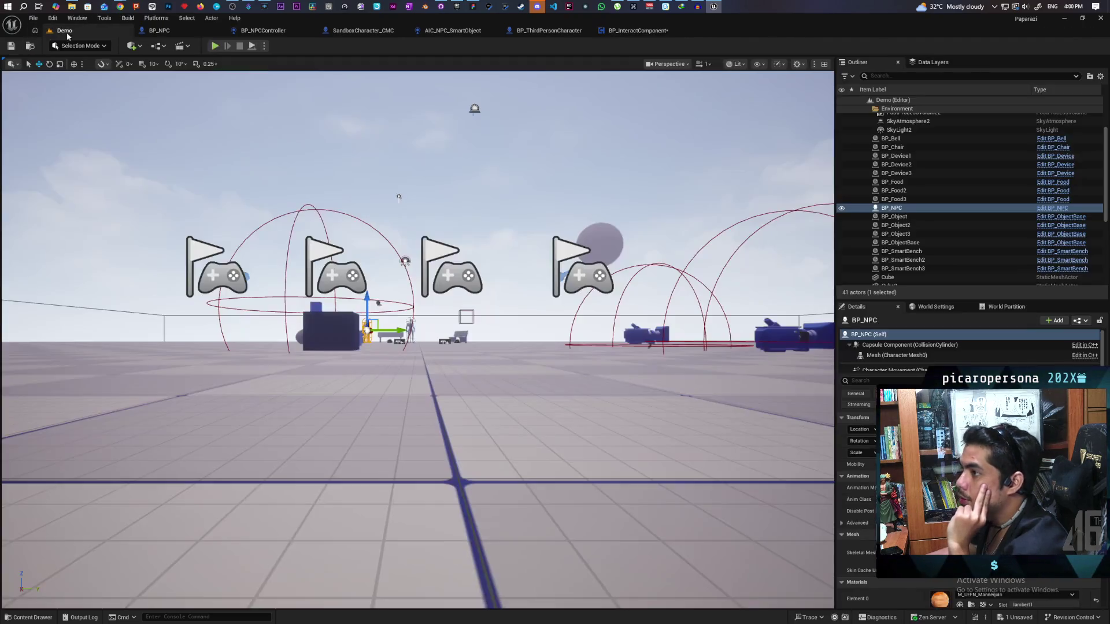
Step: Start a three-client play session and walk a character over toward the blue cubes
key("alt+p")
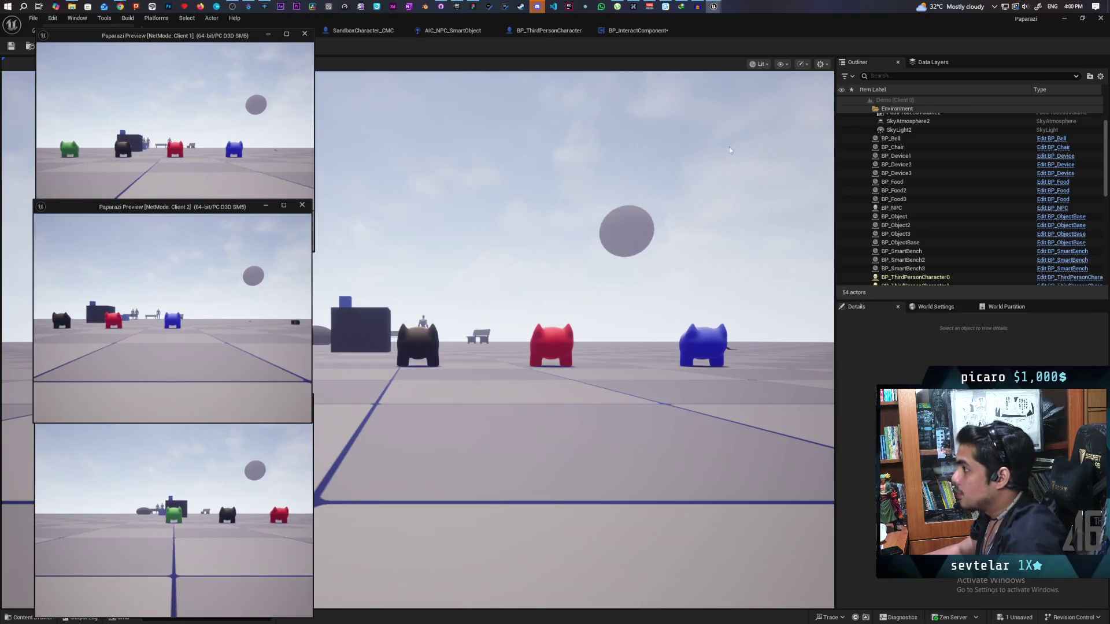
mouse_move(718, 32)
left_mouse_down()
mouse_move(832, 78)
mouse_move(768, 75)
left_mouse_up()
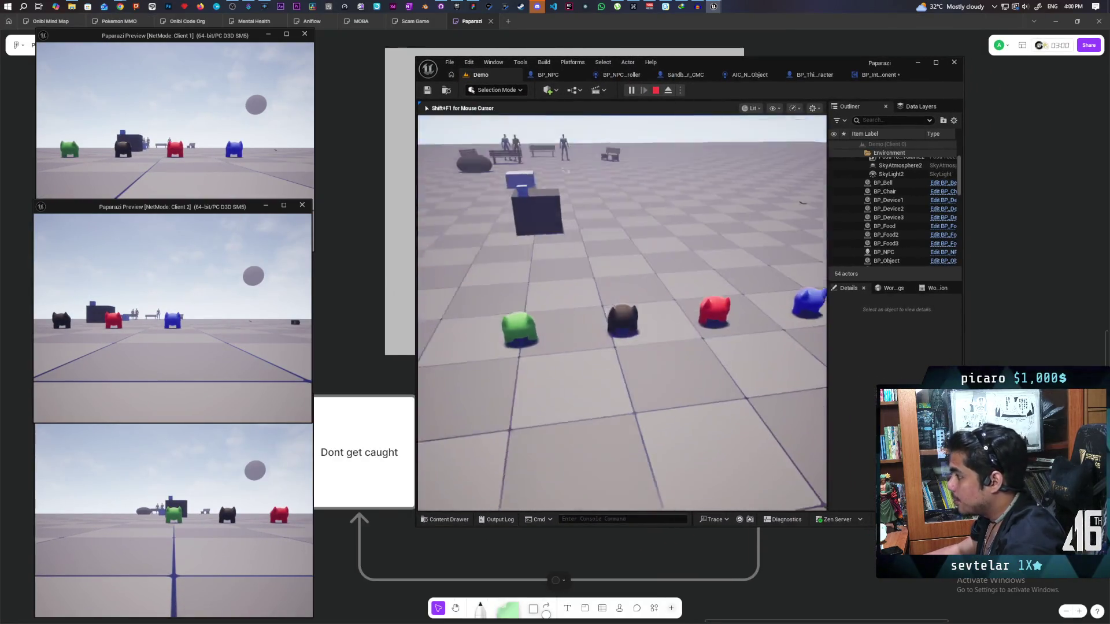
key("w")
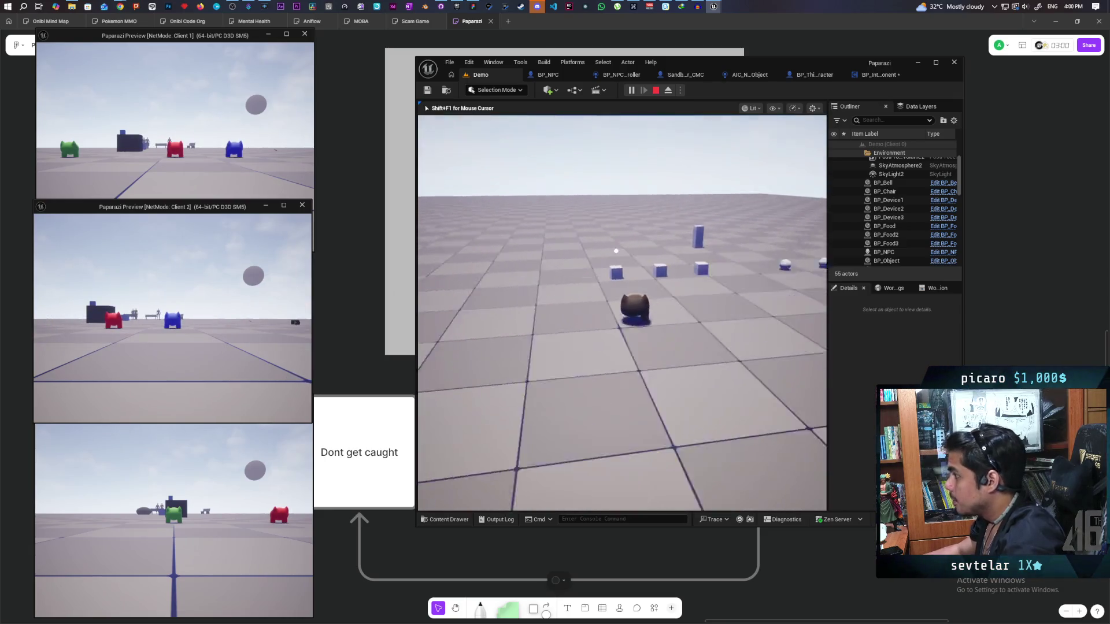
key("w")
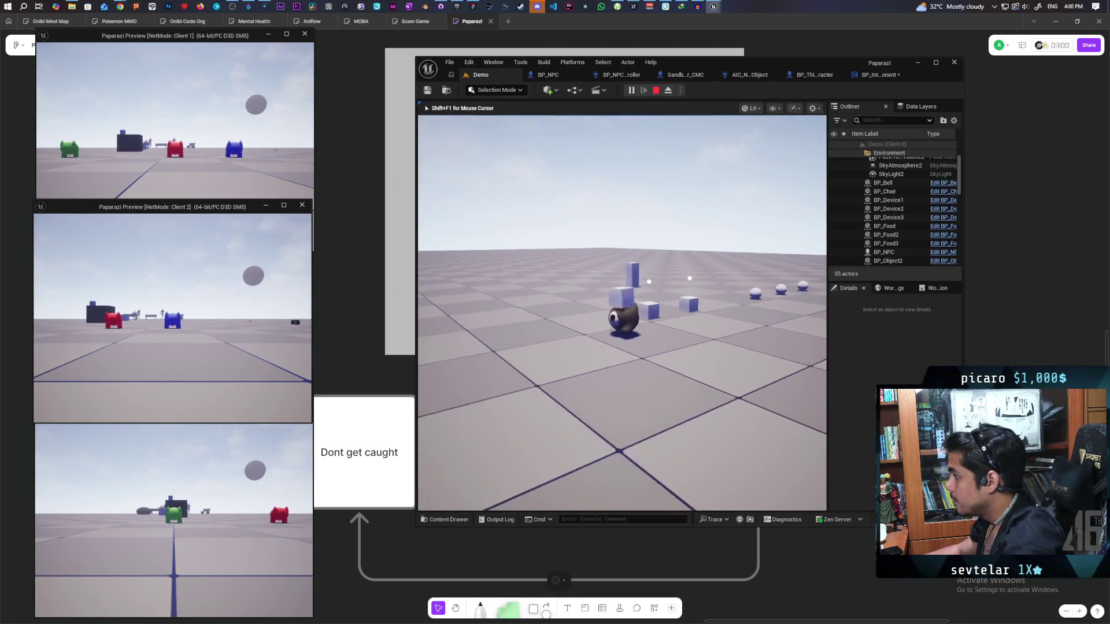
key("w")
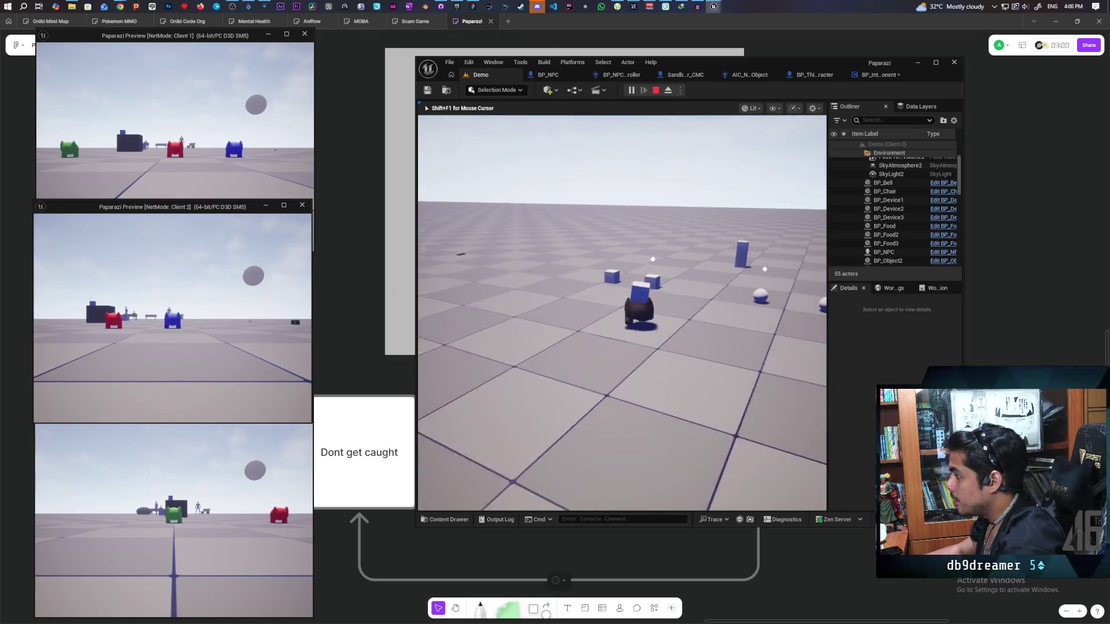
key("w")
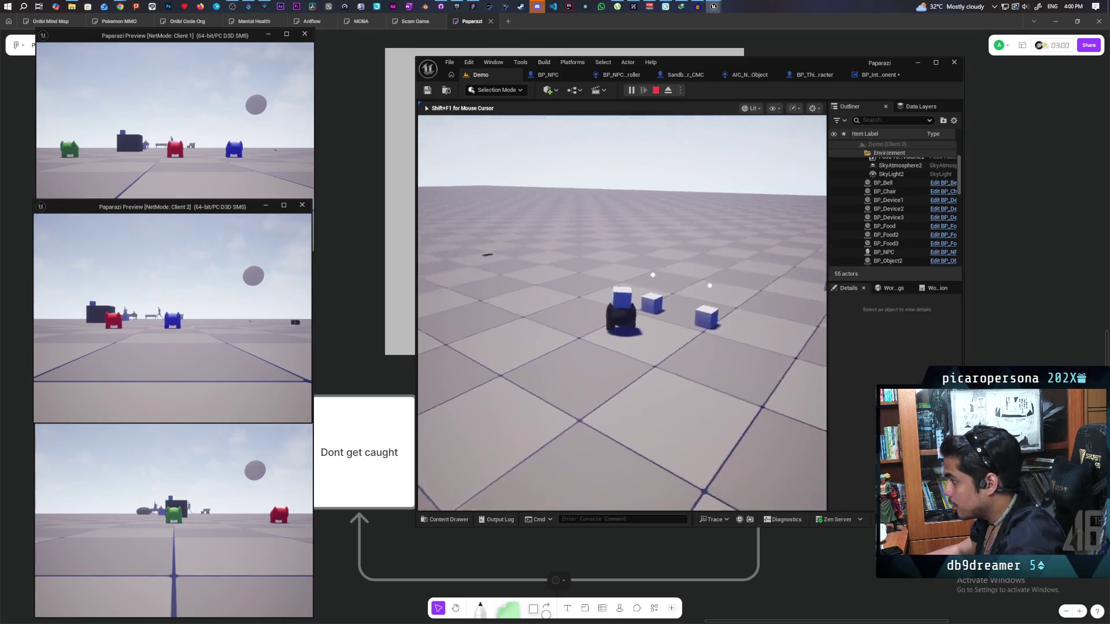
key("w")
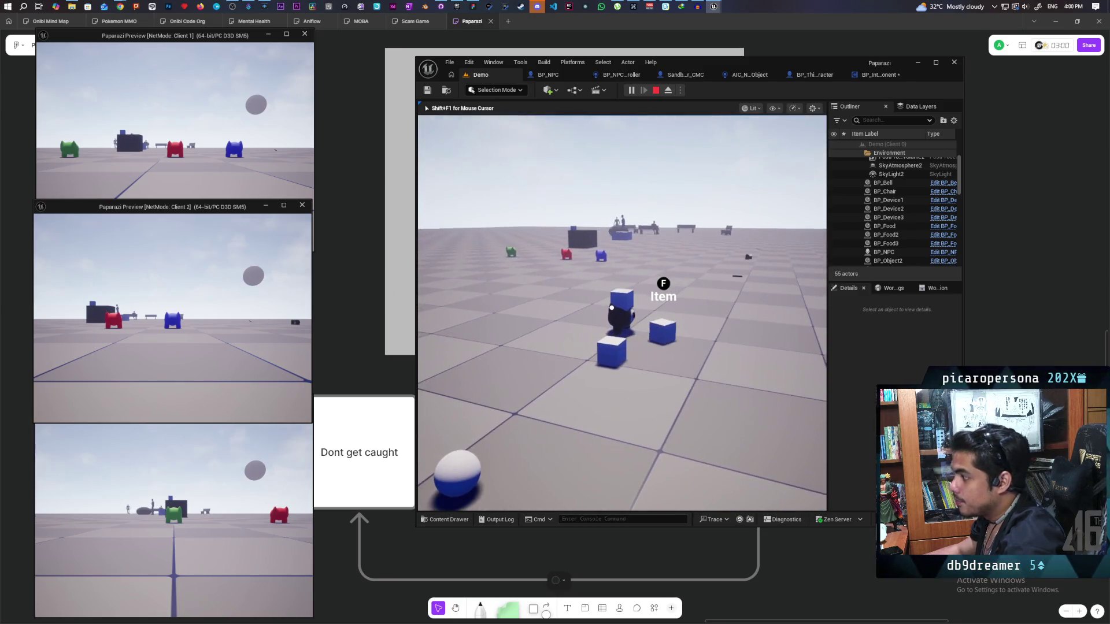
key("w")
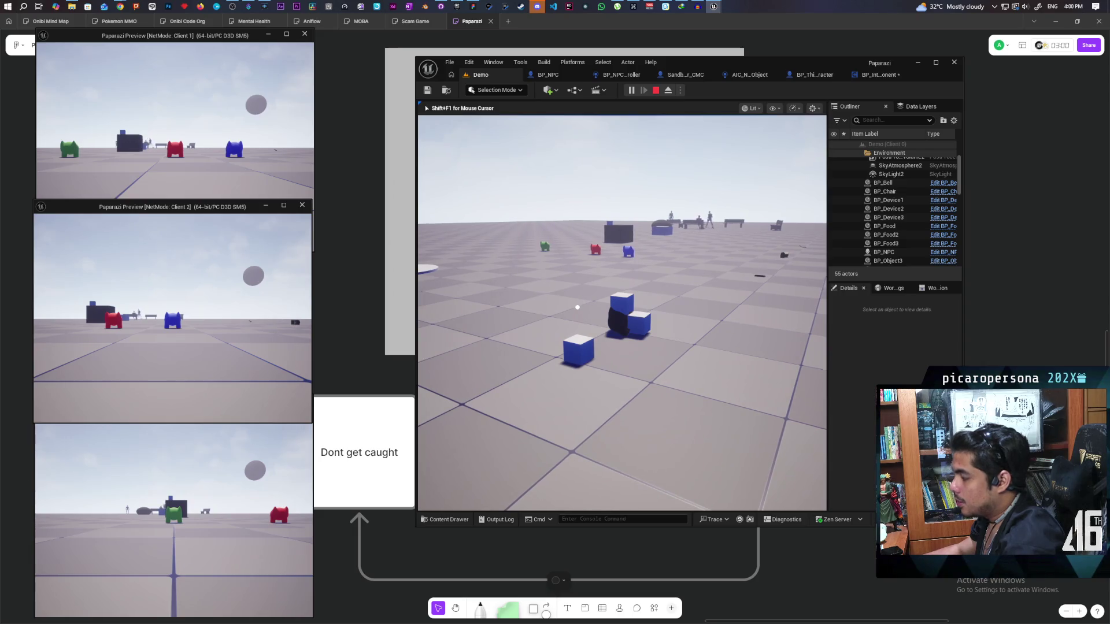
key("w")
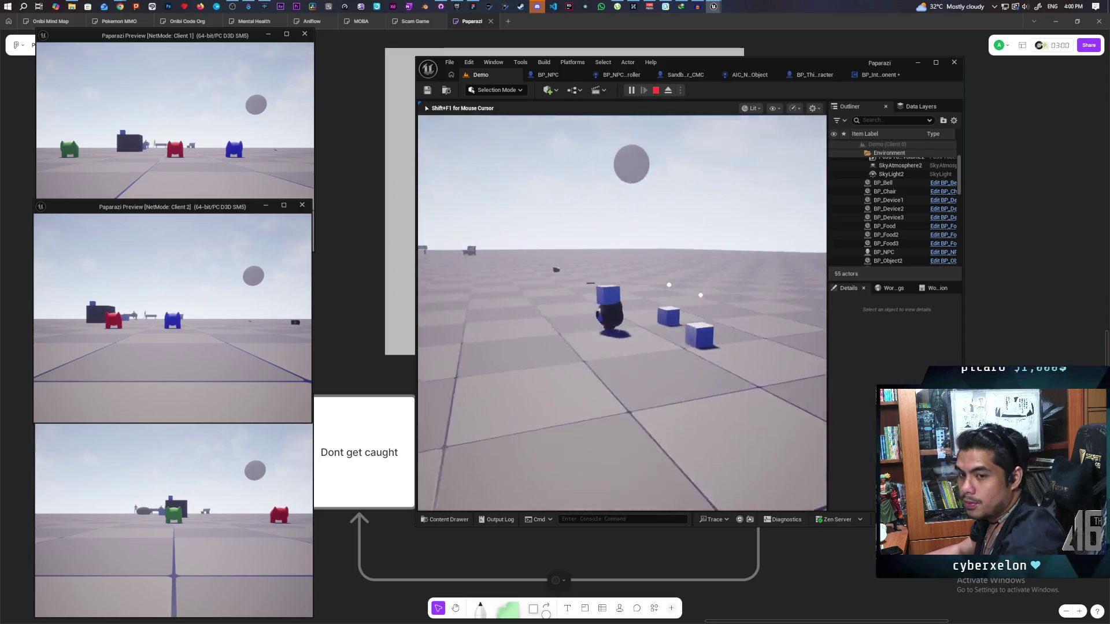
key("w")
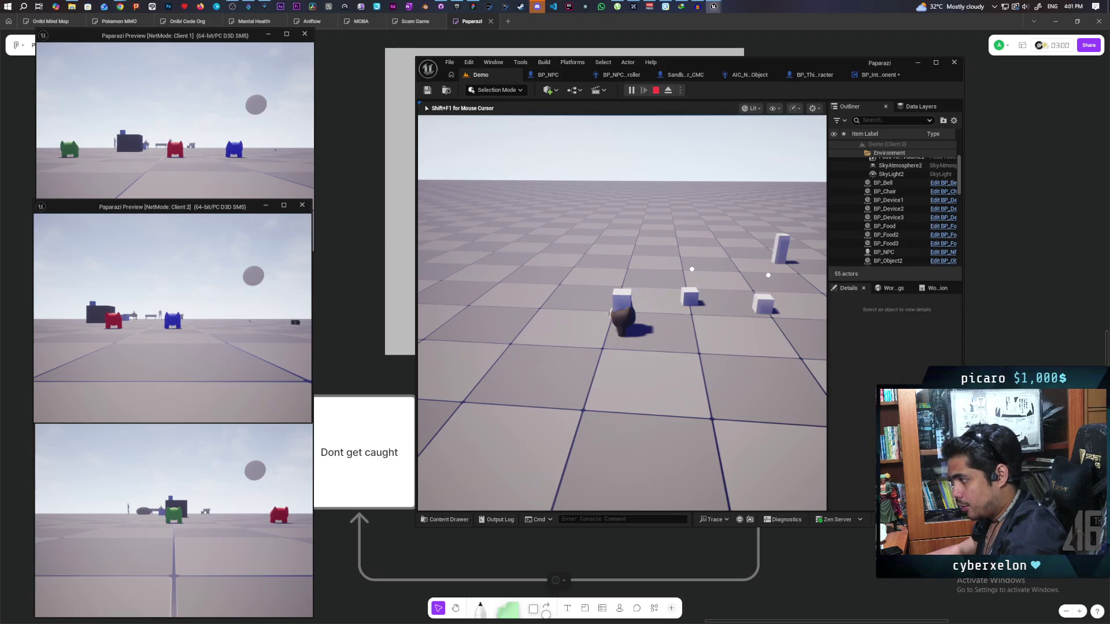
Step: Grab a blue cube with F, then end the session and return to BP_InteractComponent
key("a")
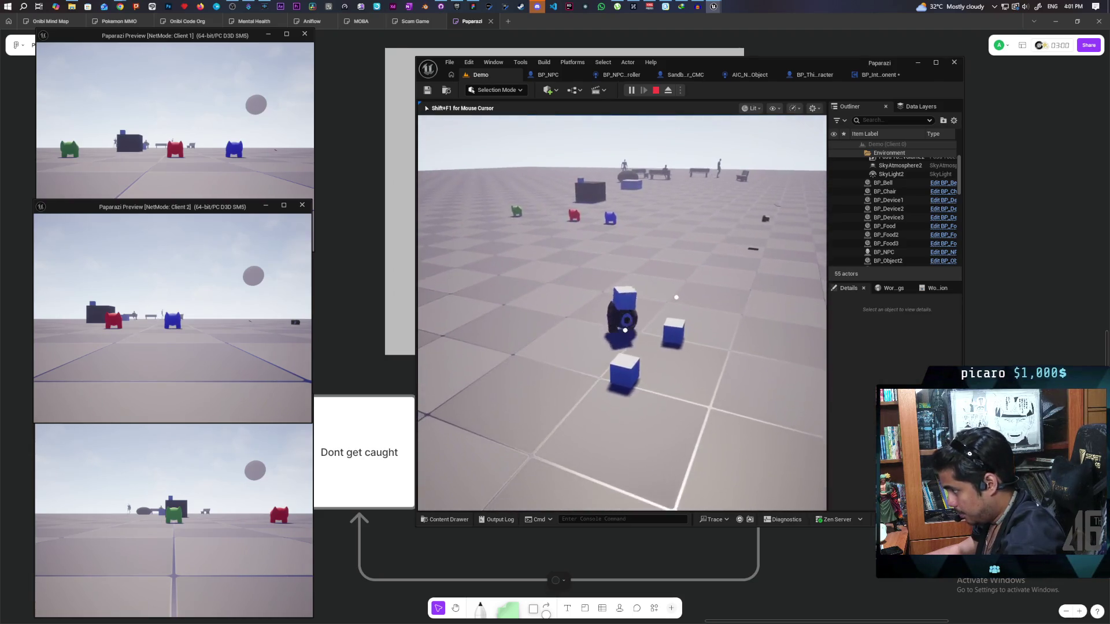
mouse_move(617, 313)
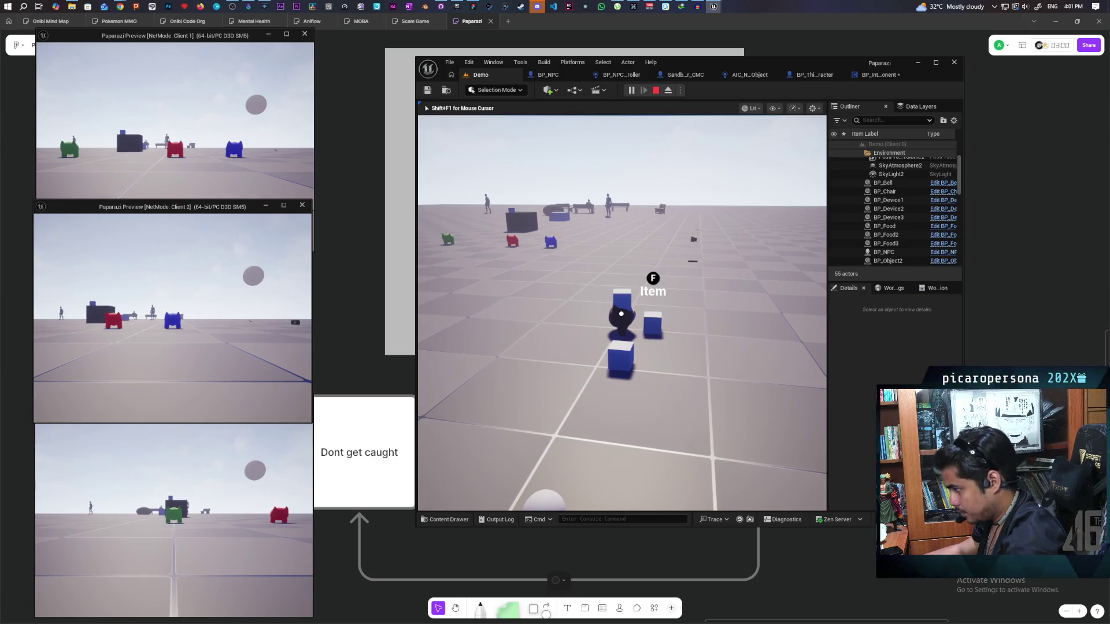
key("a")
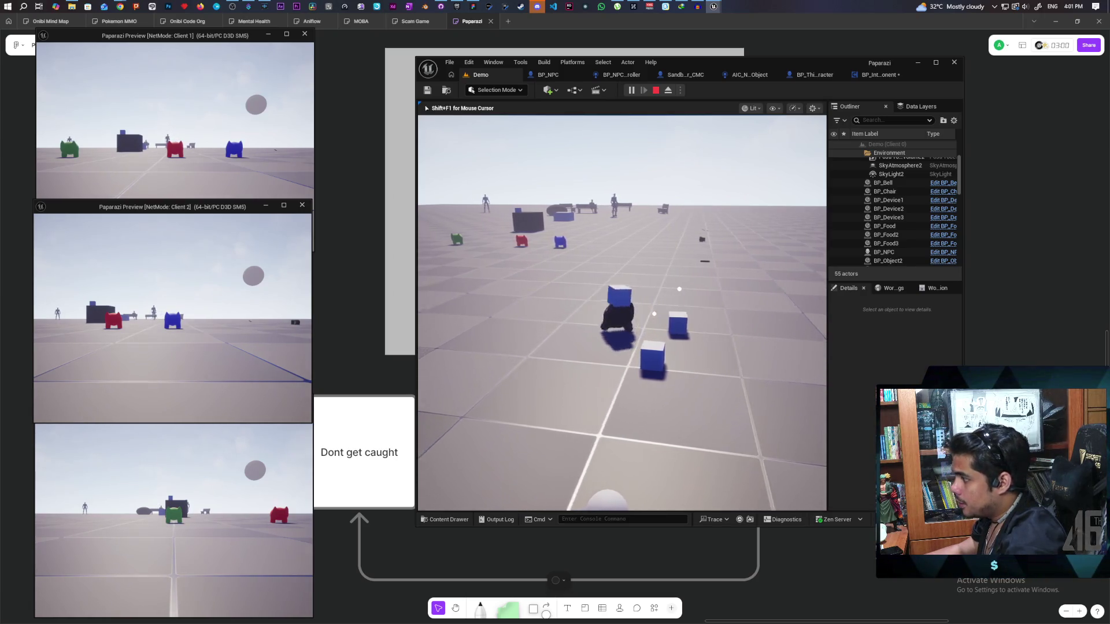
key("d")
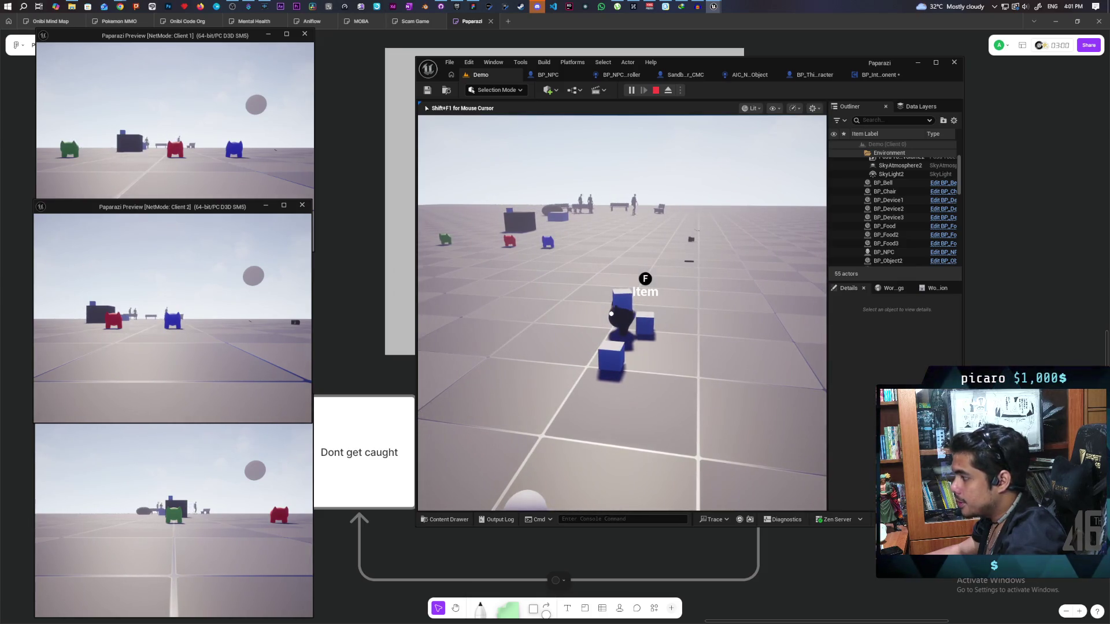
key("f")
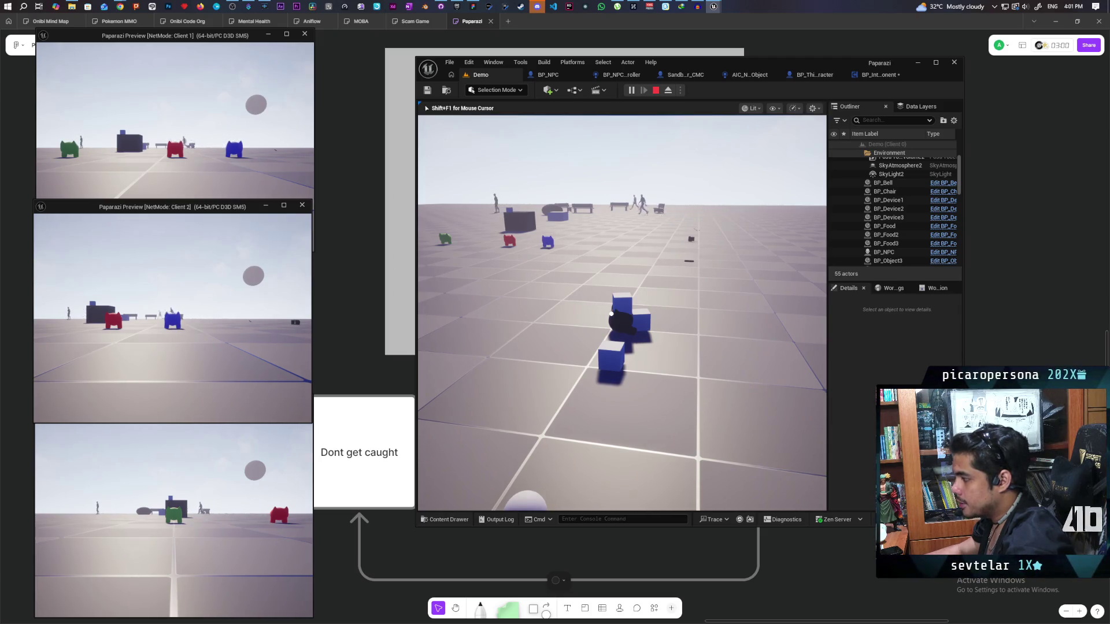
key("d")
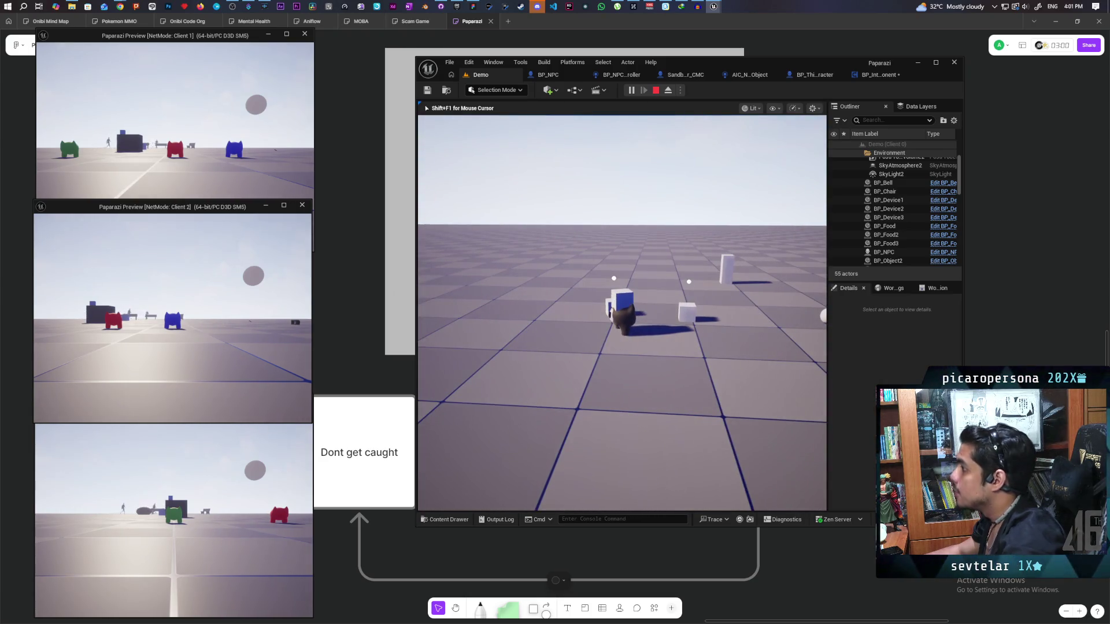
key("Escape")
left_click(875, 74)
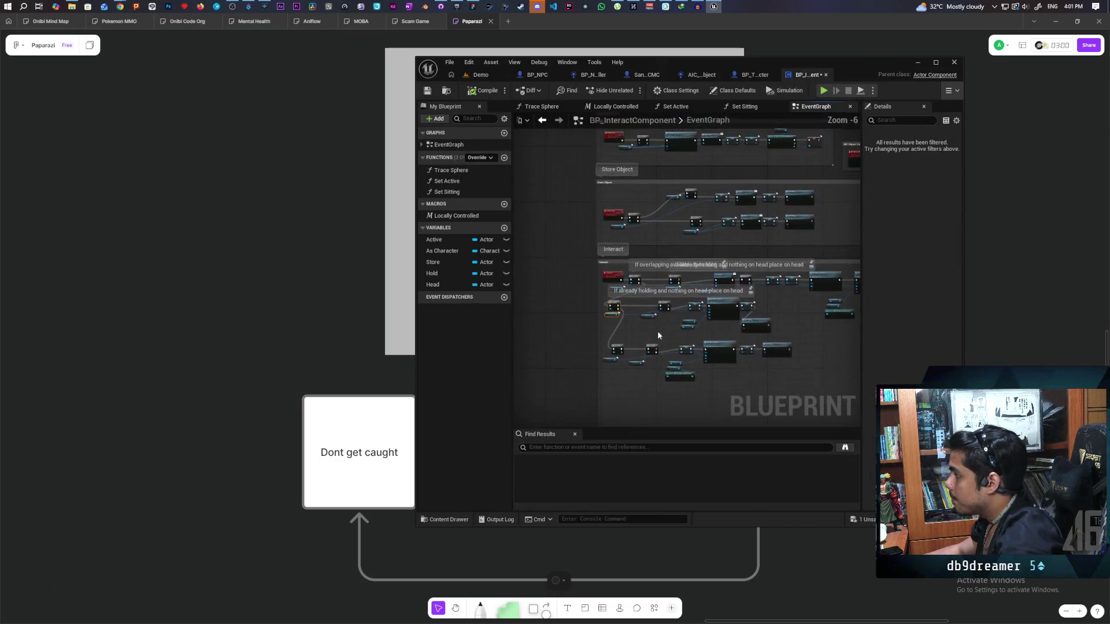
Step: In the maximized editor, connect the second Is Valid's output to the 'Dont place on head' Is Valid check
scroll(658, 331, "up", 3)
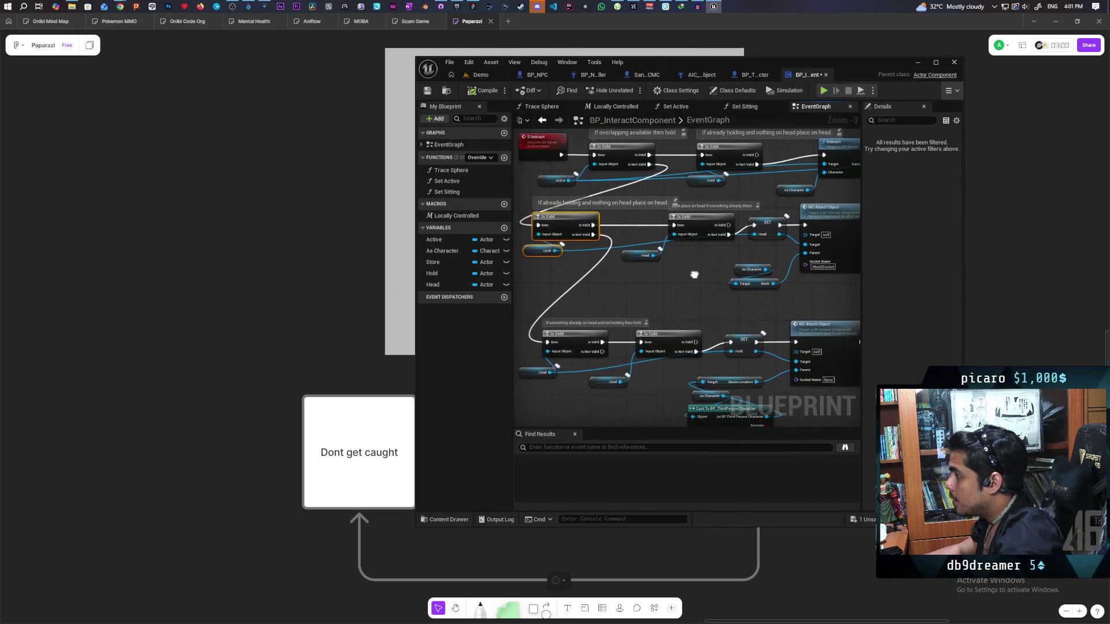
double_click(867, 62)
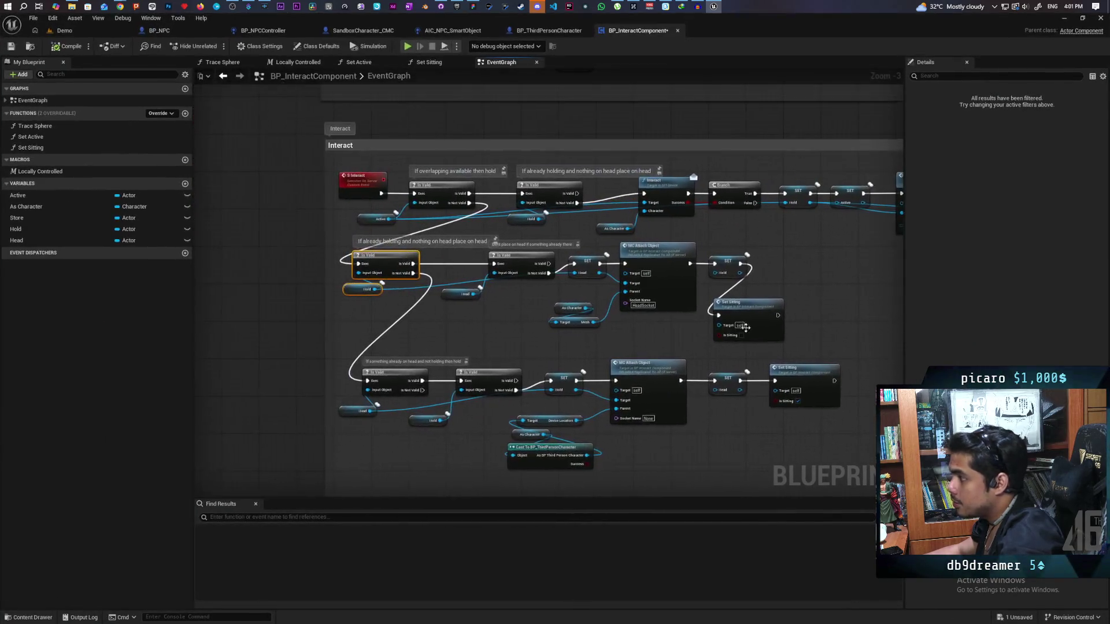
scroll(538, 315, "up", 2)
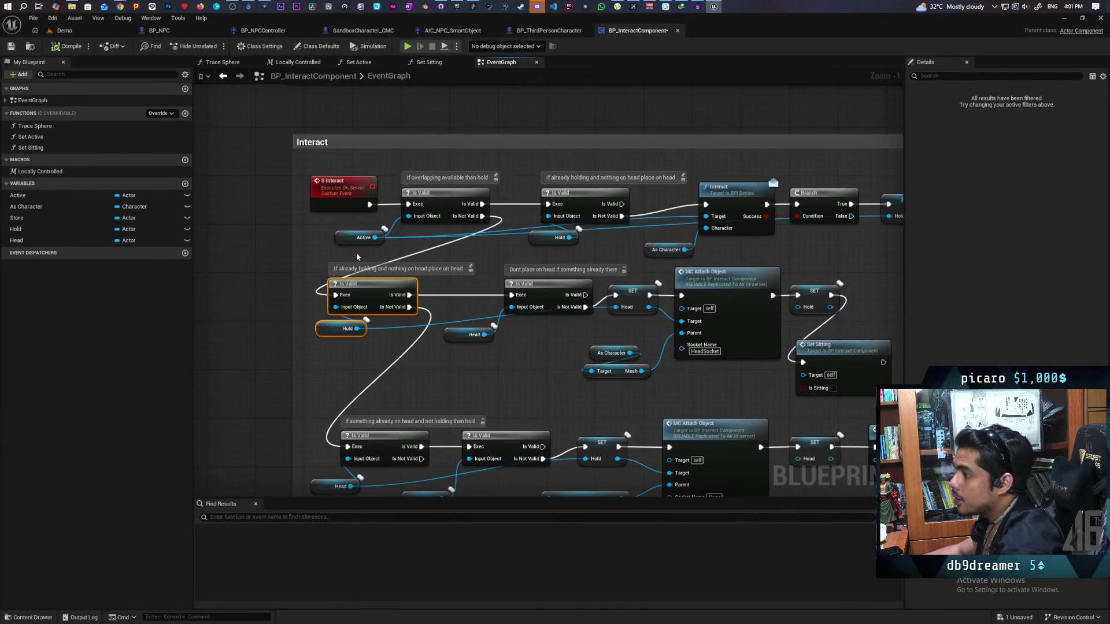
left_click_drag(357, 257, 440, 208)
left_click(570, 253)
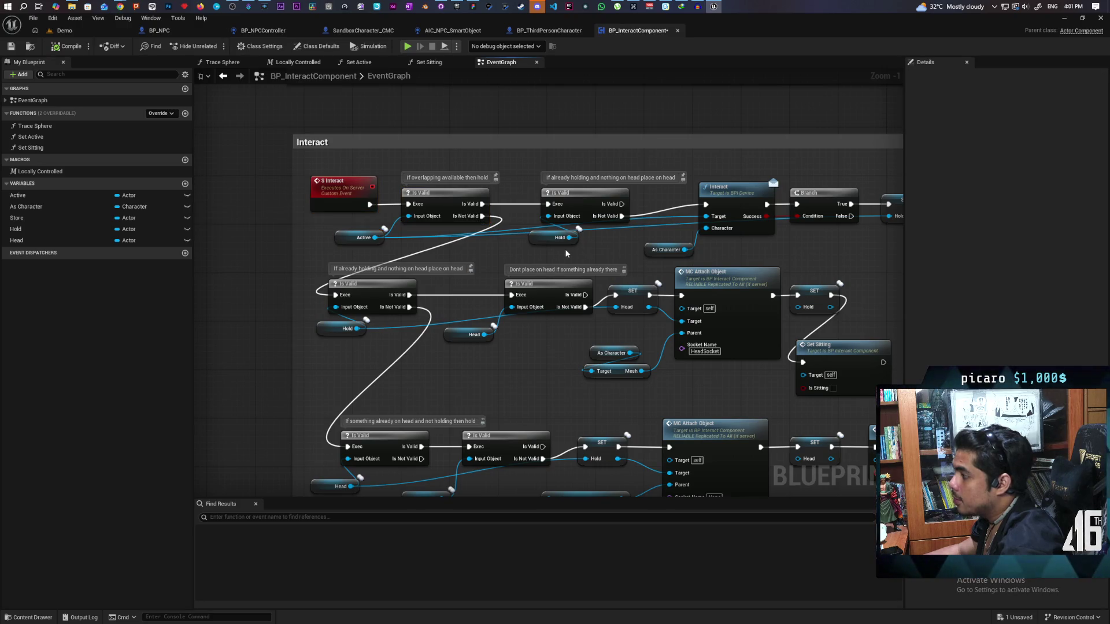
left_click_drag(633, 219, 578, 248)
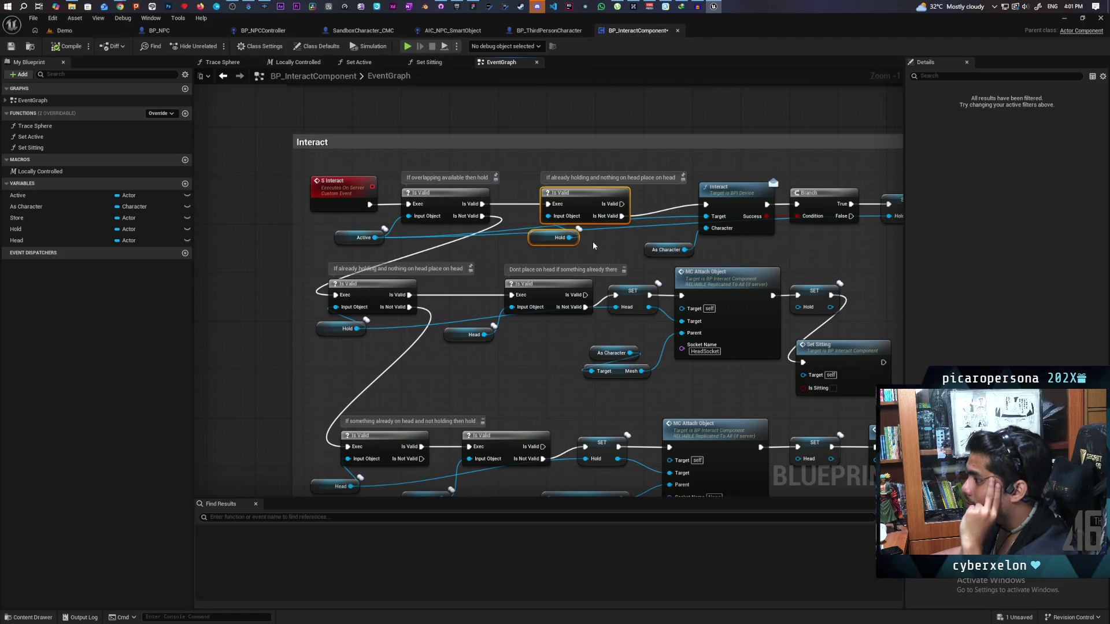
mouse_move(369, 251)
left_mouse_down()
mouse_move(477, 210)
mouse_move(479, 195)
left_mouse_up()
left_click(559, 256)
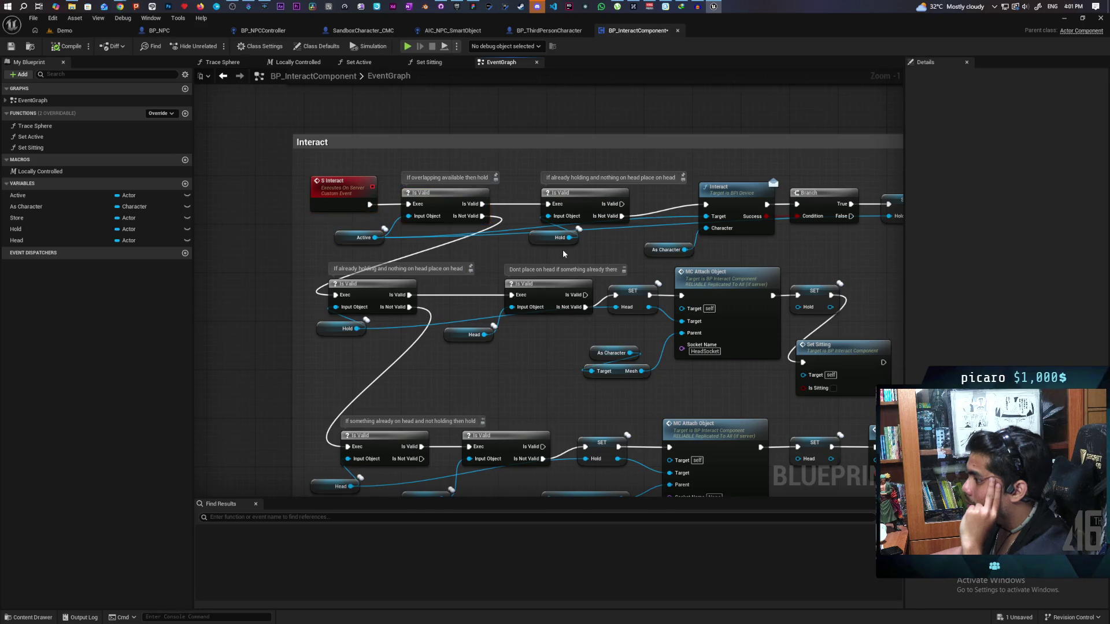
left_click_drag(588, 234, 617, 205)
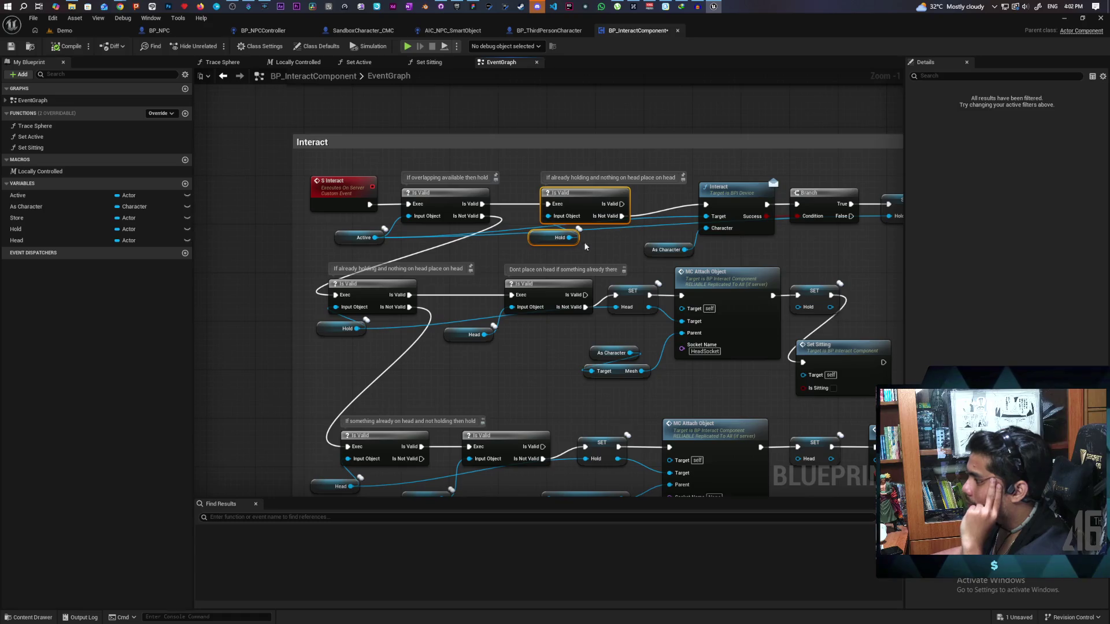
left_click_drag(556, 352, 516, 336)
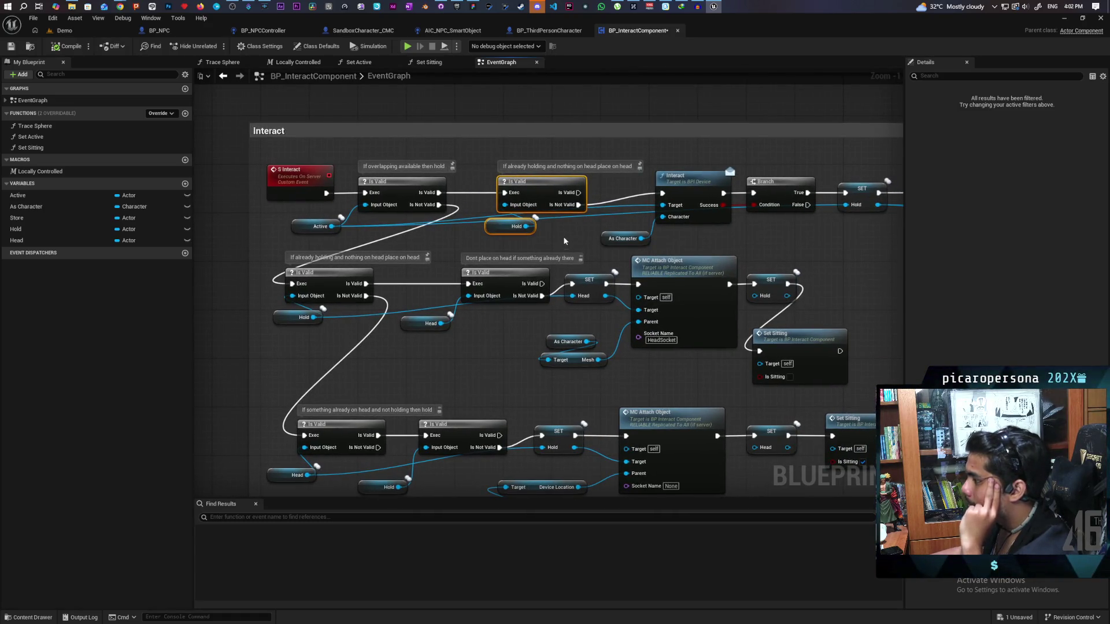
mouse_move(578, 193)
left_mouse_down()
mouse_move(496, 243)
mouse_move(513, 229)
mouse_move(468, 284)
mouse_move(528, 347)
mouse_move(441, 340)
mouse_move(357, 299)
left_mouse_up()
mouse_move(643, 297)
left_mouse_down()
mouse_move(721, 295)
mouse_move(711, 232)
left_mouse_up()
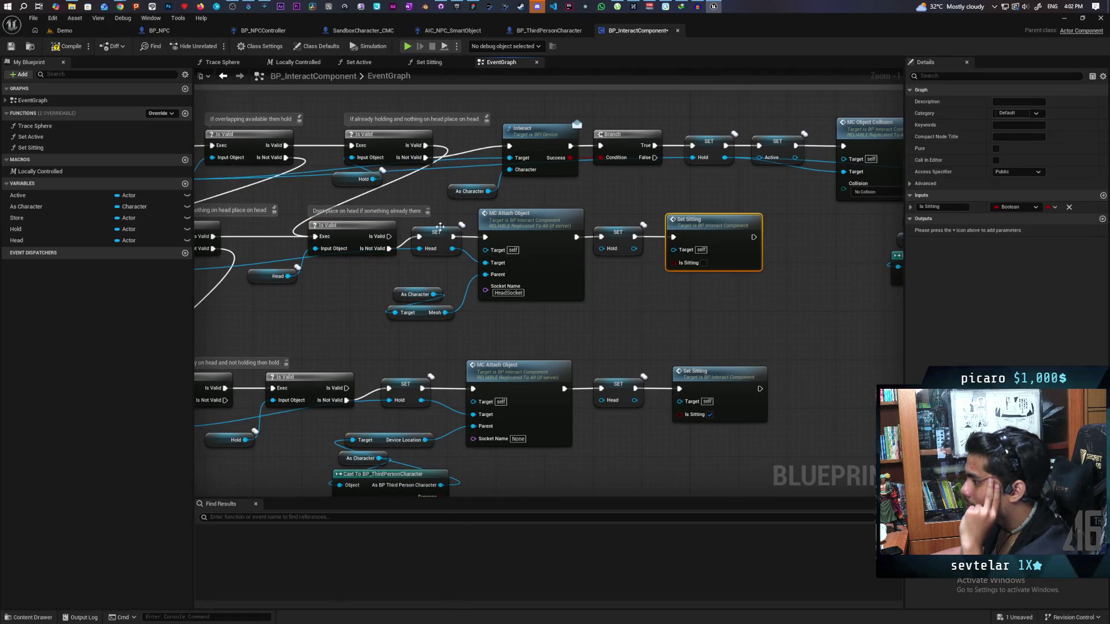
left_click_drag(445, 208, 701, 327)
left_click(623, 336)
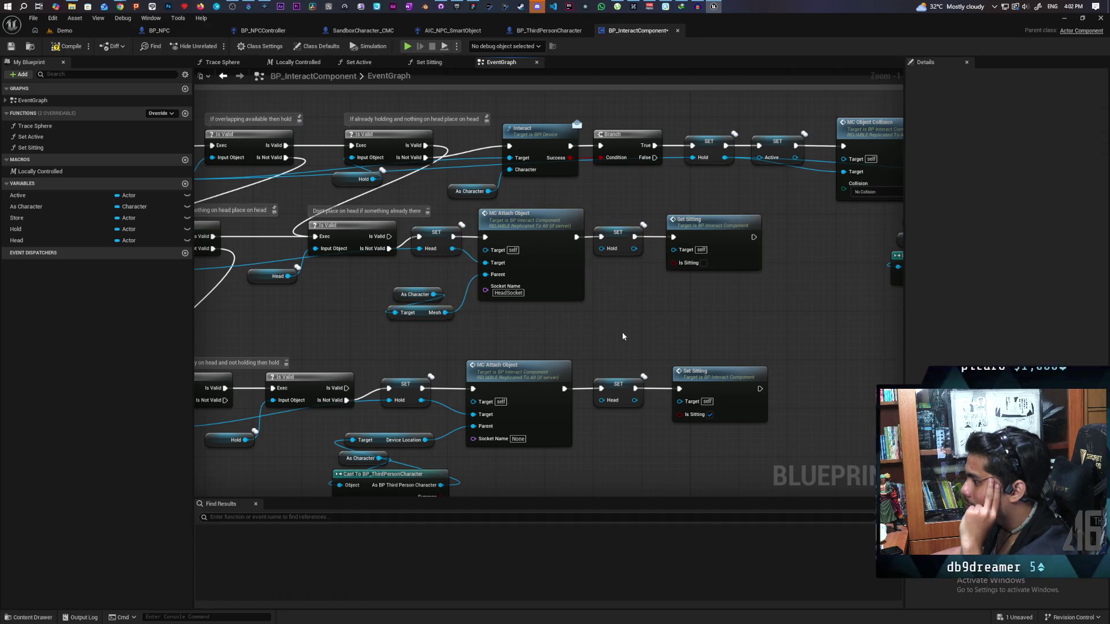
left_click_drag(406, 222, 720, 322)
left_click_drag(547, 257, 559, 270)
mouse_move(698, 314)
left_mouse_down()
mouse_move(494, 299)
mouse_move(703, 228)
mouse_move(675, 195)
left_mouse_up()
left_click_drag(462, 203, 827, 383)
left_click_drag(586, 220, 587, 233)
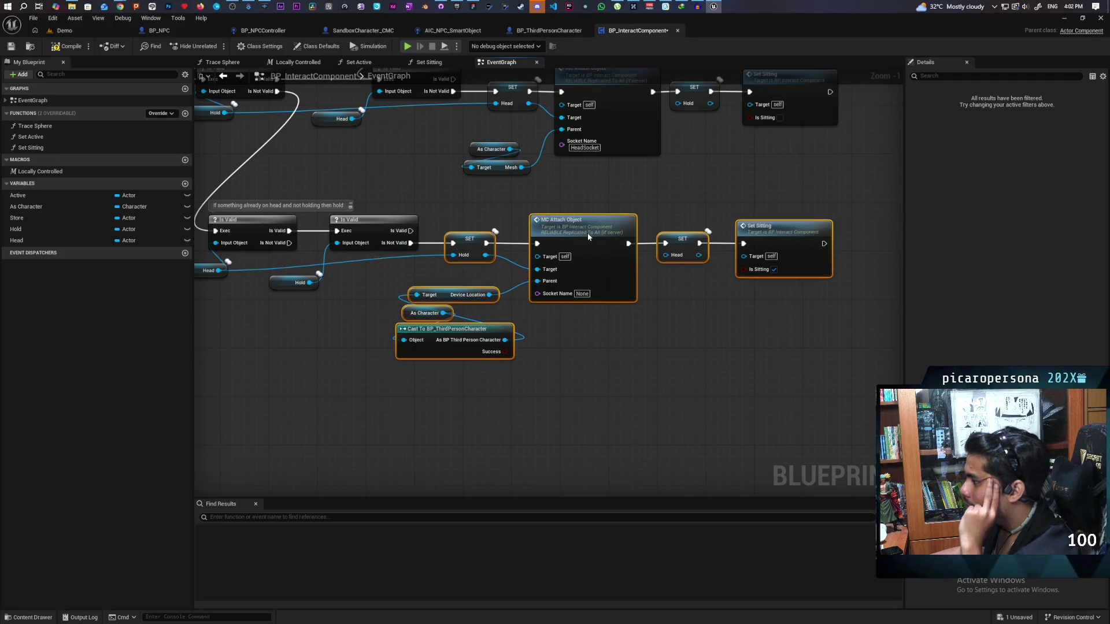
mouse_move(473, 198)
left_mouse_down()
mouse_move(647, 278)
mouse_move(468, 322)
mouse_move(432, 349)
mouse_move(495, 369)
left_mouse_up()
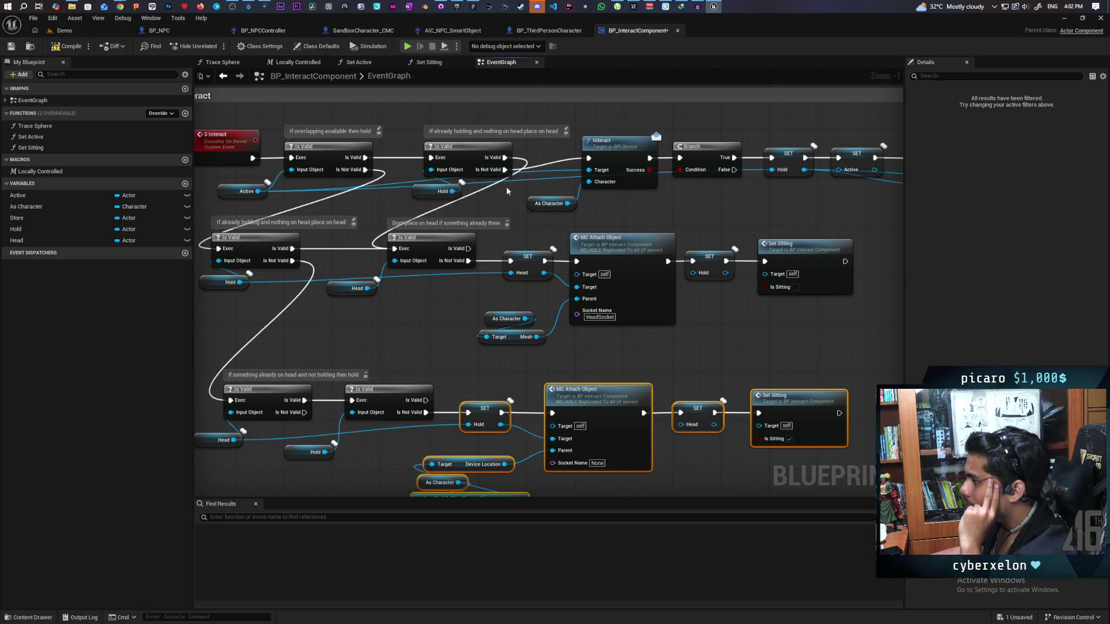
left_click_drag(355, 303, 447, 239)
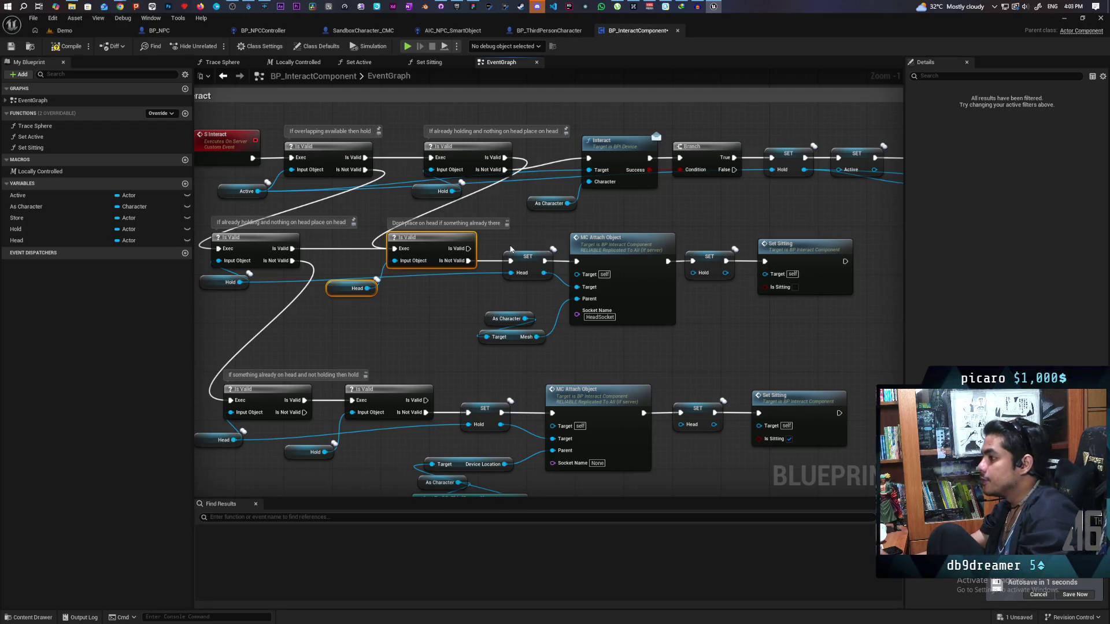
scroll(745, 243, "down", 2)
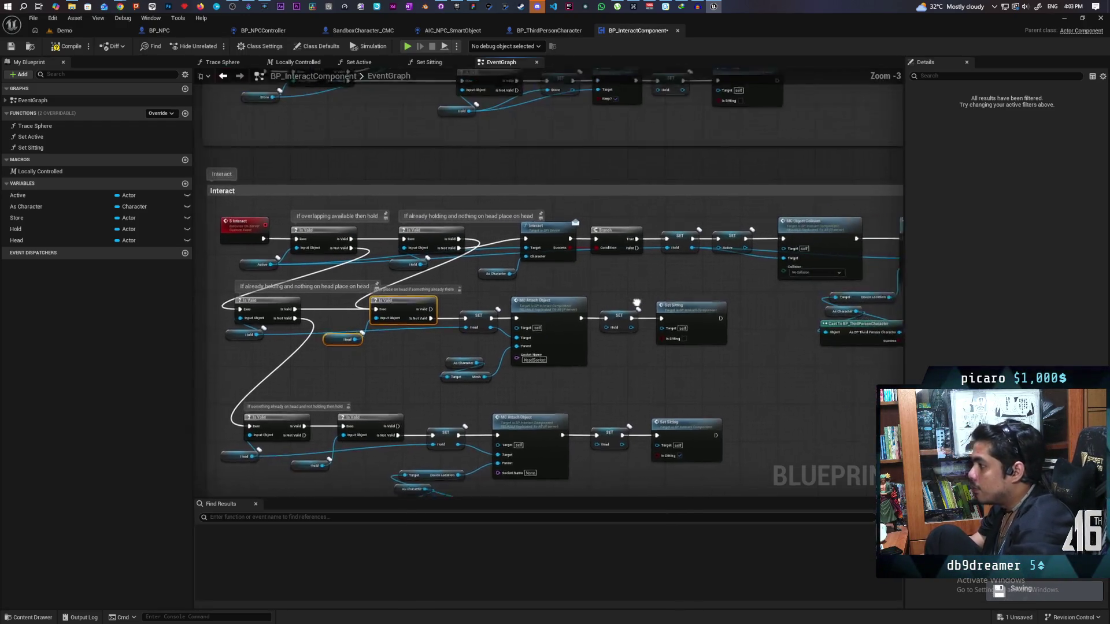
Step: Move the Interact, Branch, SET, MC Object Collision, MC Attach Object and Cast nodes slightly down
left_click_drag(593, 279, 448, 238)
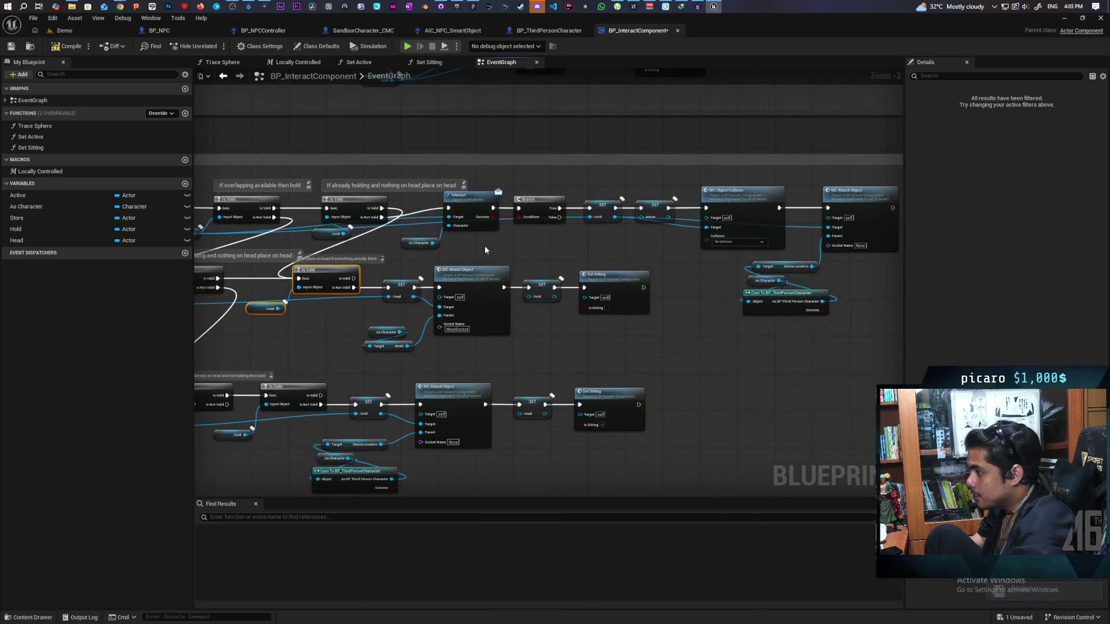
mouse_move(431, 183)
left_mouse_down()
mouse_move(667, 248)
mouse_move(629, 239)
left_mouse_up()
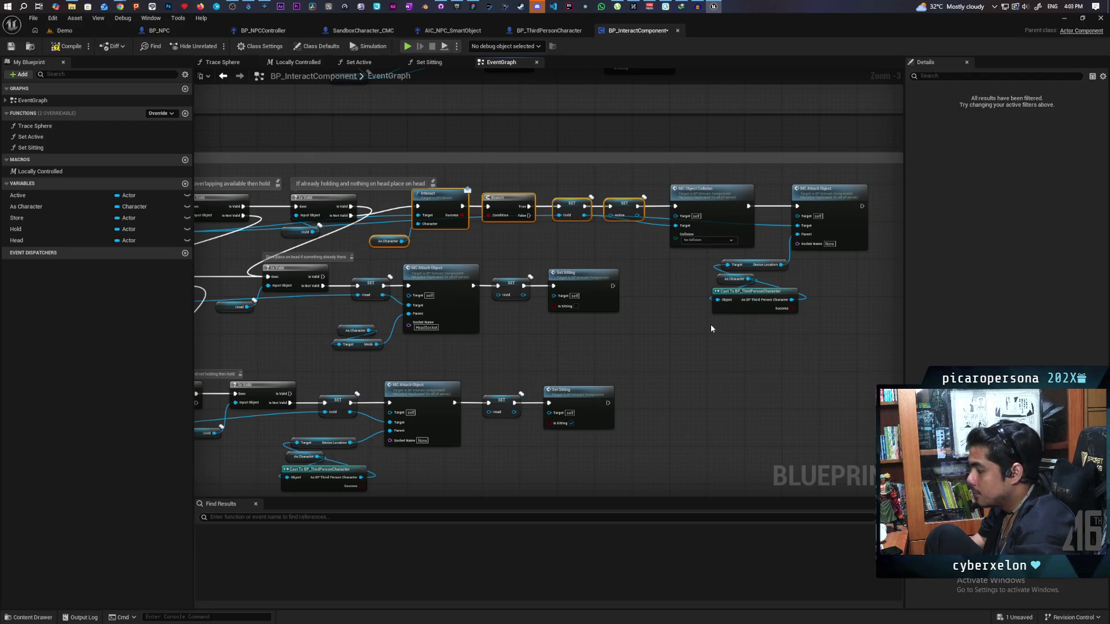
left_click_drag(718, 330, 854, 217)
left_click_drag(393, 188, 646, 250)
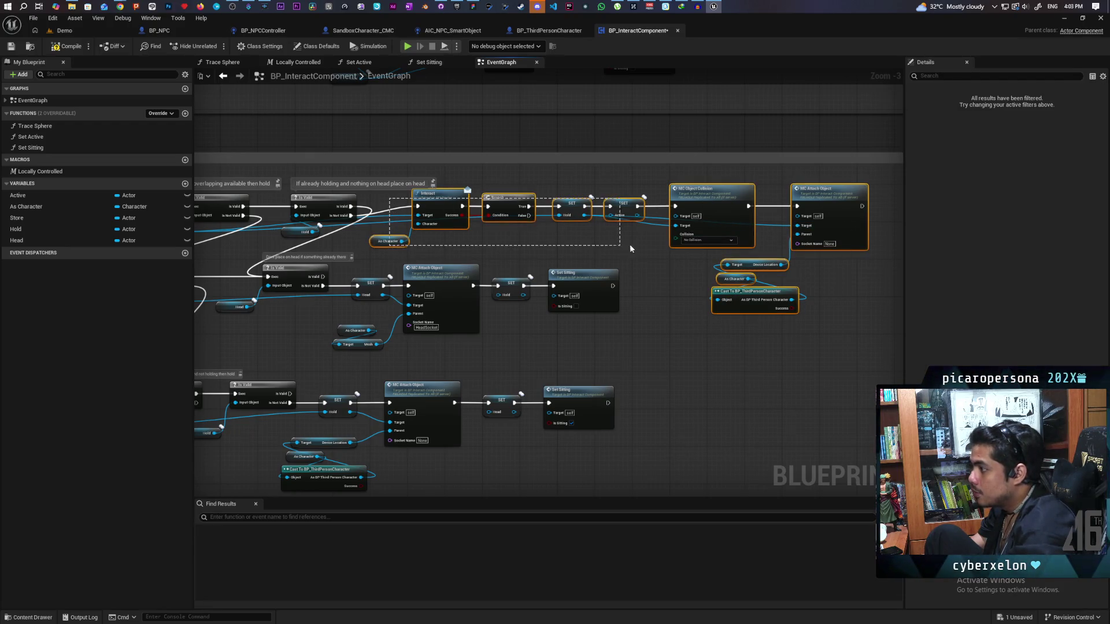
left_click_drag(435, 197, 435, 207)
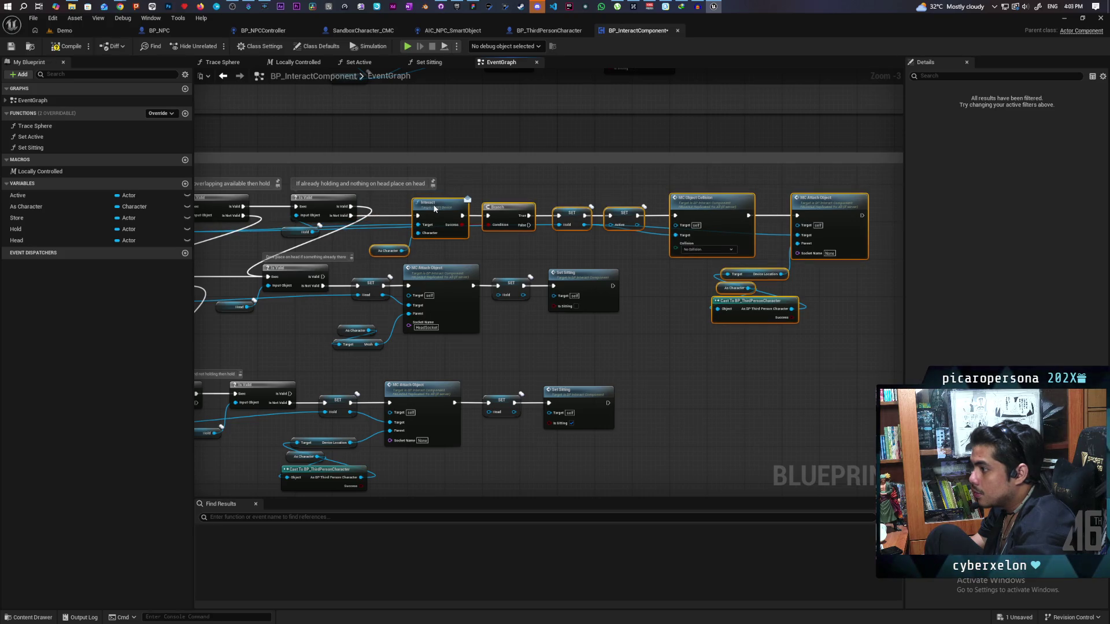
left_click(646, 277)
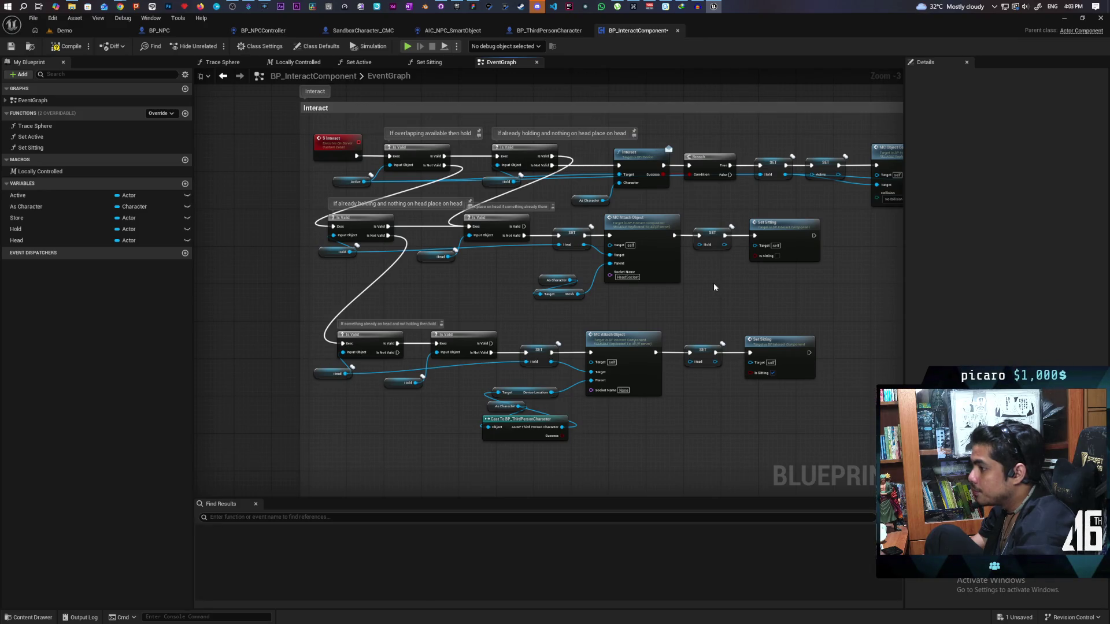
left_click_drag(505, 305, 550, 293)
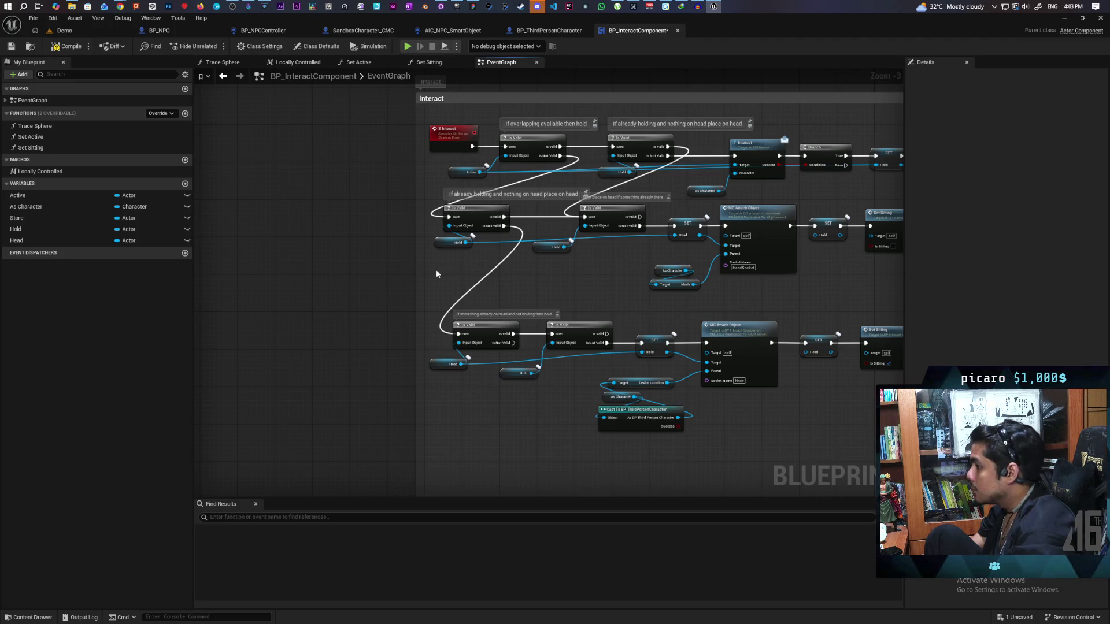
left_click_drag(620, 292, 414, 371)
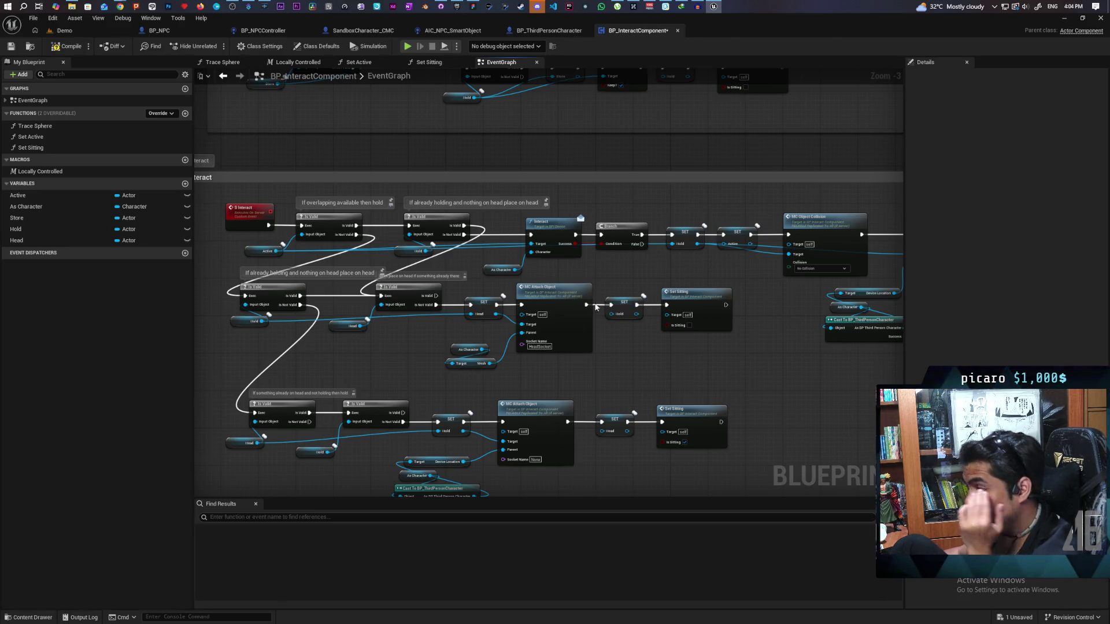
Step: Move the Hold getter beside the middle-row Is Valid node, then recenter the Interact section
left_click_drag(595, 310, 604, 208)
mouse_move(232, 304)
left_mouse_down()
mouse_move(325, 351)
mouse_move(417, 354)
left_mouse_up()
mouse_move(276, 293)
left_mouse_down()
mouse_move(412, 265)
mouse_move(399, 270)
mouse_move(393, 260)
mouse_move(346, 287)
mouse_move(226, 297)
left_mouse_up()
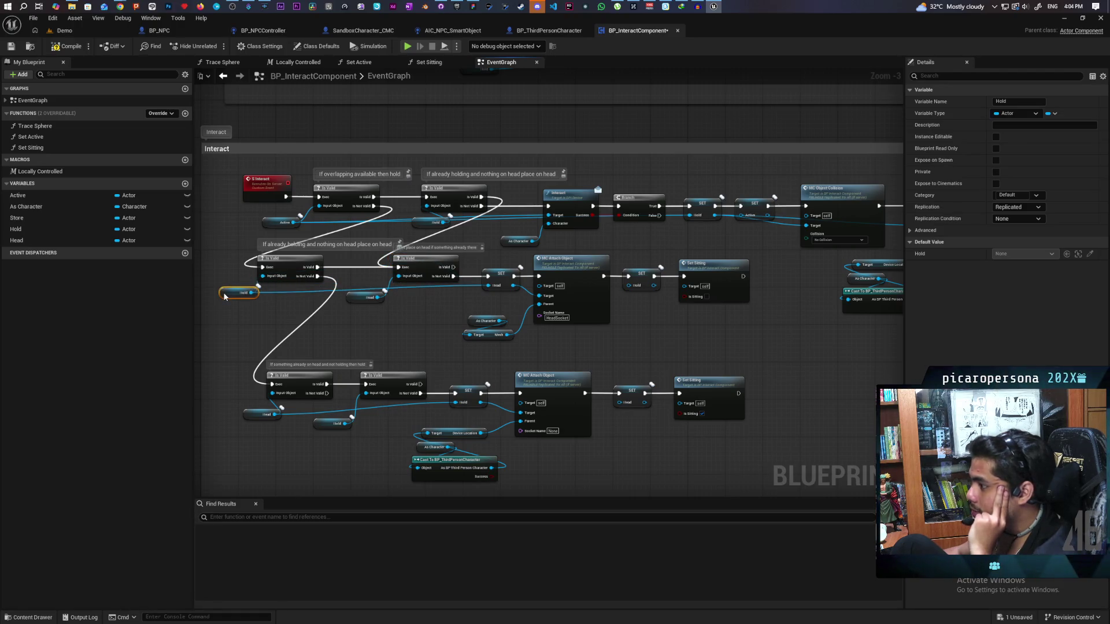
left_click(406, 341)
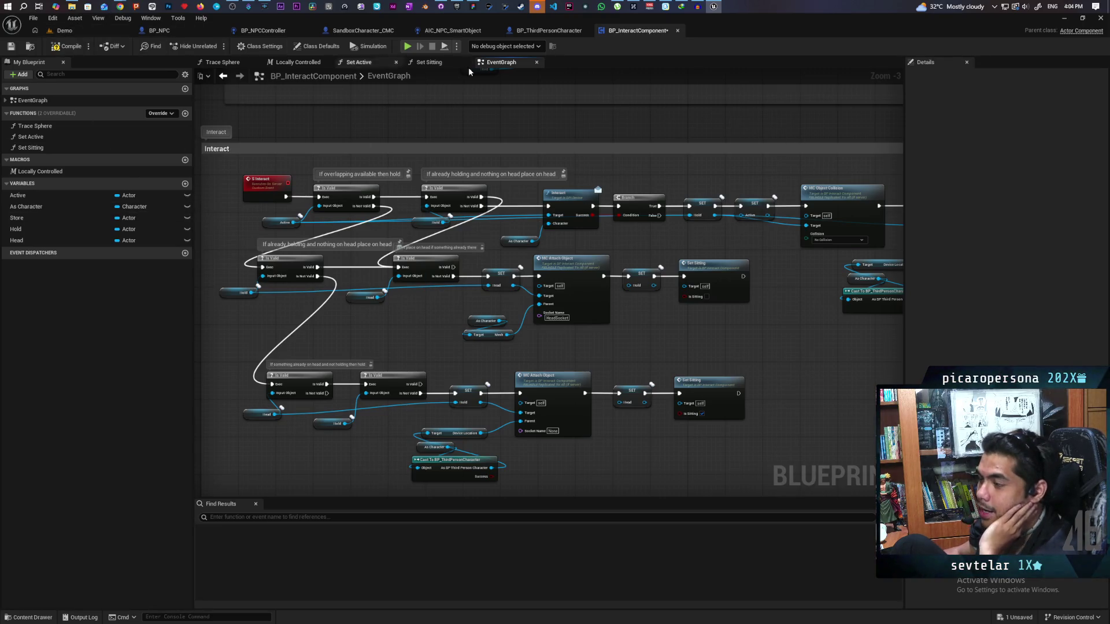
scroll(356, 263, "down", 3)
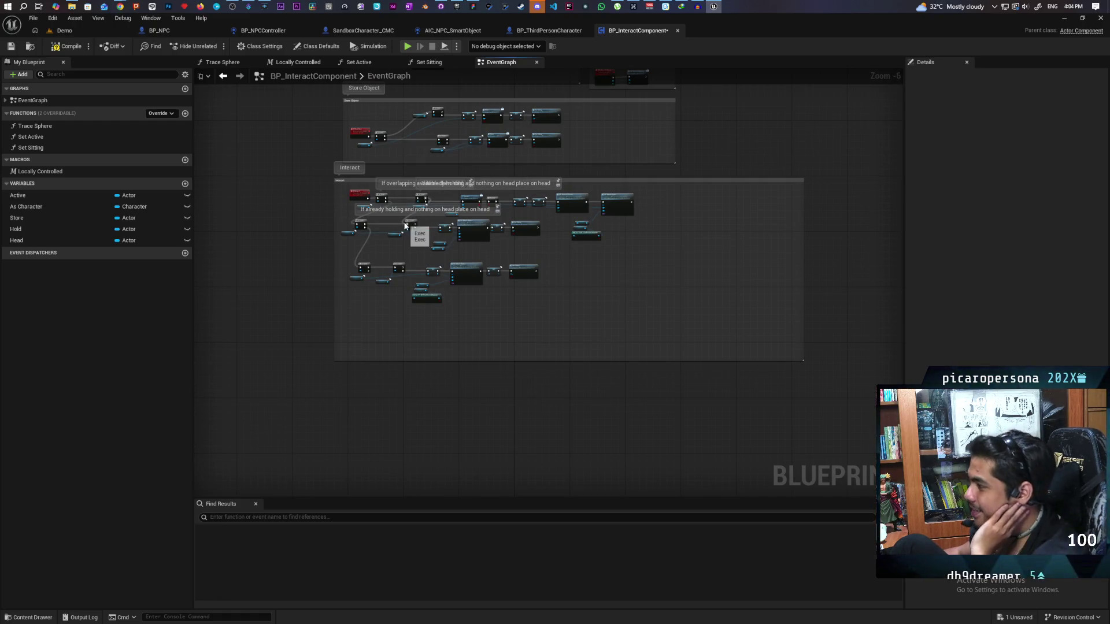
scroll(405, 226, "up", 4)
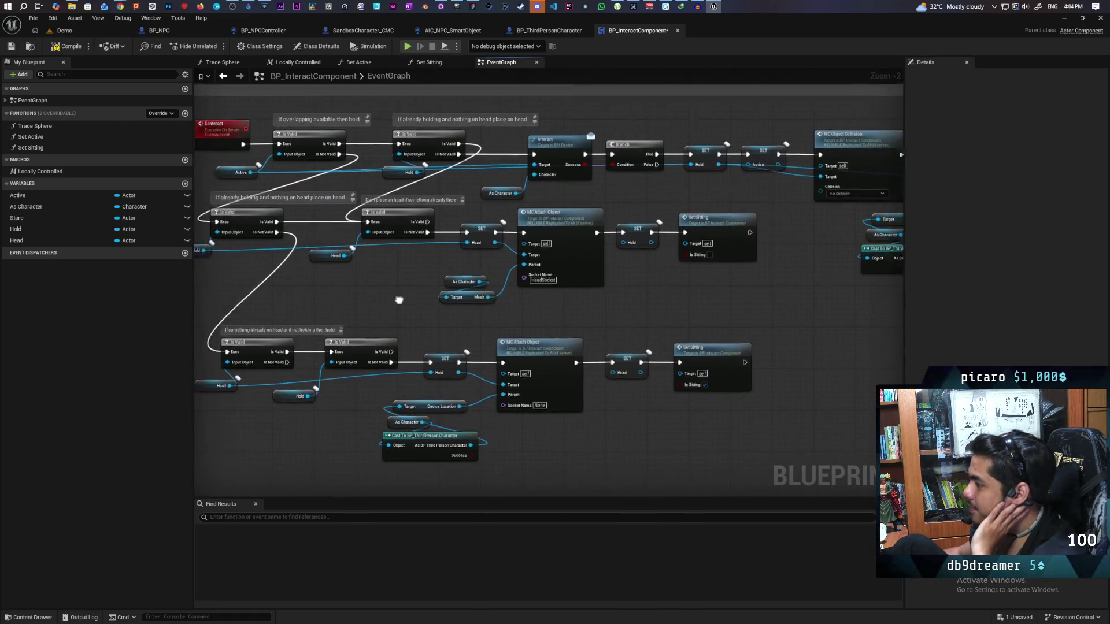
mouse_move(471, 300)
left_mouse_down()
mouse_move(419, 303)
mouse_move(412, 315)
left_mouse_up()
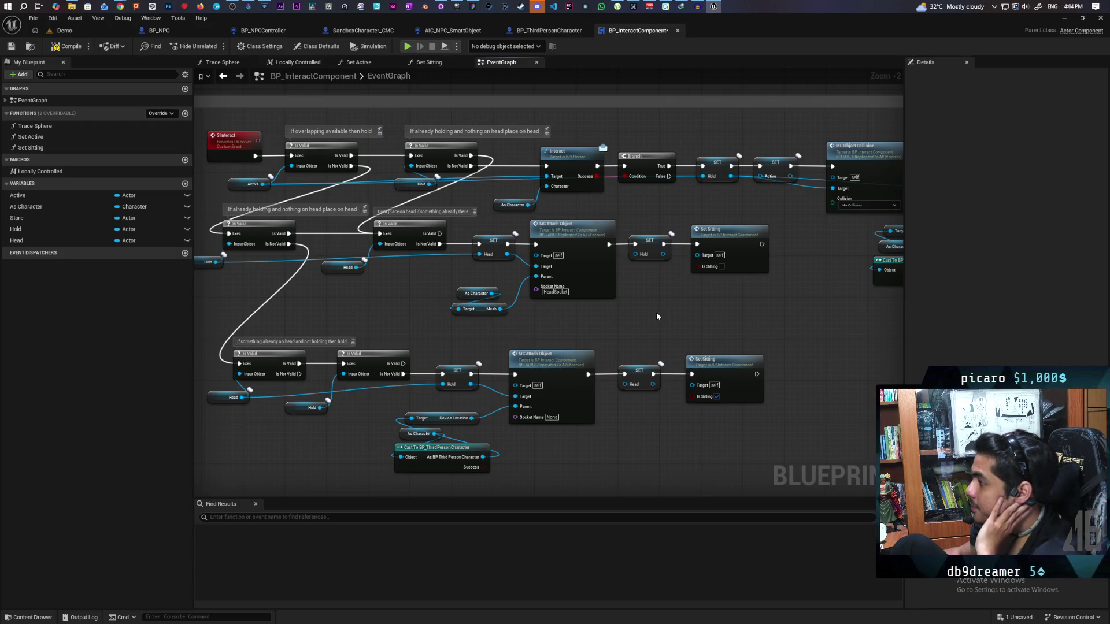
scroll(657, 316, "down", 2)
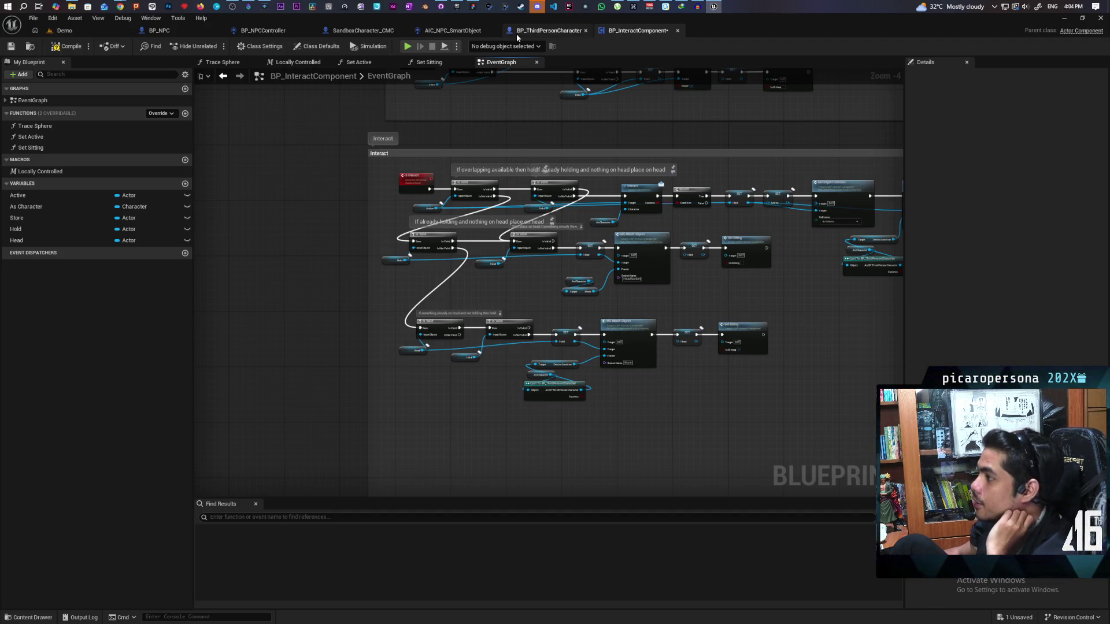
left_click(545, 31)
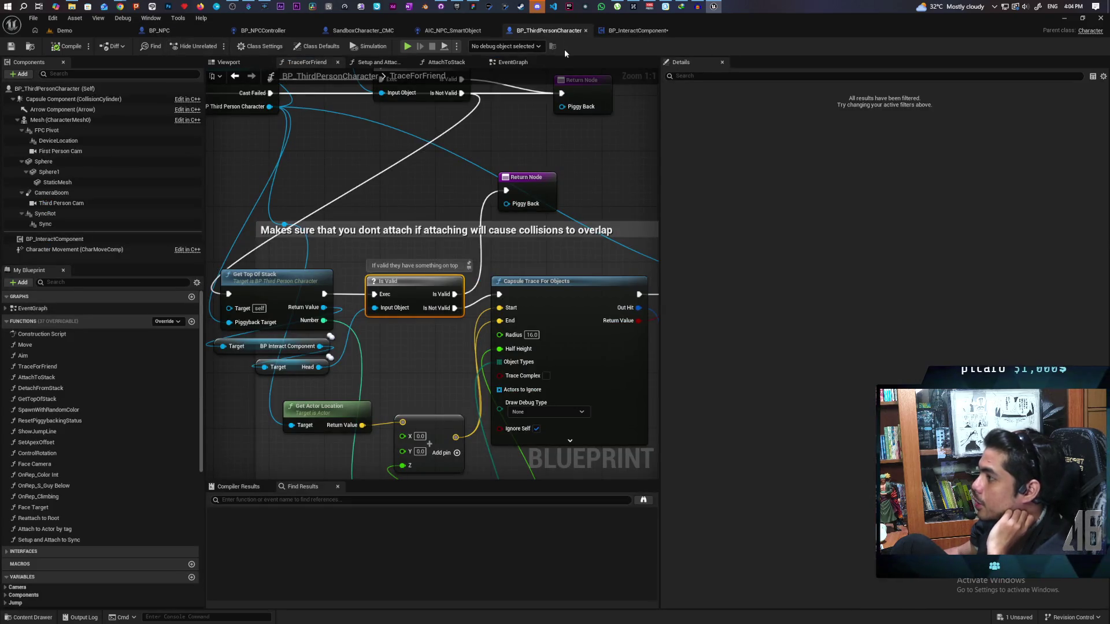
scroll(514, 171, "down", 6)
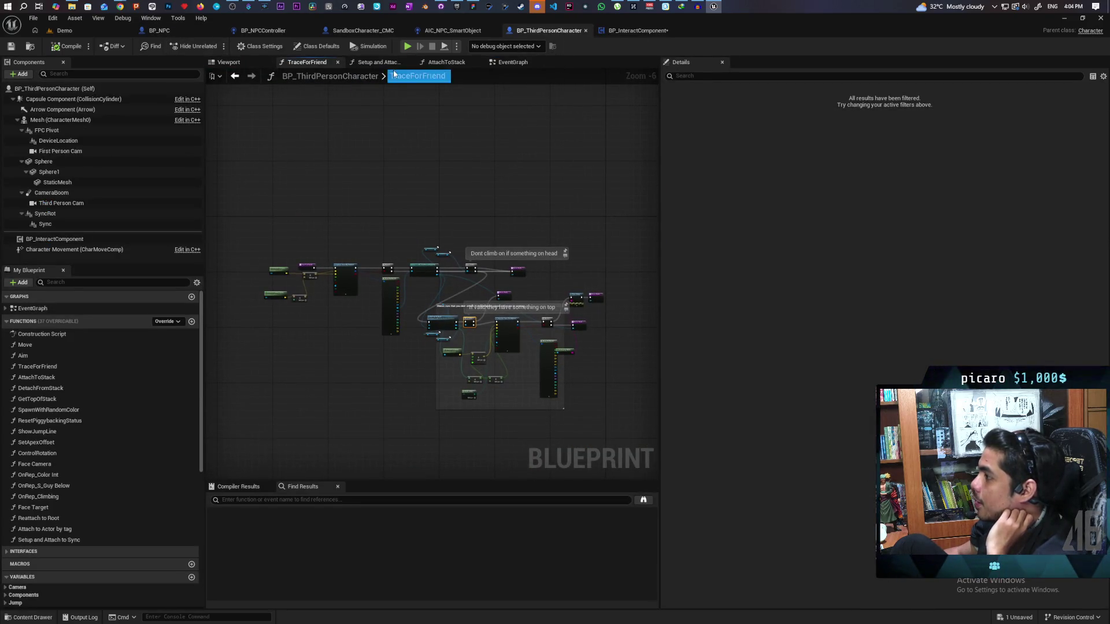
left_click(510, 63)
scroll(550, 332, "down", 8)
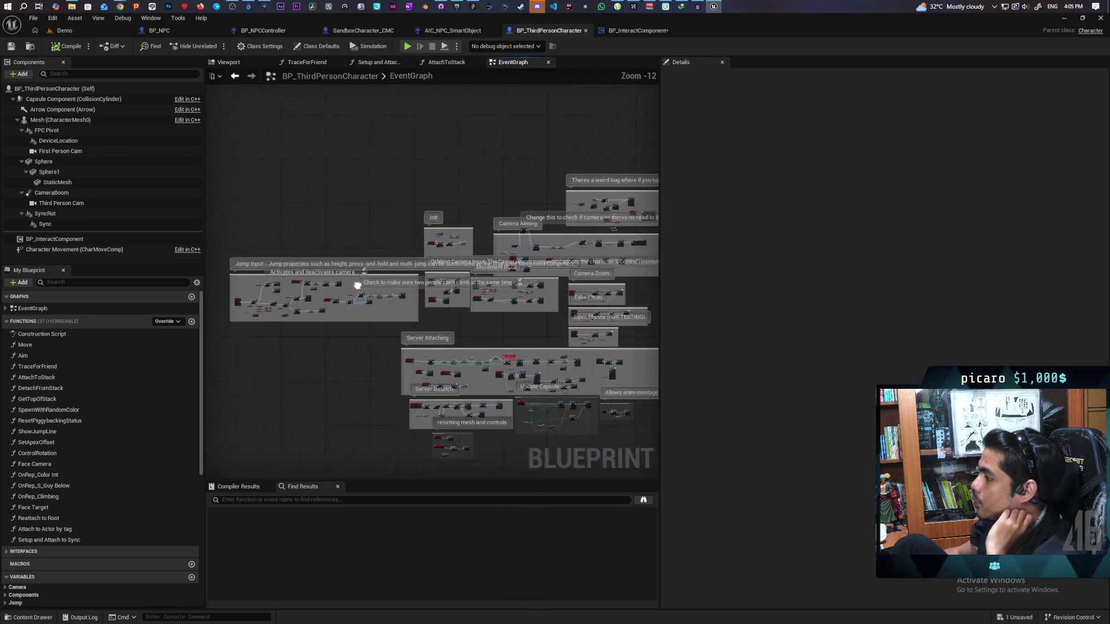
scroll(474, 317, "up", 4)
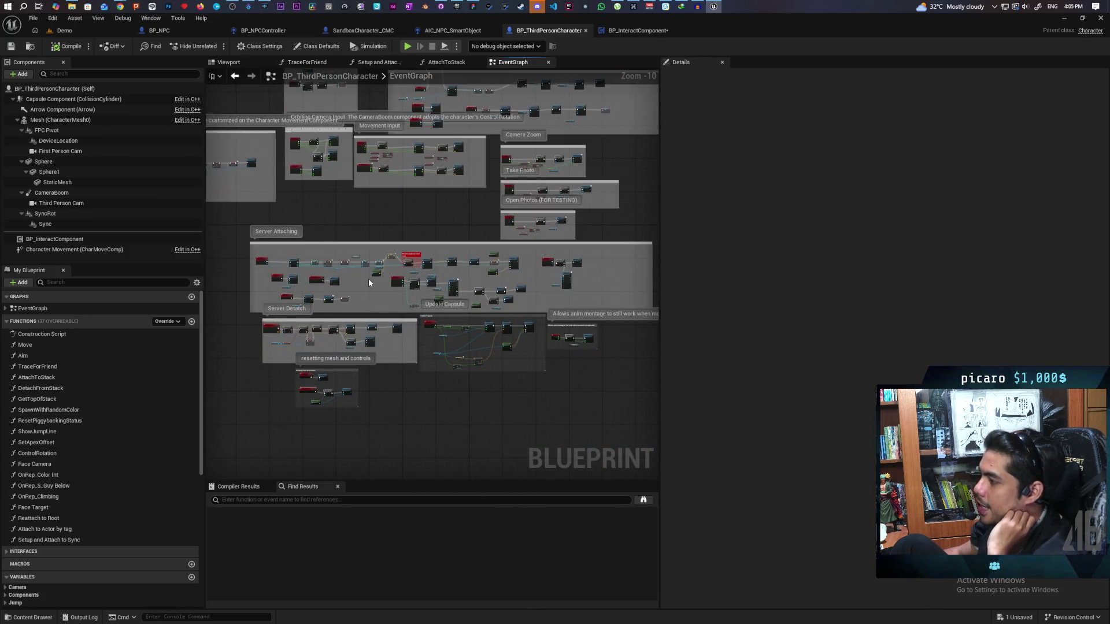
left_click_drag(549, 206, 609, 274)
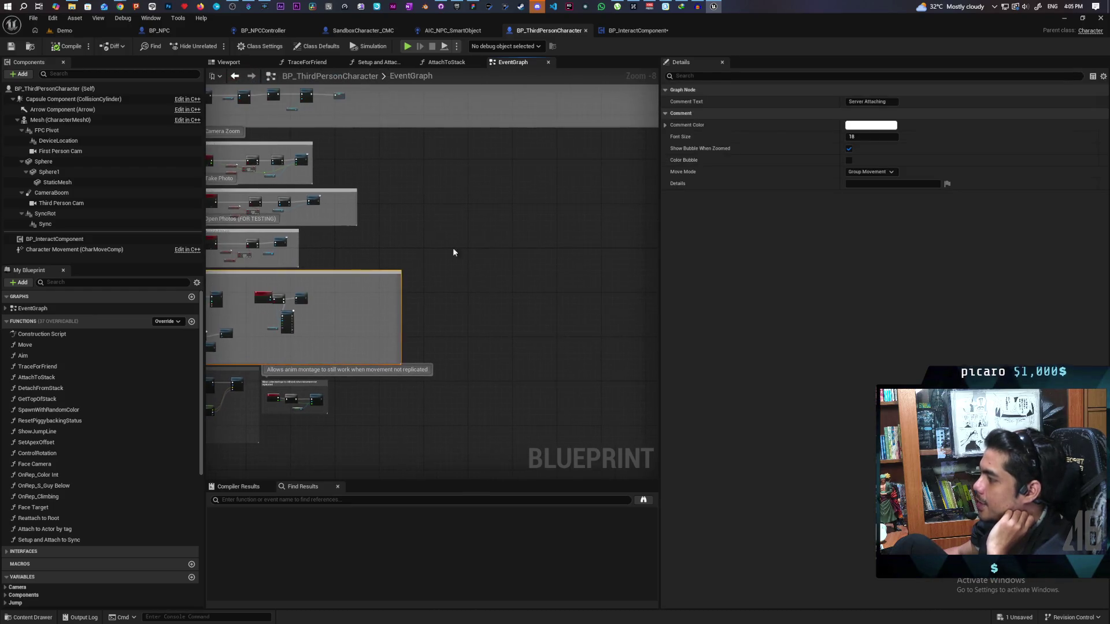
mouse_move(371, 146)
left_mouse_down()
mouse_move(594, 318)
mouse_move(641, 331)
left_mouse_up()
mouse_move(289, 149)
left_mouse_down()
mouse_move(604, 347)
mouse_move(649, 344)
left_mouse_up()
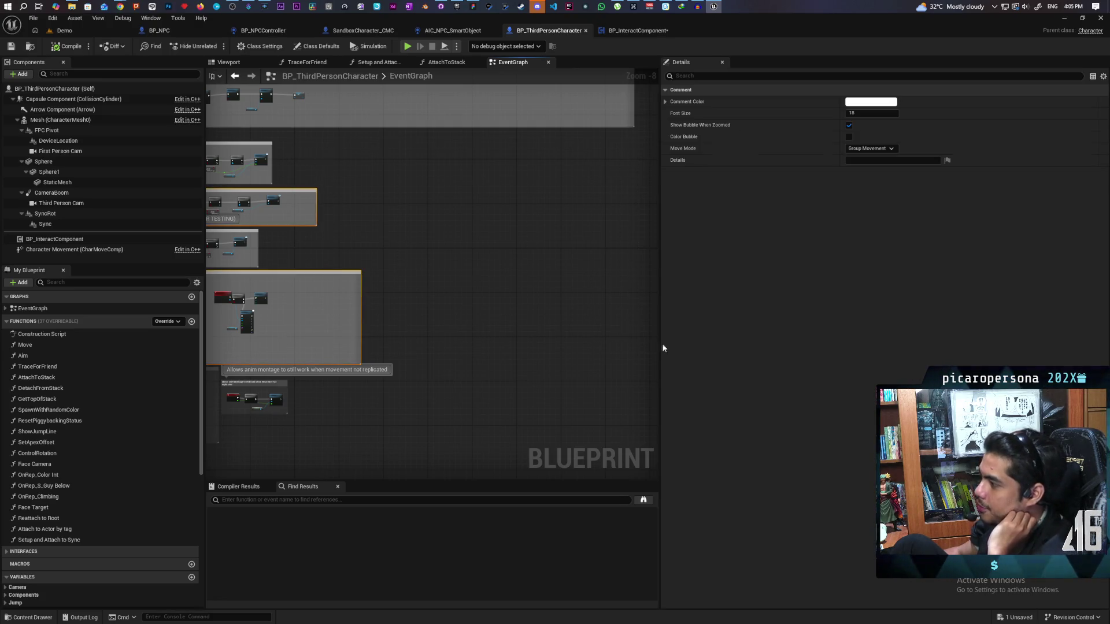
scroll(577, 330, "down", 2)
left_click_drag(471, 265, 620, 265)
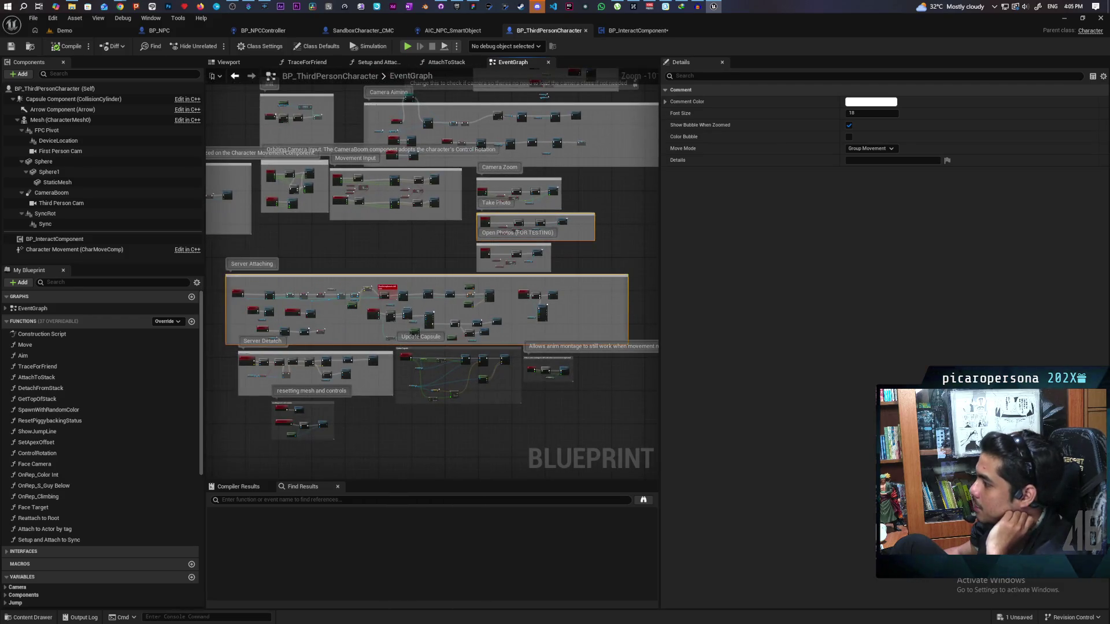
left_click_drag(388, 258, 451, 241)
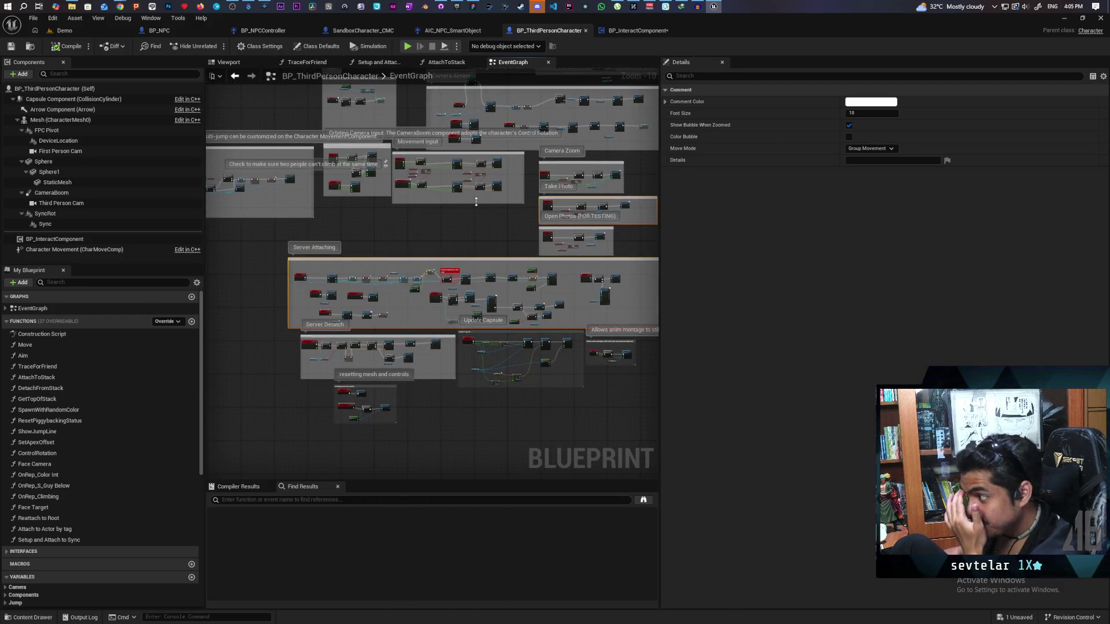
left_click(639, 30)
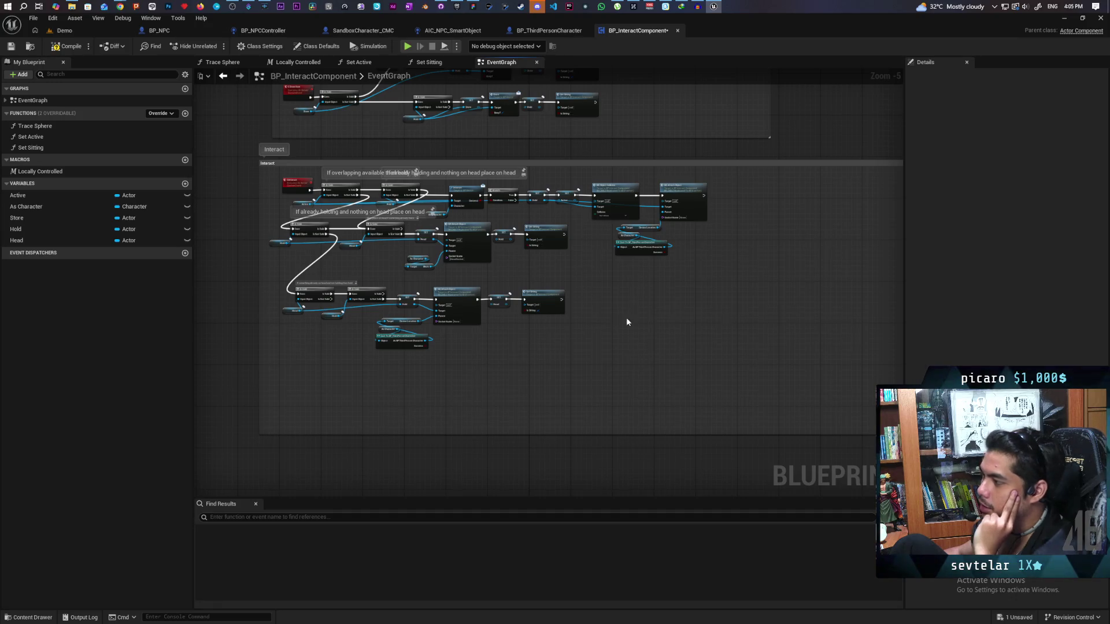
scroll(620, 290, "down", 4)
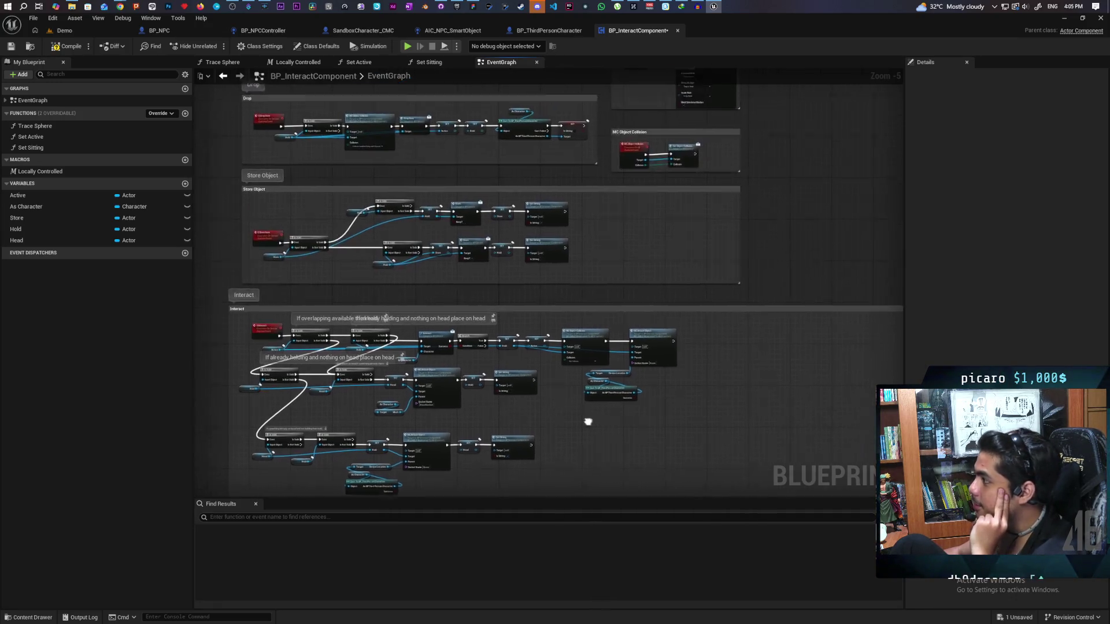
mouse_move(706, 280)
left_mouse_down()
mouse_move(711, 362)
mouse_move(716, 287)
mouse_move(536, 339)
left_mouse_up()
scroll(506, 336, "up", 6)
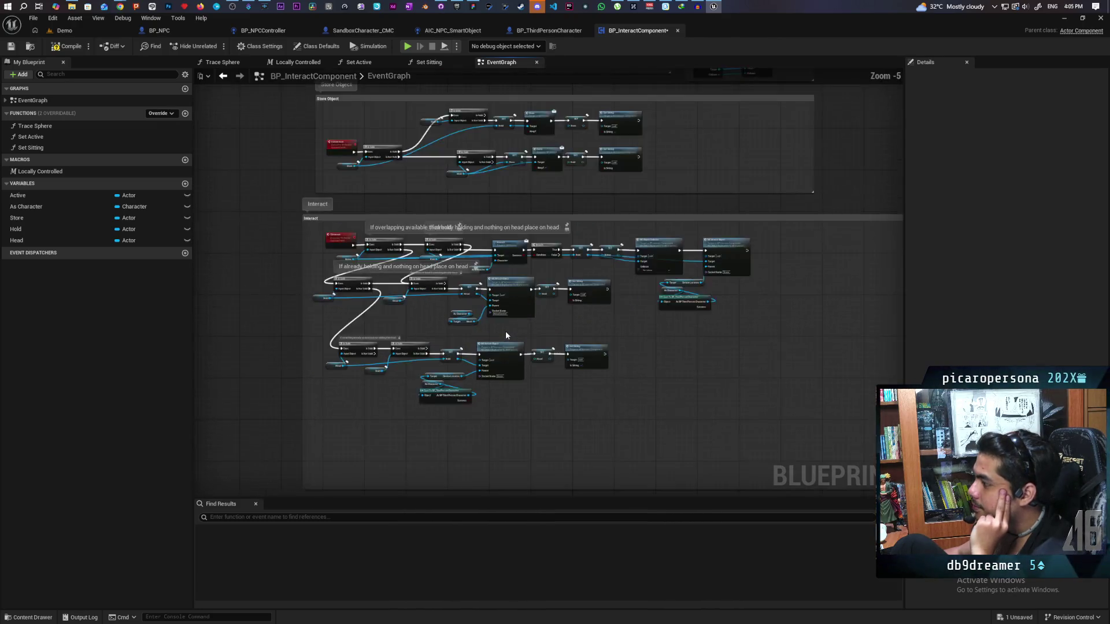
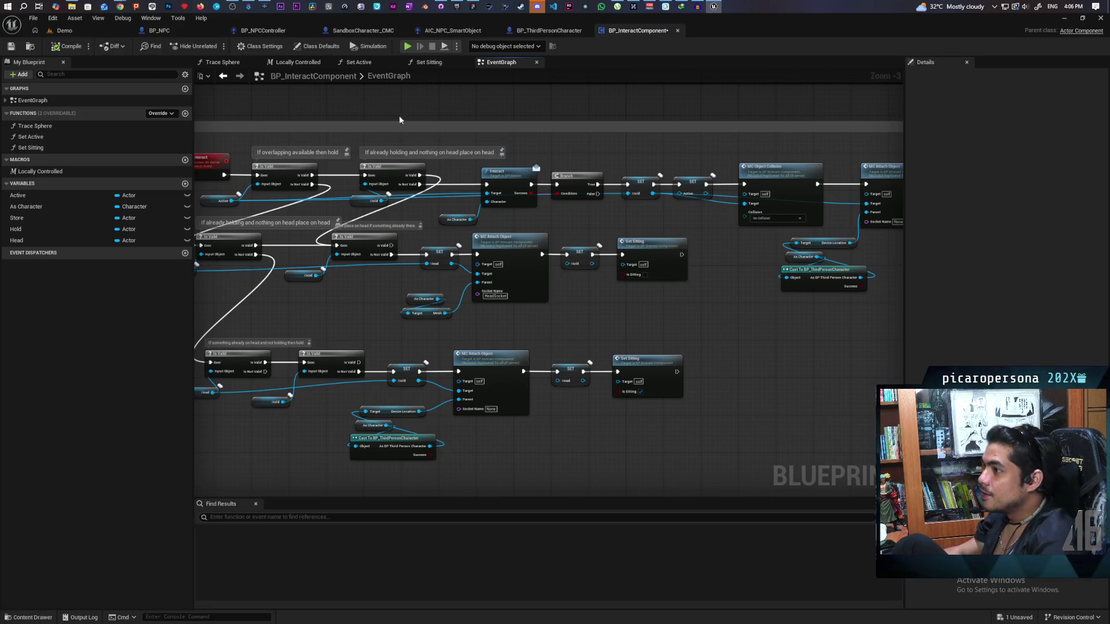
Step: Glance at the Demo level, then return to the BP_InteractComponent event graph
scroll(588, 108, "down", 5)
scroll(584, 111, "up", 5)
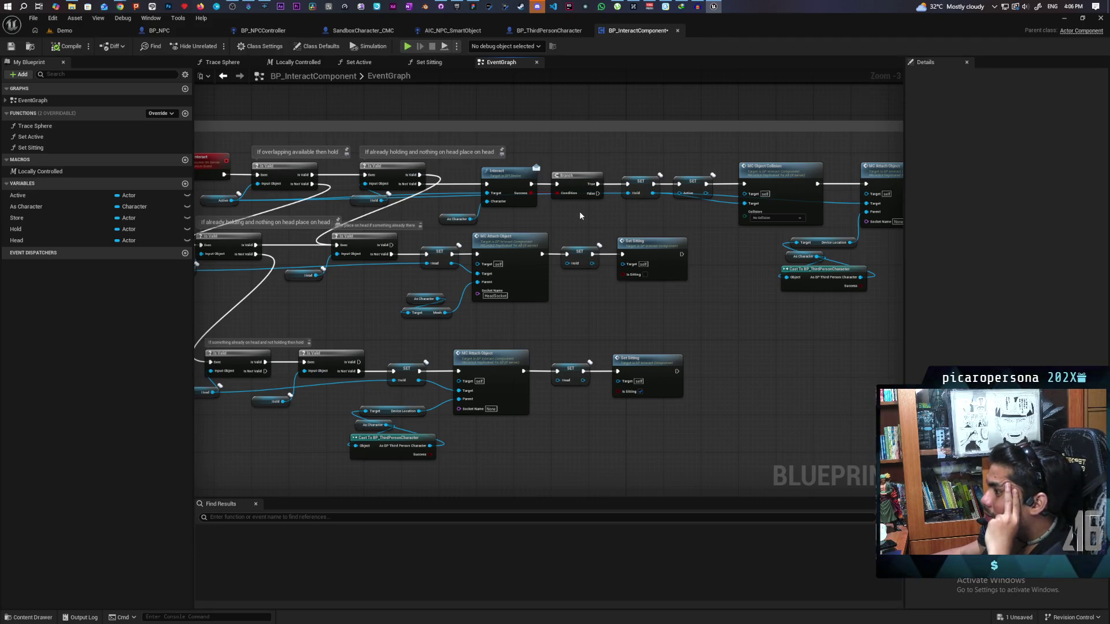
left_click(64, 30)
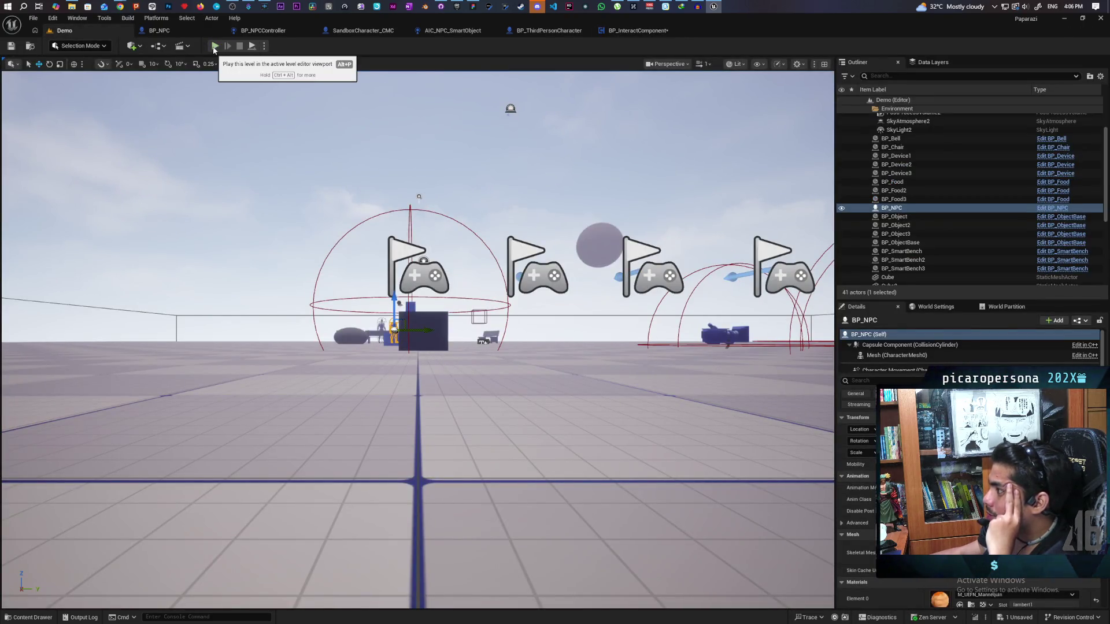
left_click(637, 31)
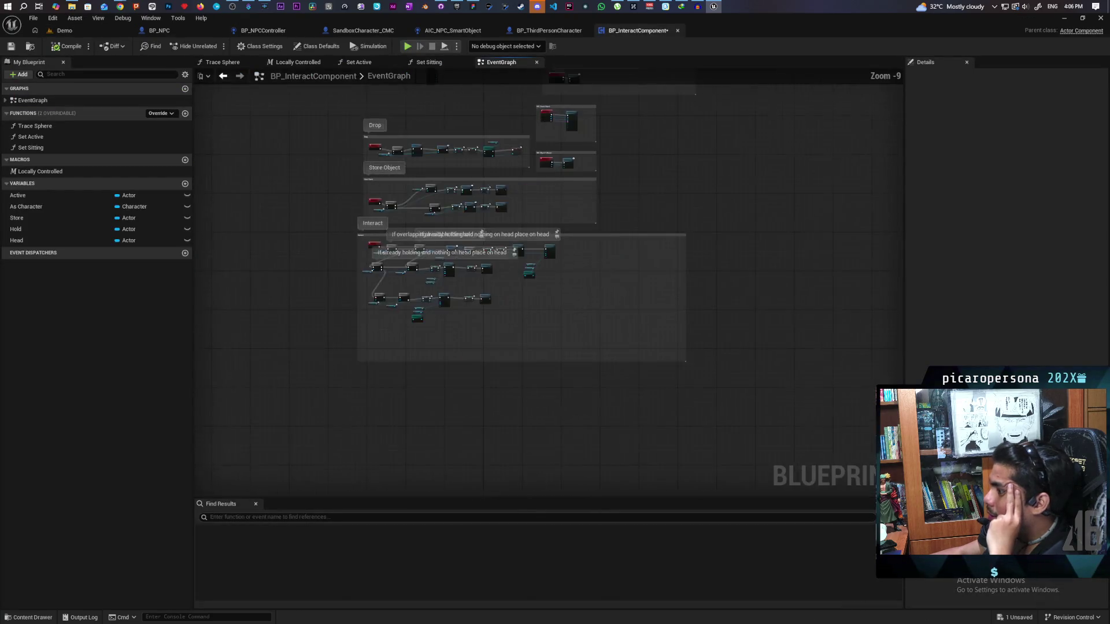
Step: Select the second Is Valid and Head nodes and pan back to the S Interact event
scroll(501, 282, "up", 3)
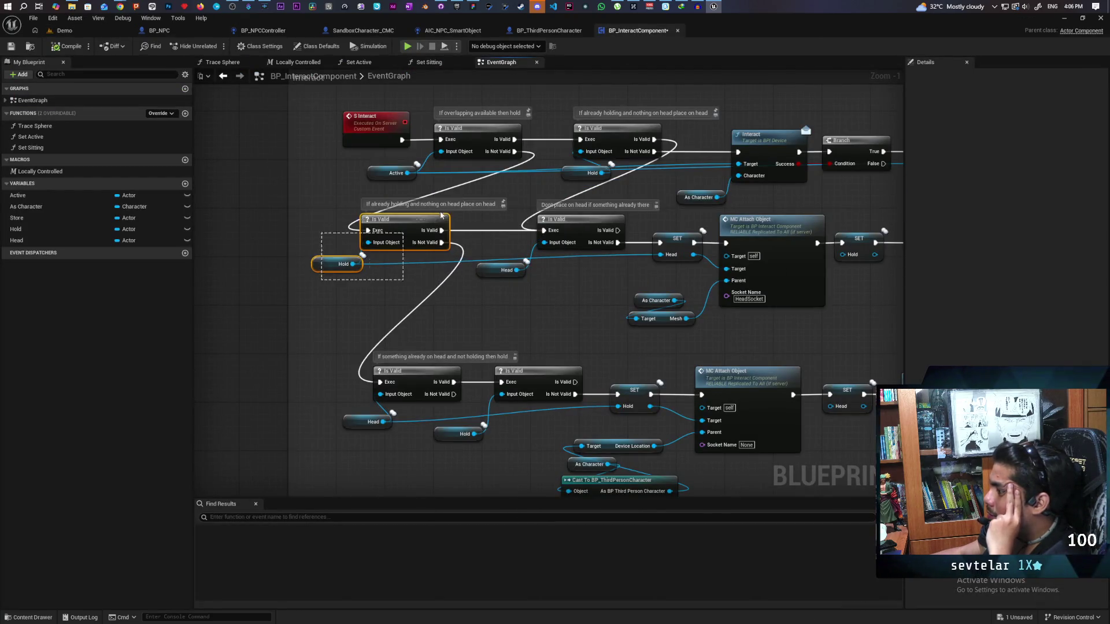
left_click(503, 300)
mouse_move(503, 300)
left_mouse_down()
mouse_move(607, 216)
mouse_move(502, 301)
mouse_move(601, 226)
mouse_move(448, 316)
mouse_move(387, 307)
left_mouse_up()
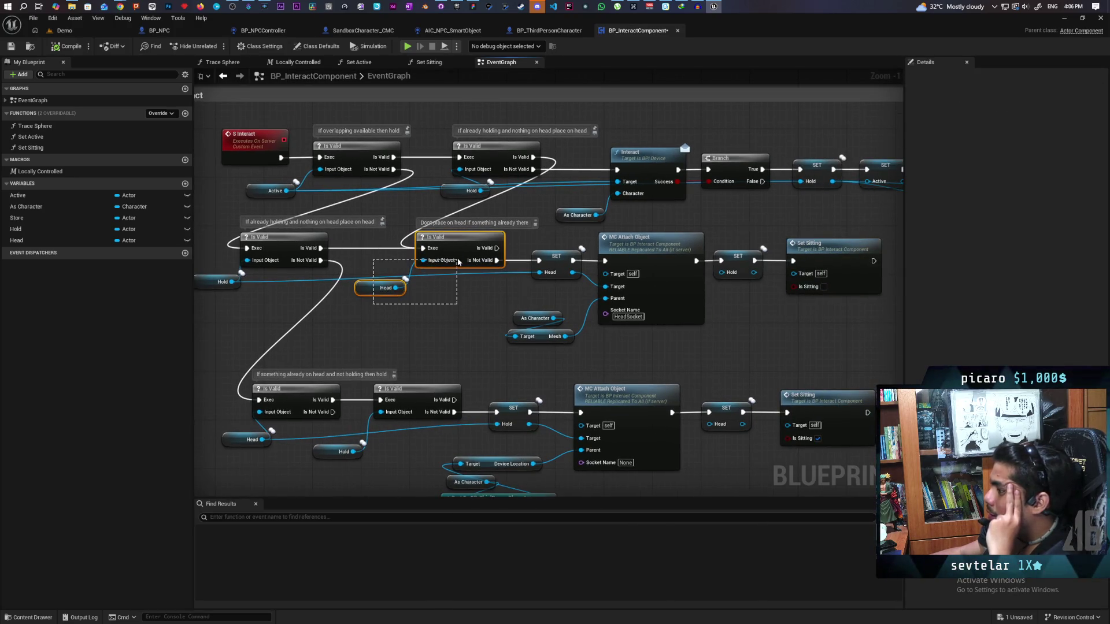
left_click_drag(457, 261, 458, 261)
left_click_drag(496, 314, 376, 333)
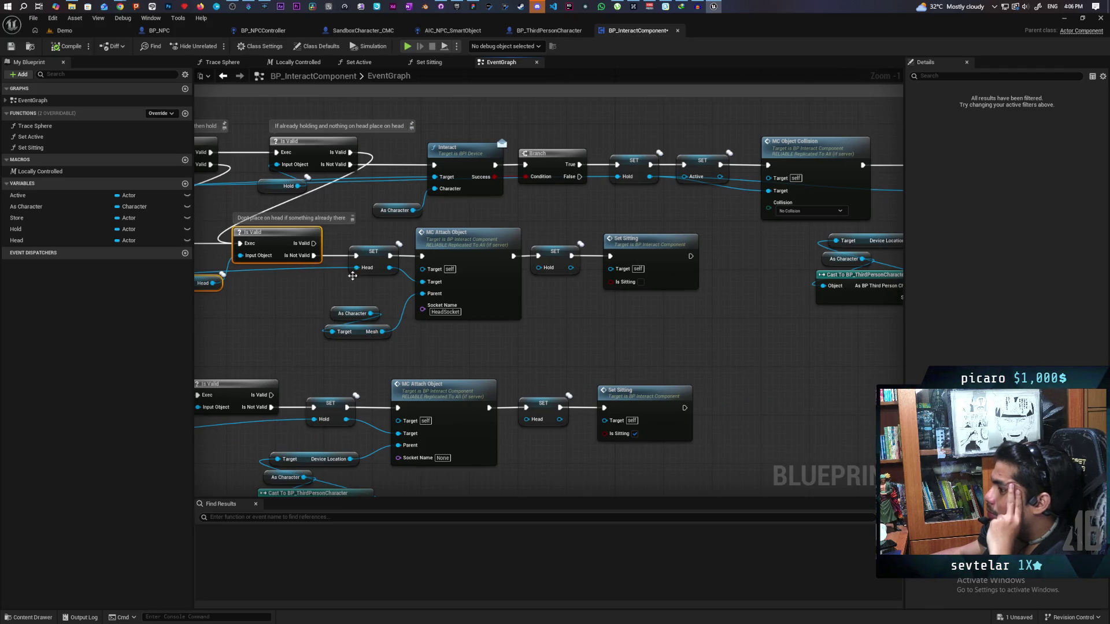
left_click_drag(375, 273, 477, 300)
scroll(375, 338, "down", 2)
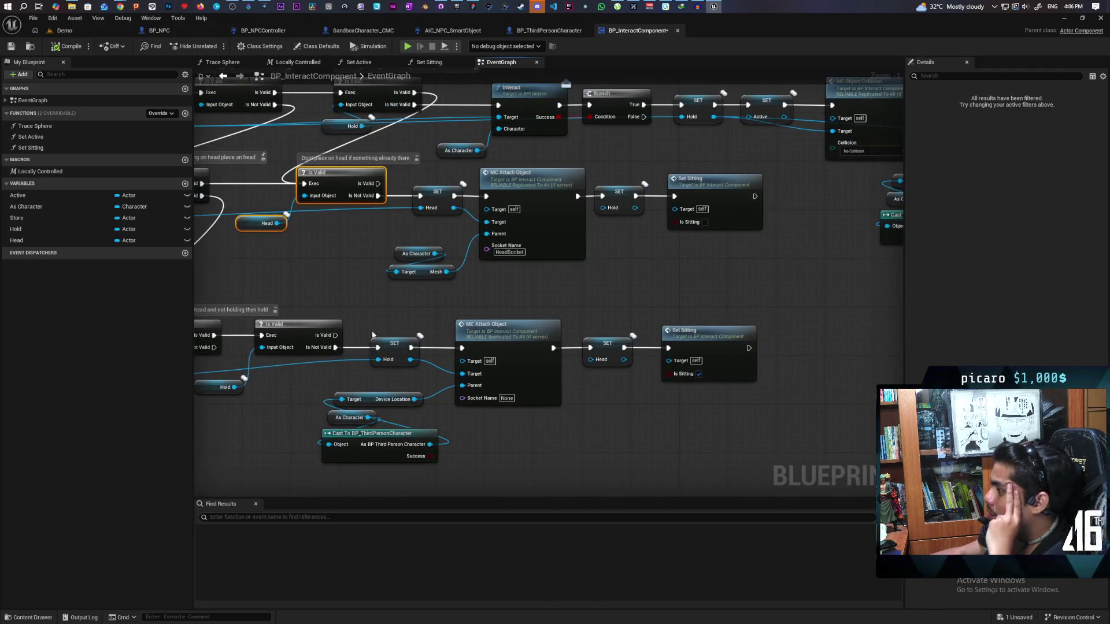
Step: Move the lower node group and the head-placement chain further down
left_click_drag(267, 271, 792, 383)
left_click_drag(572, 272, 572, 379)
scroll(429, 364, "up", 2)
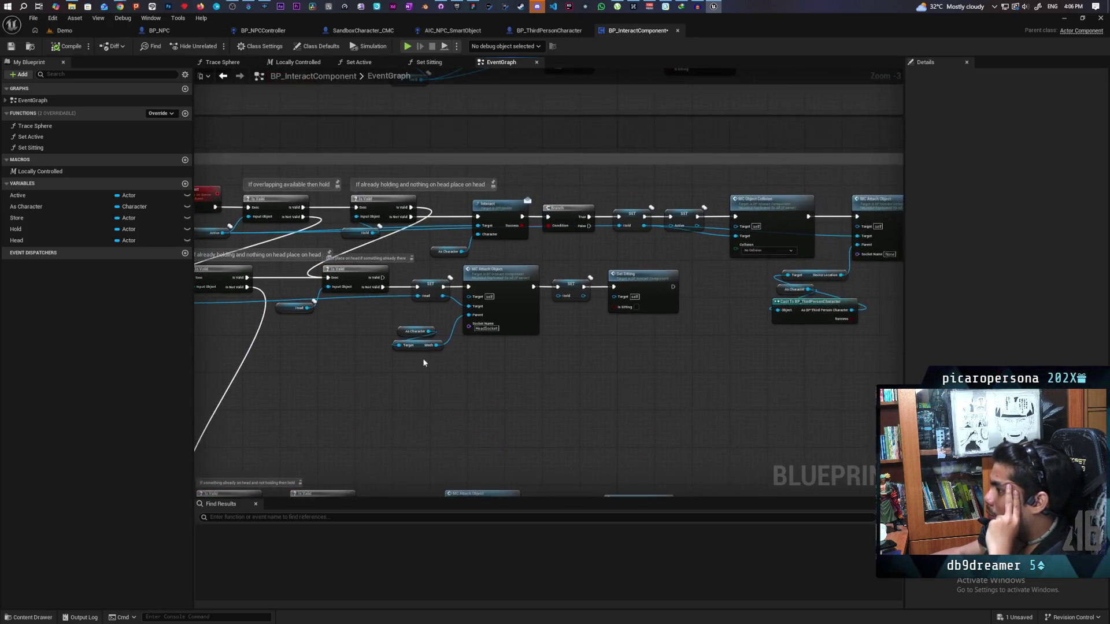
left_click_drag(397, 259, 676, 370)
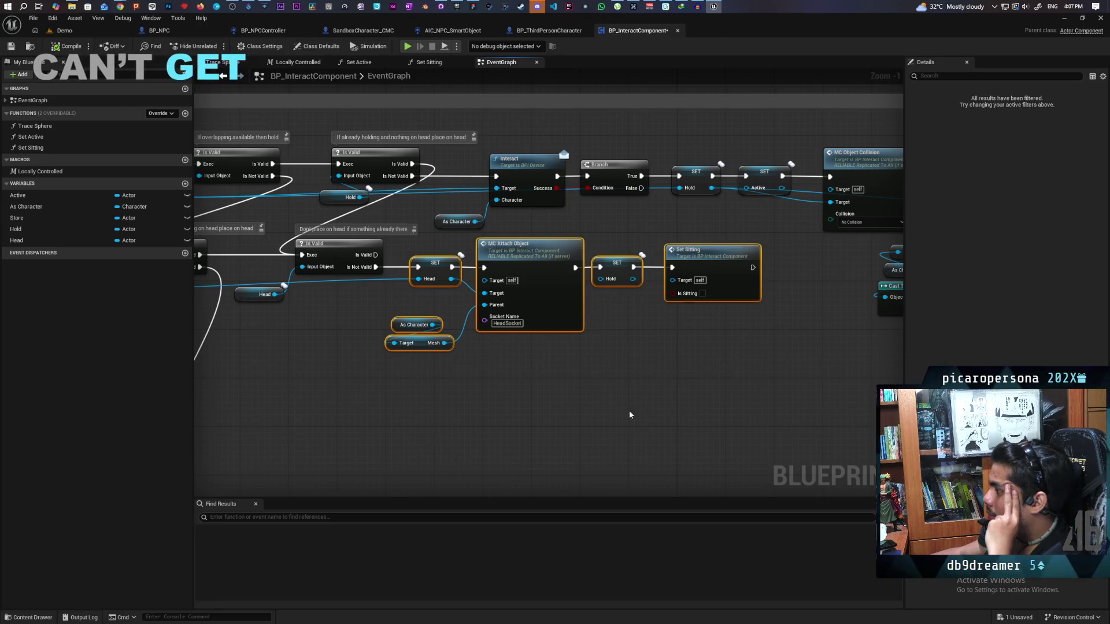
mouse_move(529, 264)
left_mouse_down()
mouse_move(590, 386)
mouse_move(636, 286)
left_mouse_up()
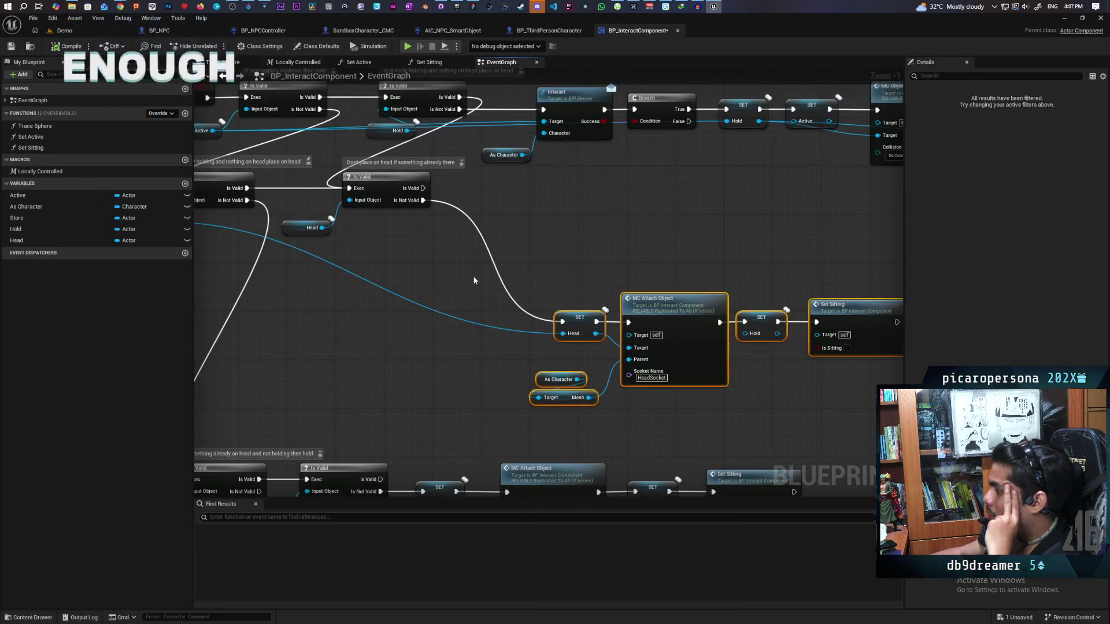
Step: Add an As Character getter node in the freed space
mouse_move(384, 280)
left_mouse_down()
mouse_move(490, 278)
mouse_move(438, 289)
left_mouse_up()
mouse_move(26, 206)
left_mouse_down()
mouse_move(436, 318)
mouse_move(404, 321)
left_mouse_up()
left_click(400, 336)
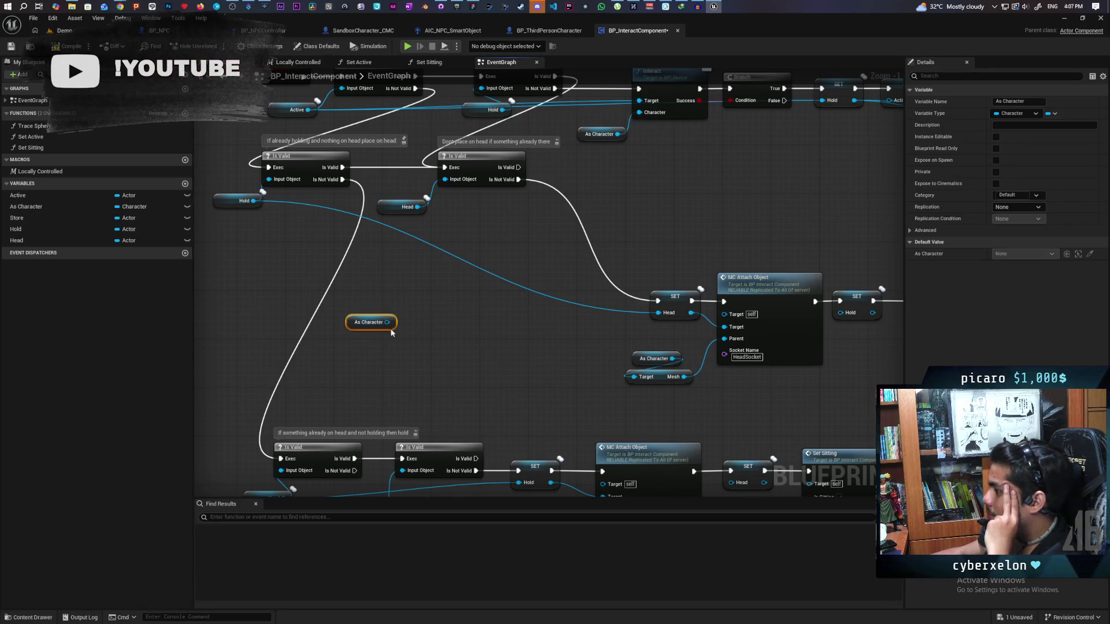
Step: Add a Cast To BP_ThirdPersonCharacter node from the As Character getter
left_click_drag(491, 353, 431, 262)
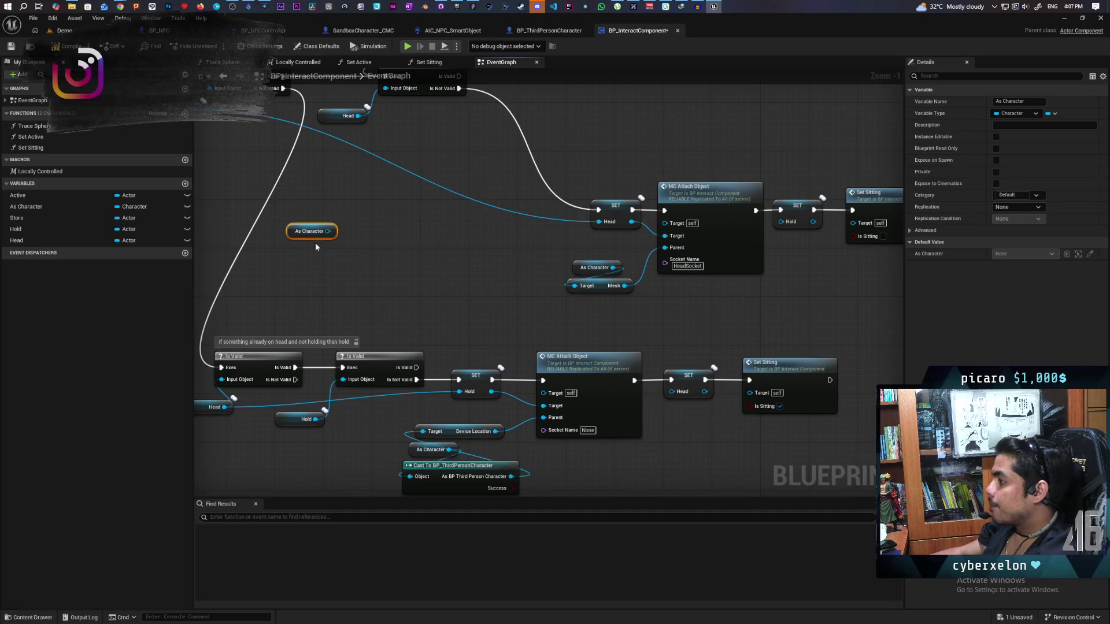
left_click_drag(328, 232, 362, 304)
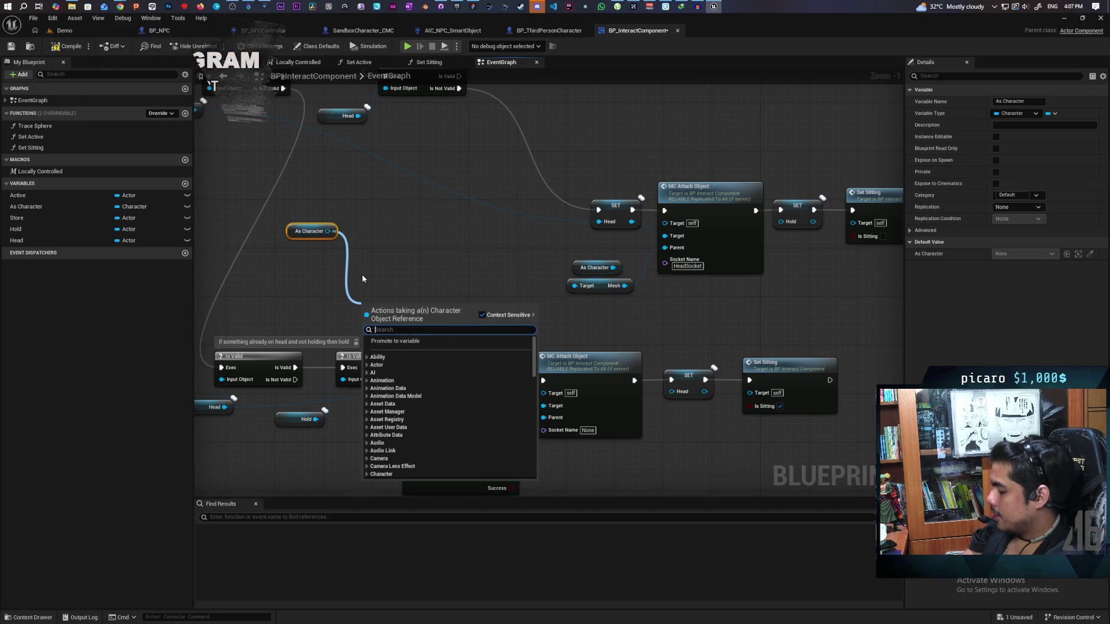
type("cast to thrid p")
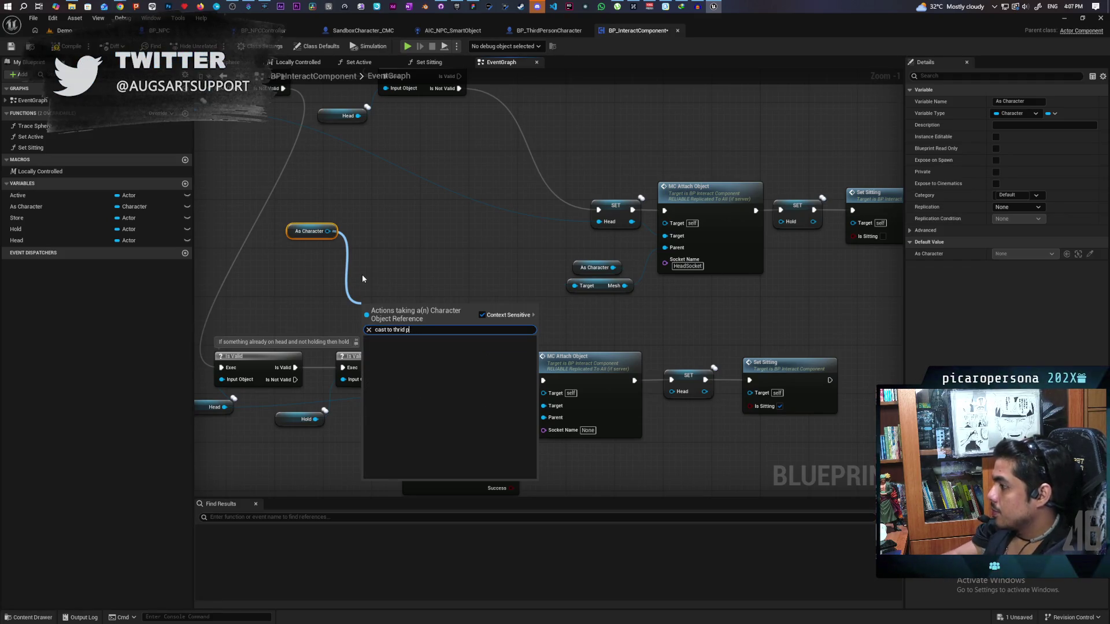
key("BackSpace")
key("BackSpace")
key("BackSpace")
key("BackSpace")
key("BackSpace")
type("ird")
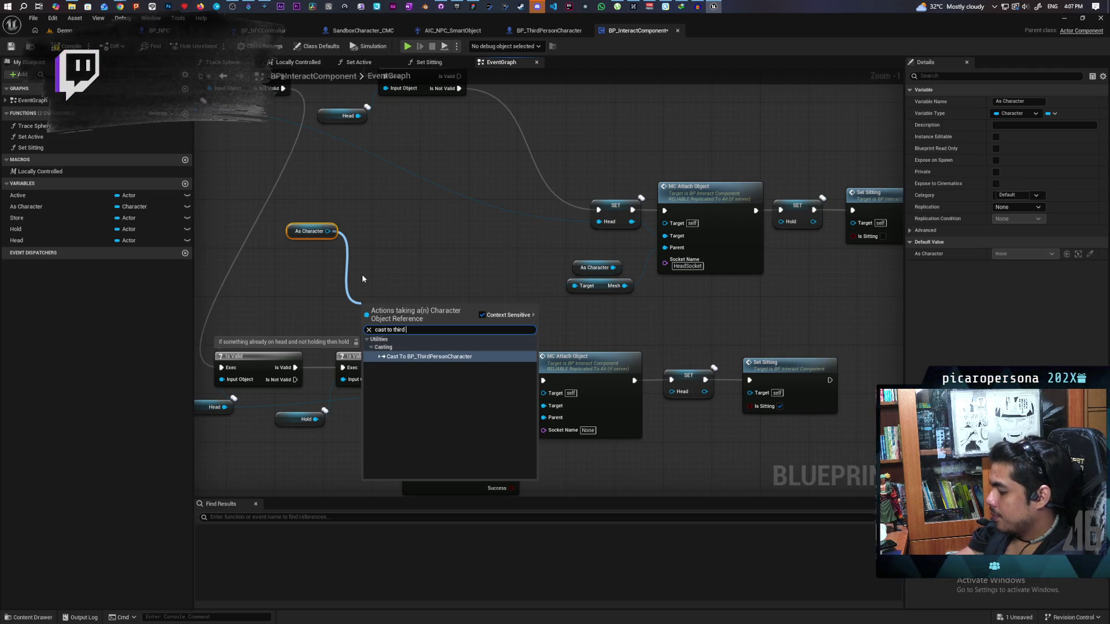
key("Return")
Step: Convert the cast into a pure cast and move it to the left
left_click_drag(370, 327, 358, 266)
right_click(386, 256)
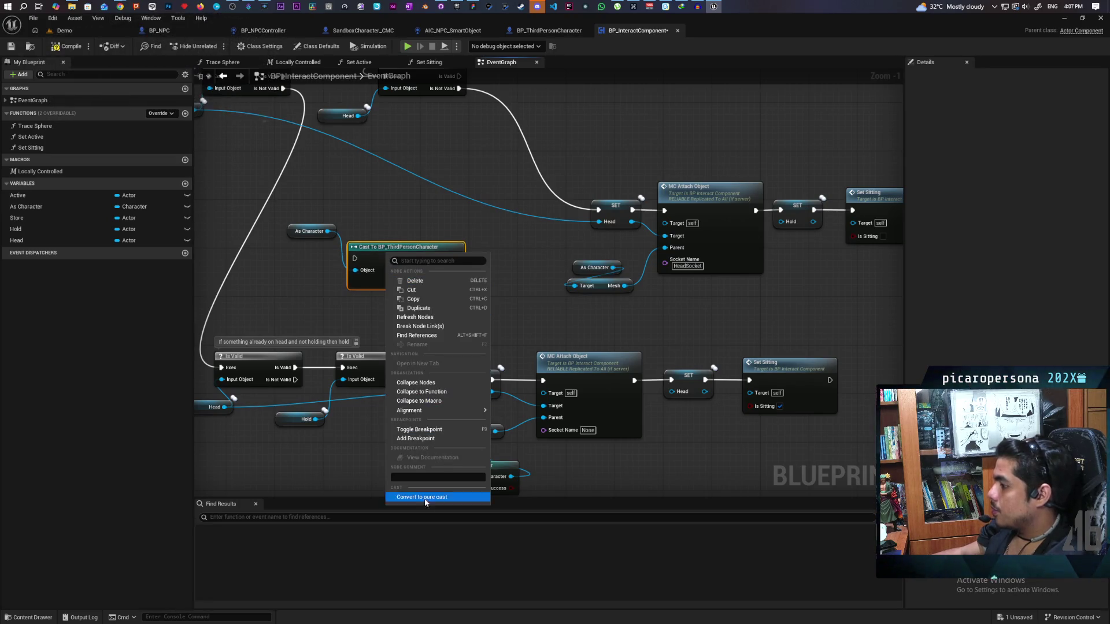
left_click(440, 499)
left_click_drag(388, 248, 304, 248)
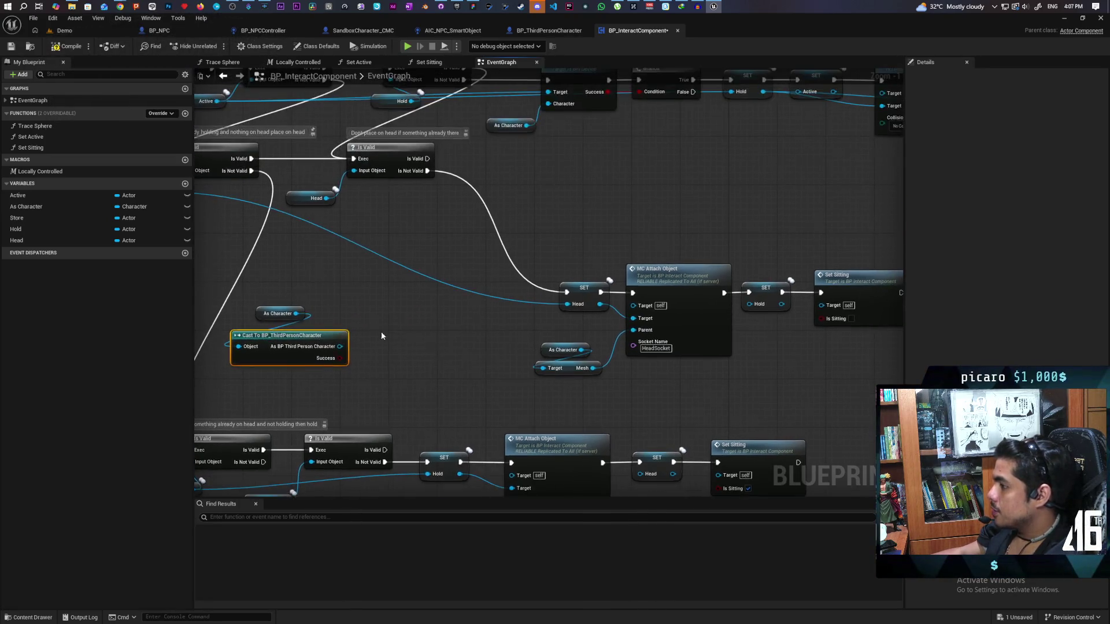
Step: Get S Guy Above from the cast and route Is Not Valid into a pasted Is Valid check
left_click_drag(341, 346, 379, 317)
type("get")
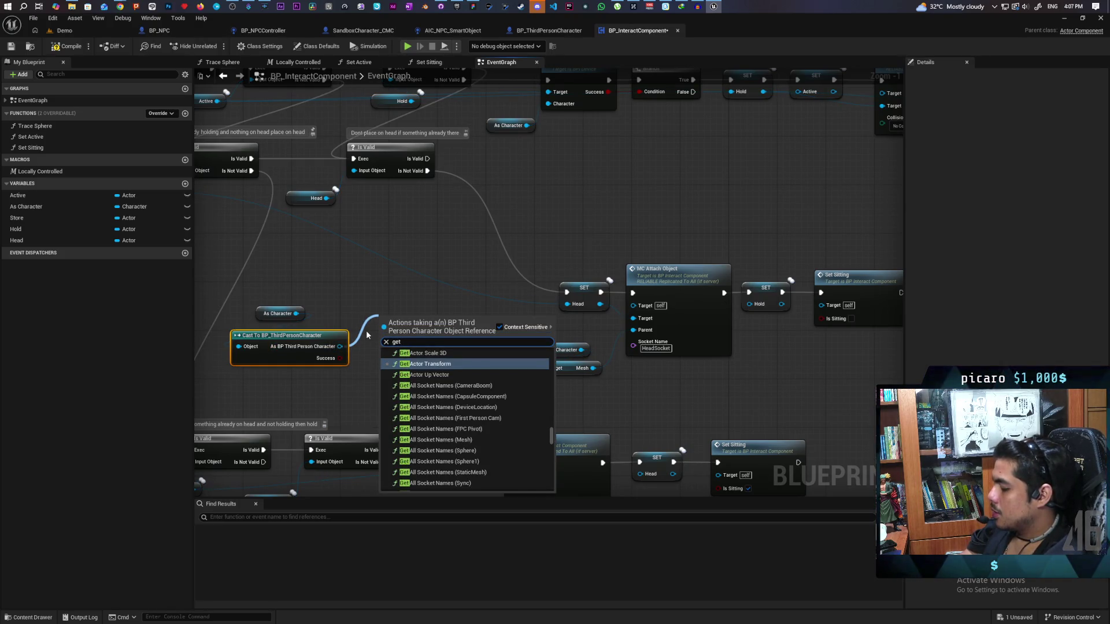
type(" above")
key("Return")
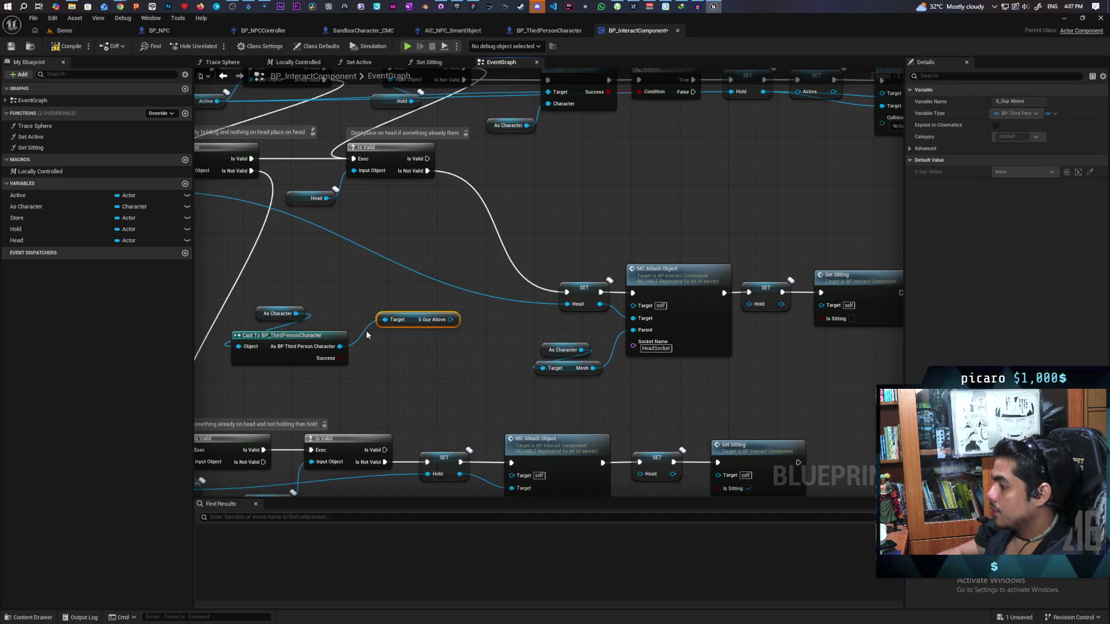
mouse_move(415, 325)
left_mouse_down()
mouse_move(397, 344)
mouse_move(433, 326)
mouse_move(426, 286)
mouse_move(473, 264)
mouse_move(566, 292)
left_mouse_up()
key("ctrl+v")
mouse_move(428, 170)
left_mouse_down()
mouse_move(431, 243)
mouse_move(485, 231)
left_mouse_up()
Step: Save BP_InteractComponent with Ctrl+S
scroll(485, 232, "down", 2)
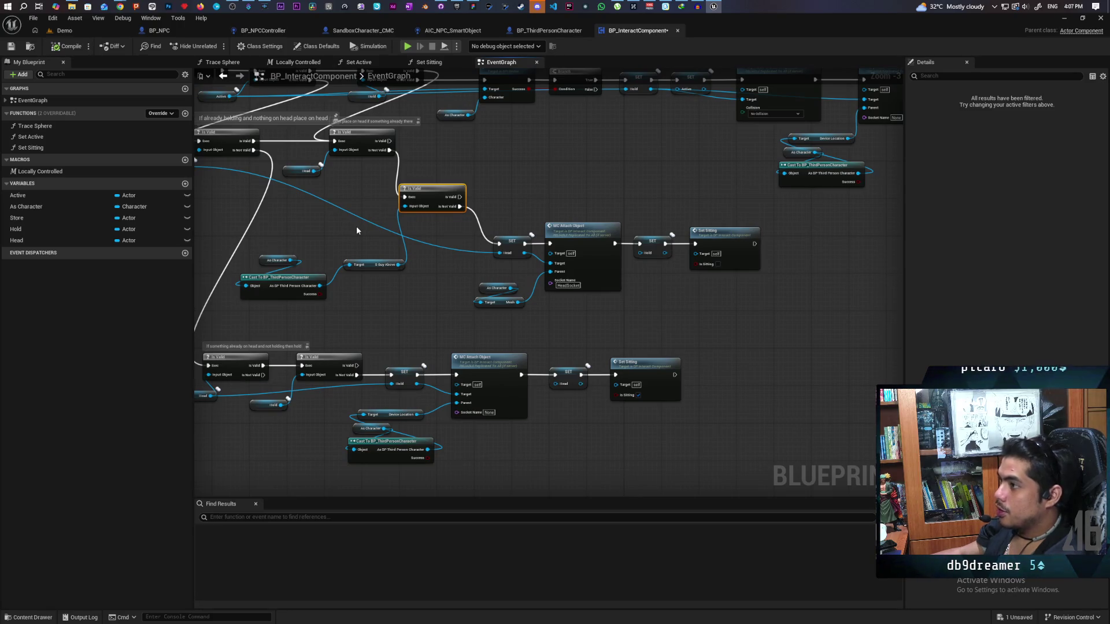
key("ctrl+s")
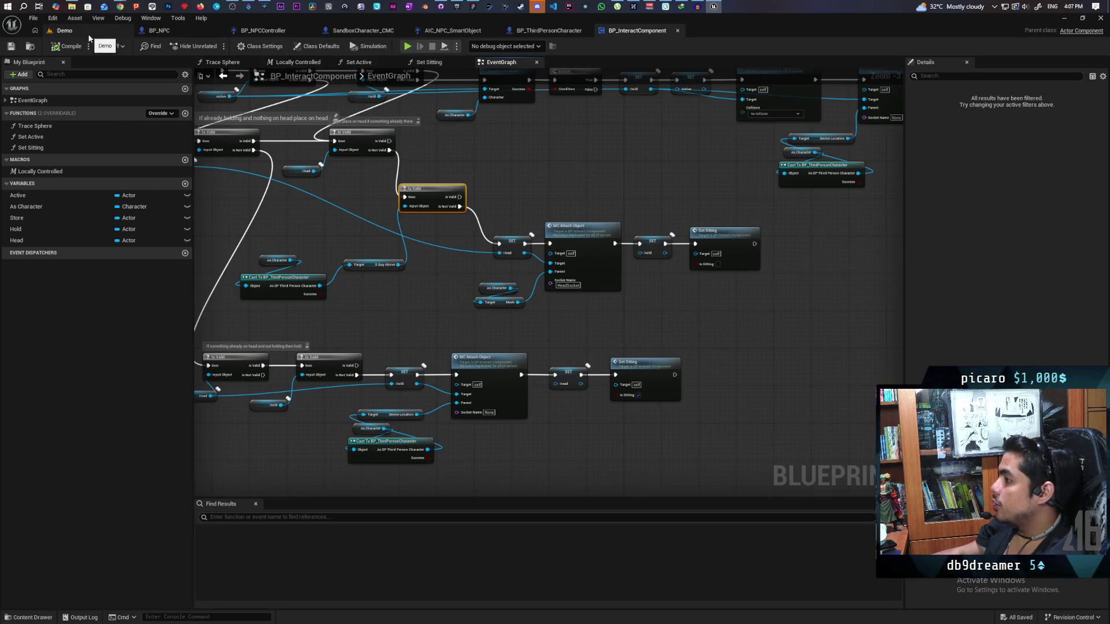
left_click(89, 35)
Step: Resize the editor window and launch Play-In-Editor with three client previews
mouse_move(770, 20)
left_mouse_down()
mouse_move(818, 26)
mouse_move(751, 32)
left_mouse_up()
left_click(693, 56)
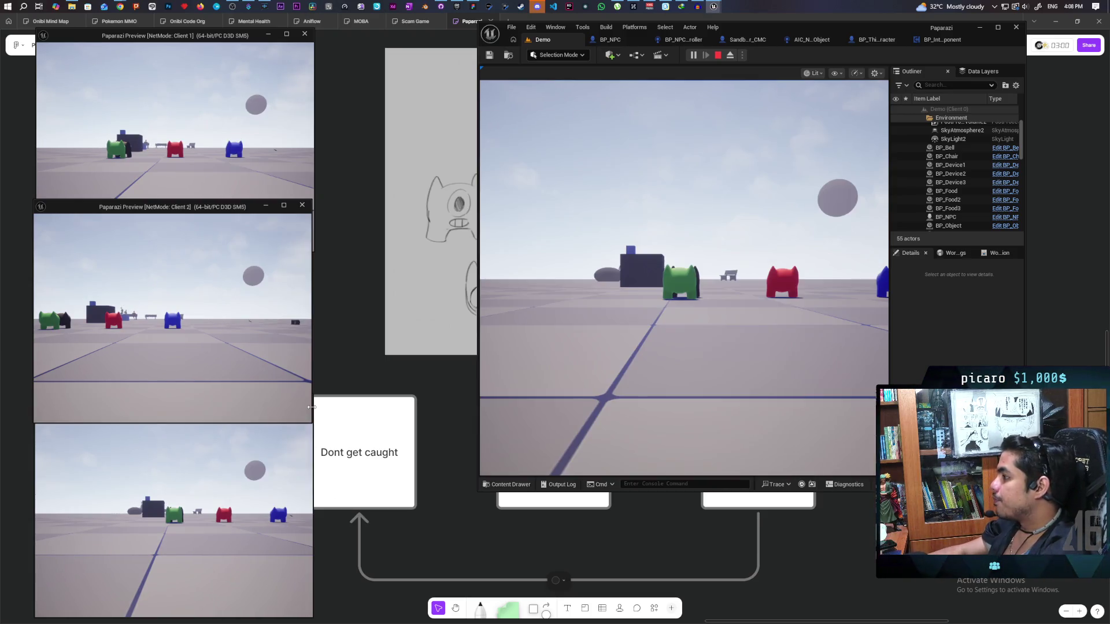
Step: Walk the characters toward the cats and boxes across the main view and client previews
left_click(684, 277)
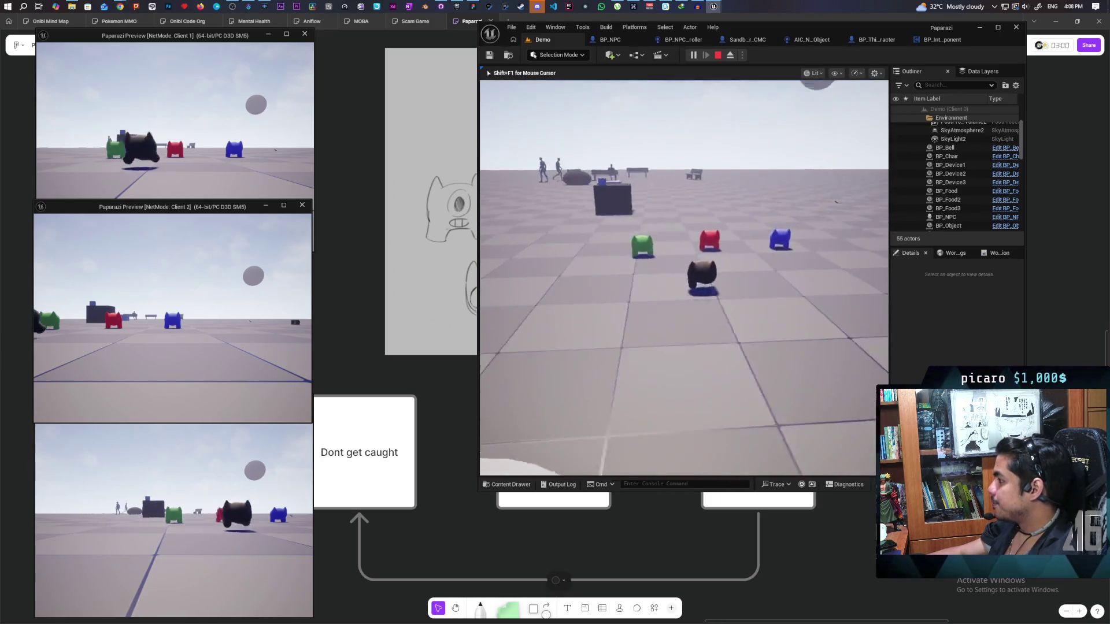
key("w")
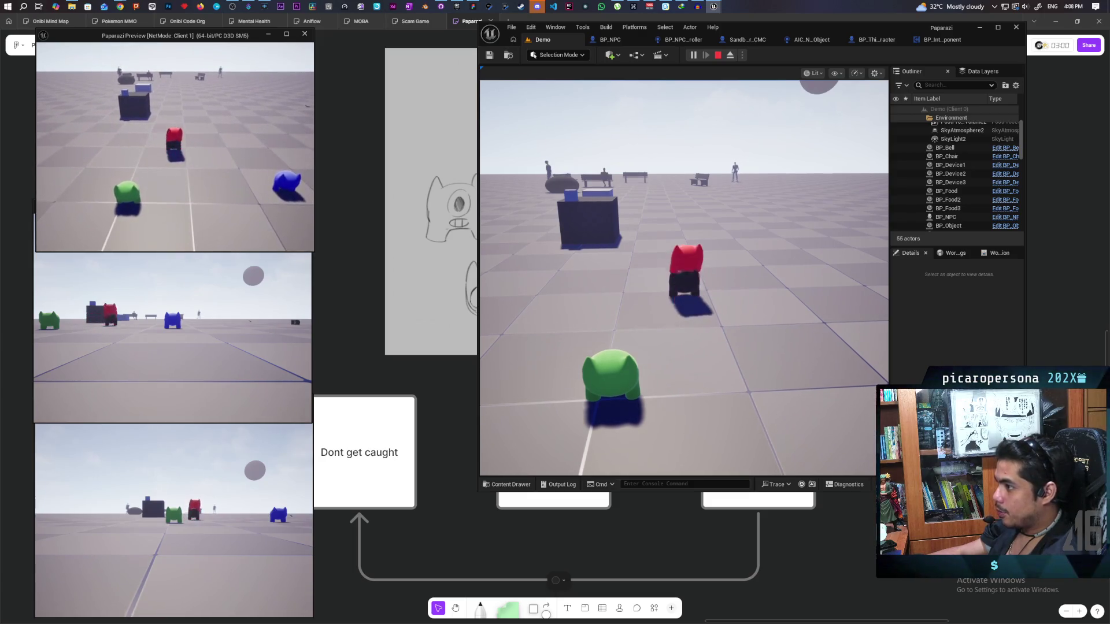
key("alt+Tab")
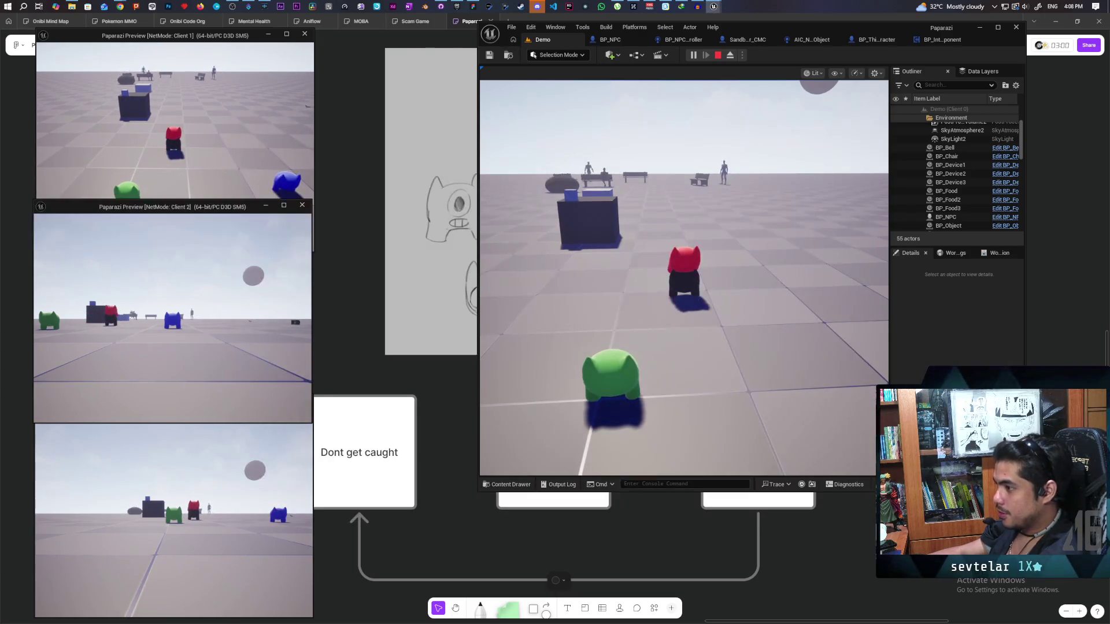
key("alt+Tab")
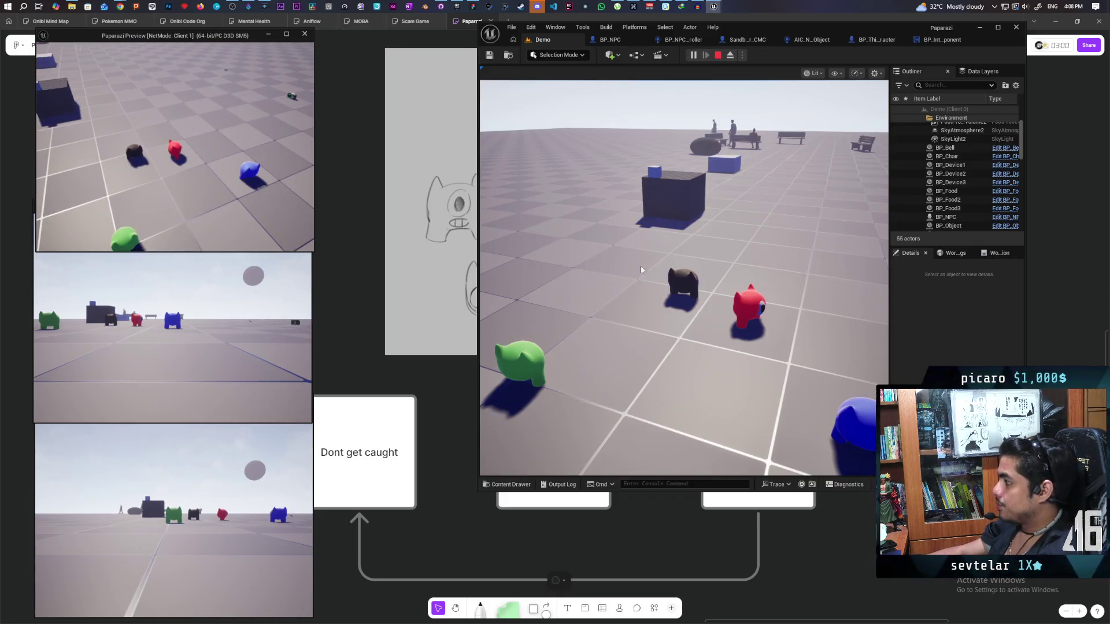
left_click(641, 269)
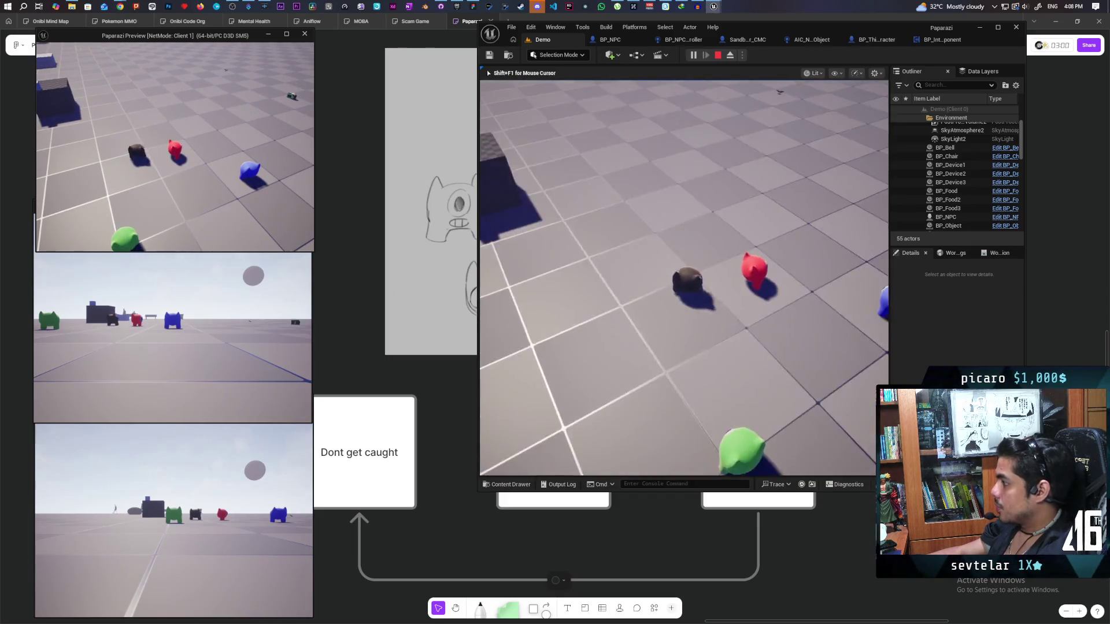
key("w")
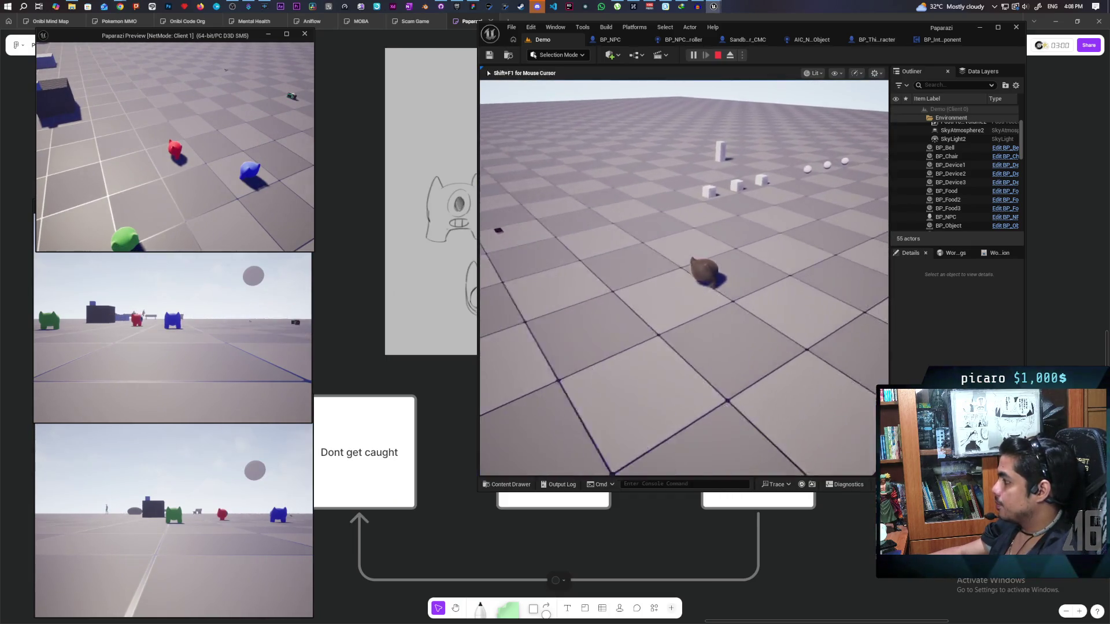
key("w")
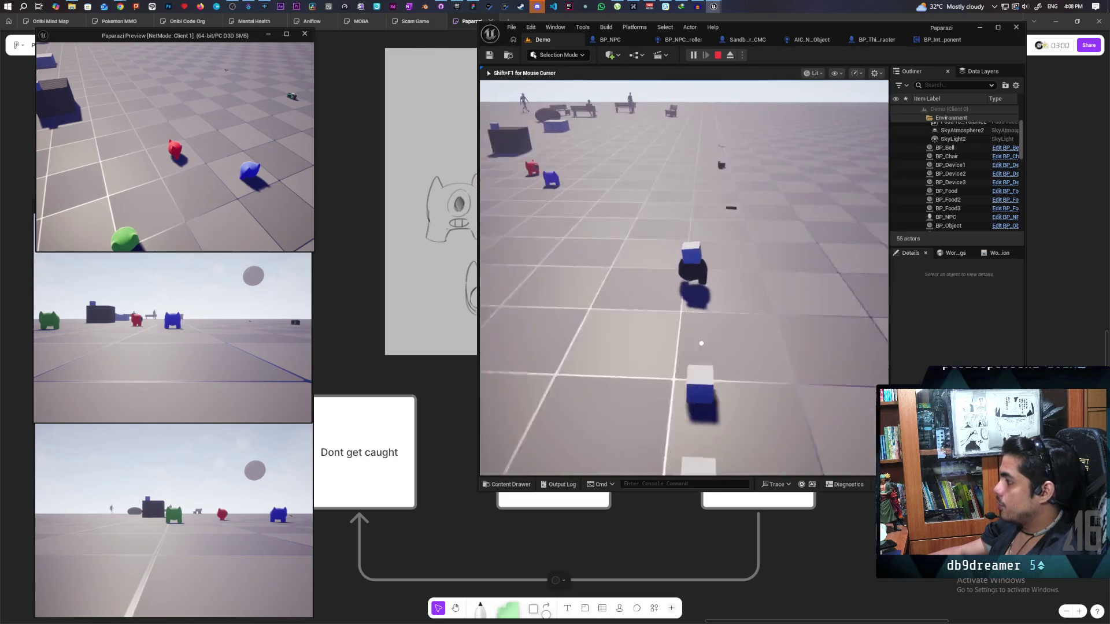
key("w")
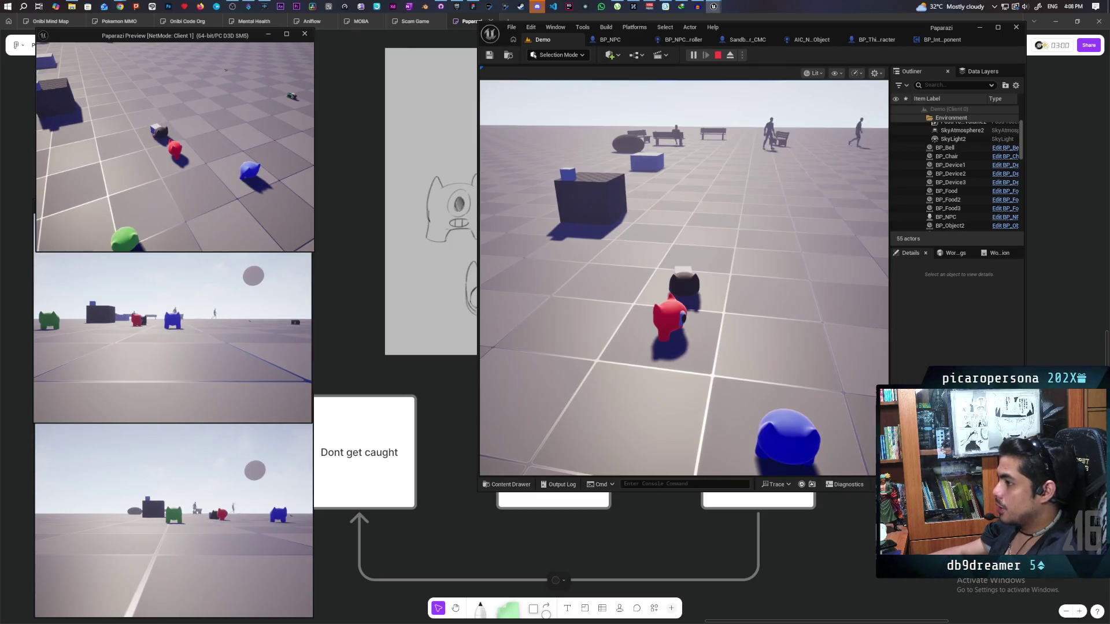
key("w")
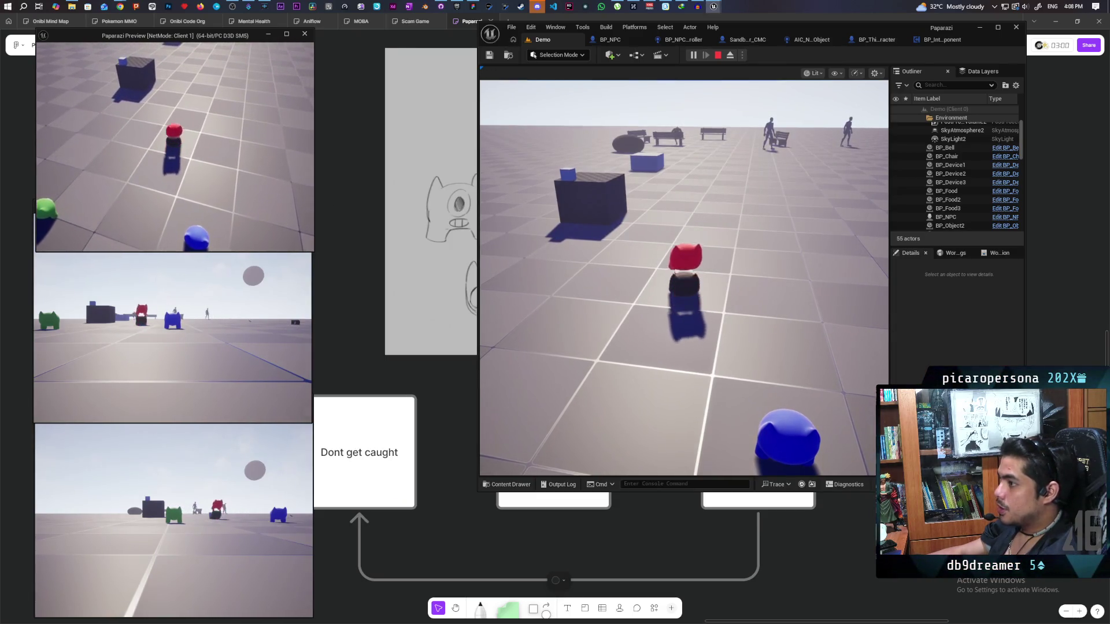
Step: Pick up the box with F, then bring the red and blue characters together
left_click(500, 183)
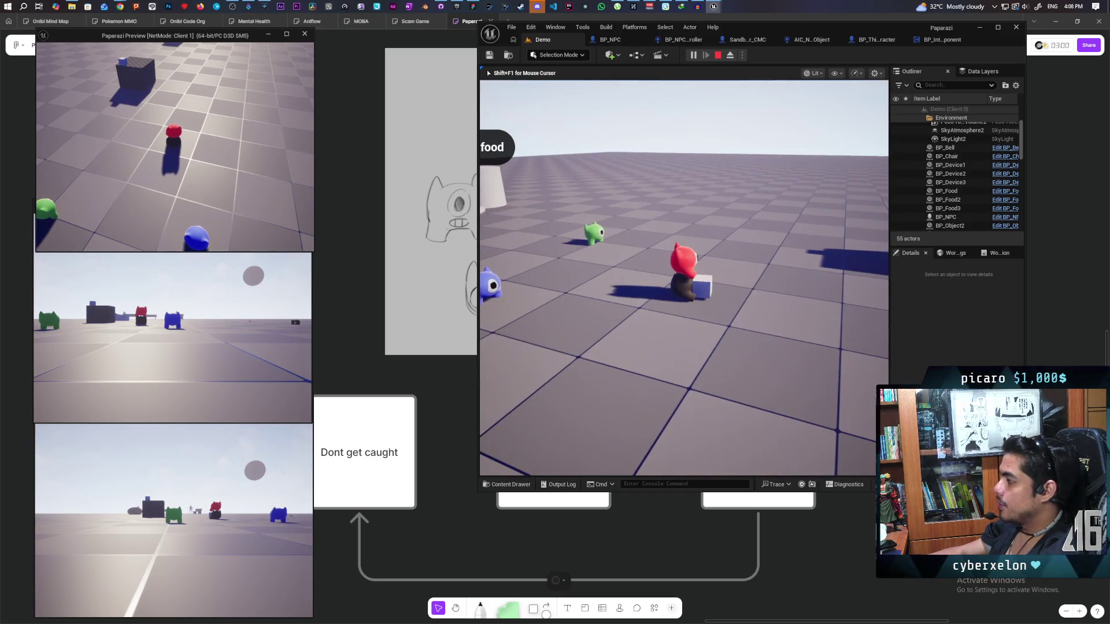
key("w")
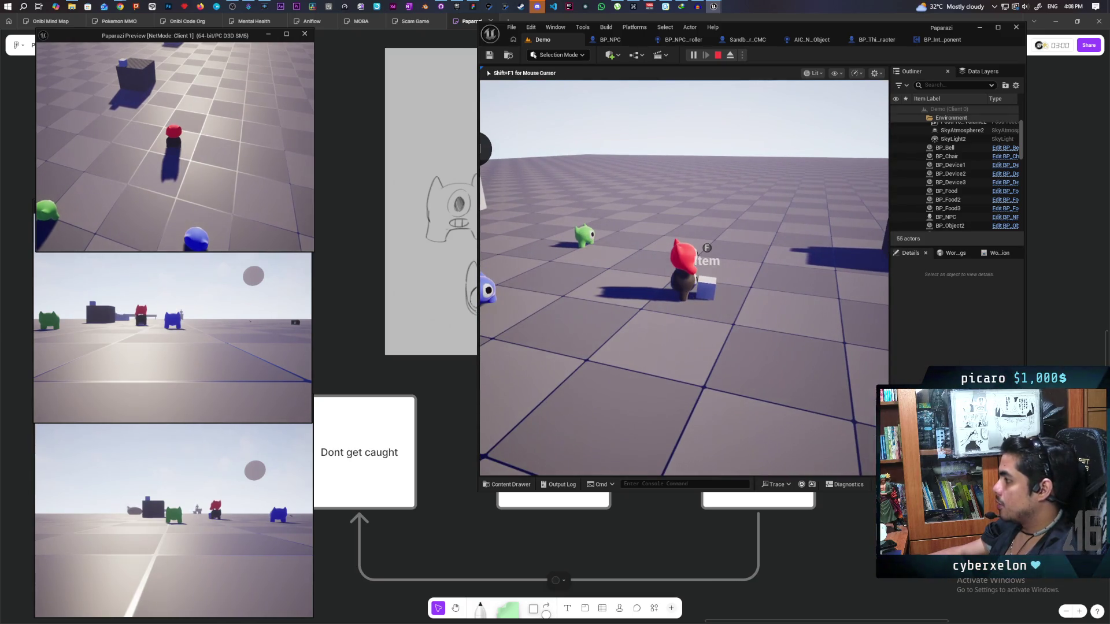
key("f")
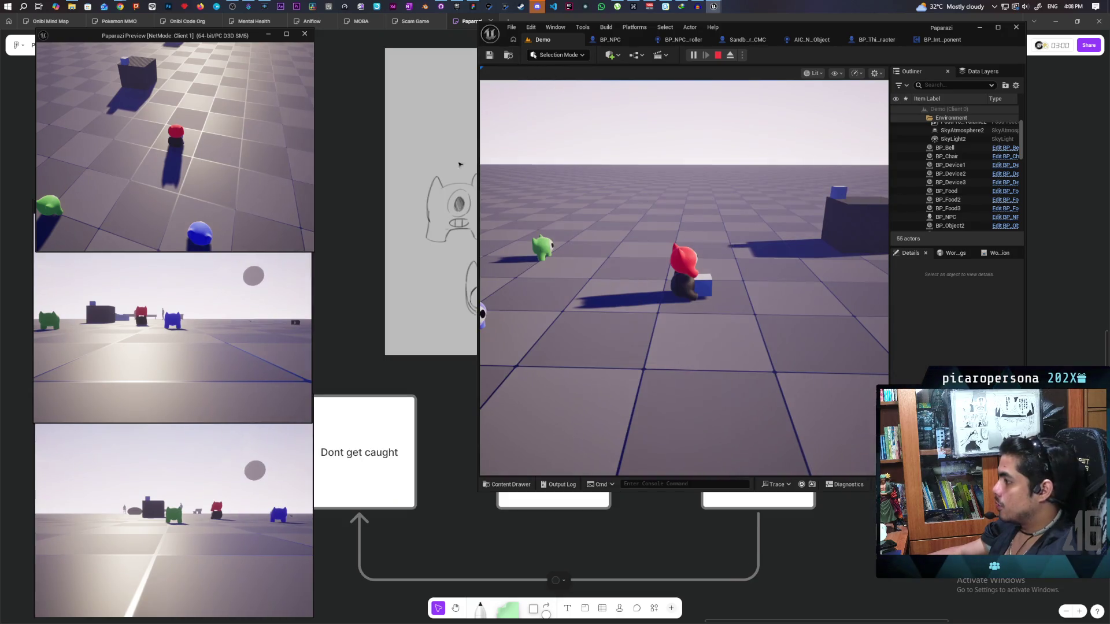
key("a")
key("a")
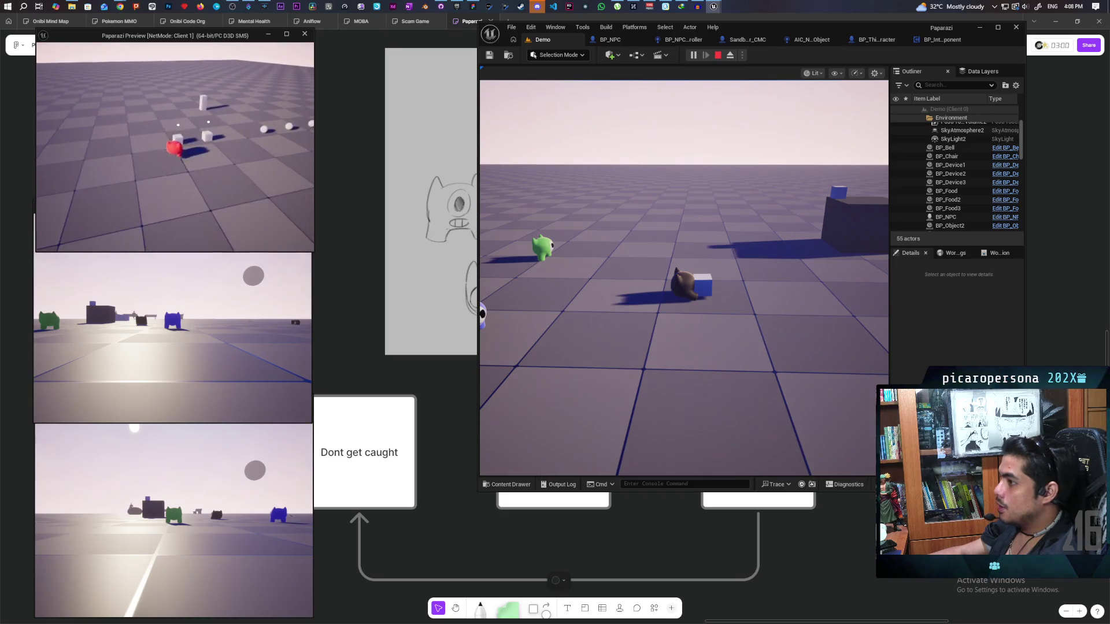
key("w")
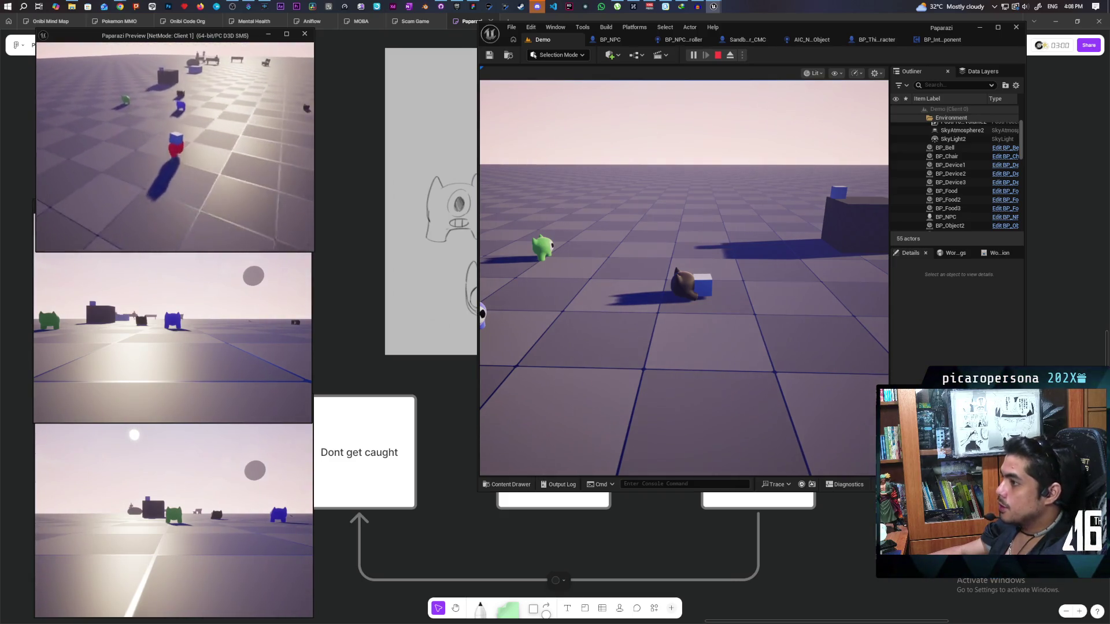
key("w")
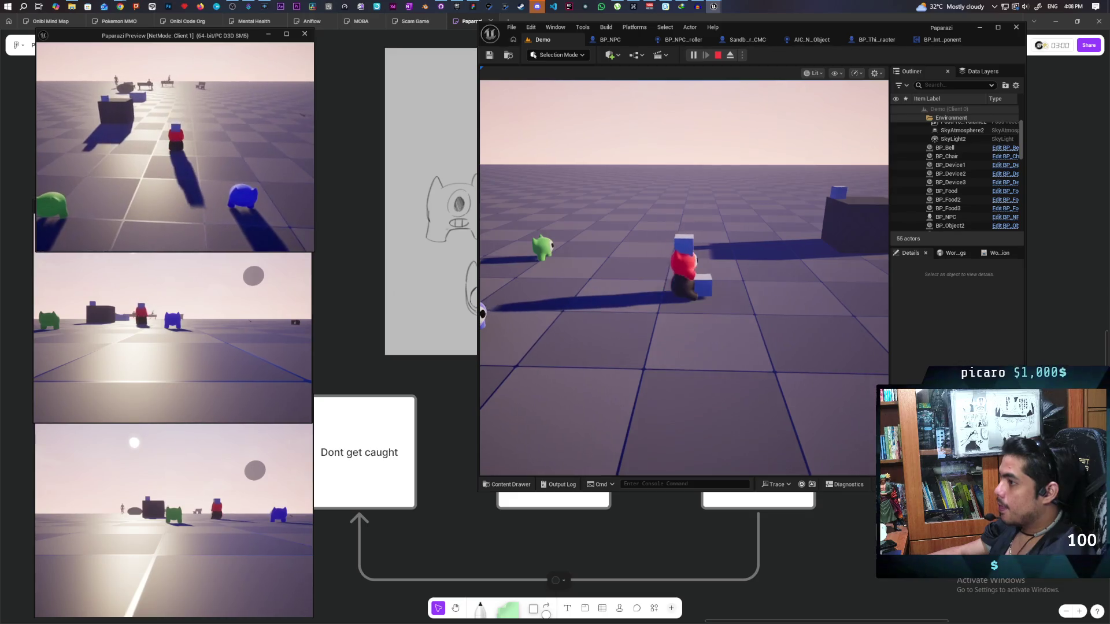
key("w")
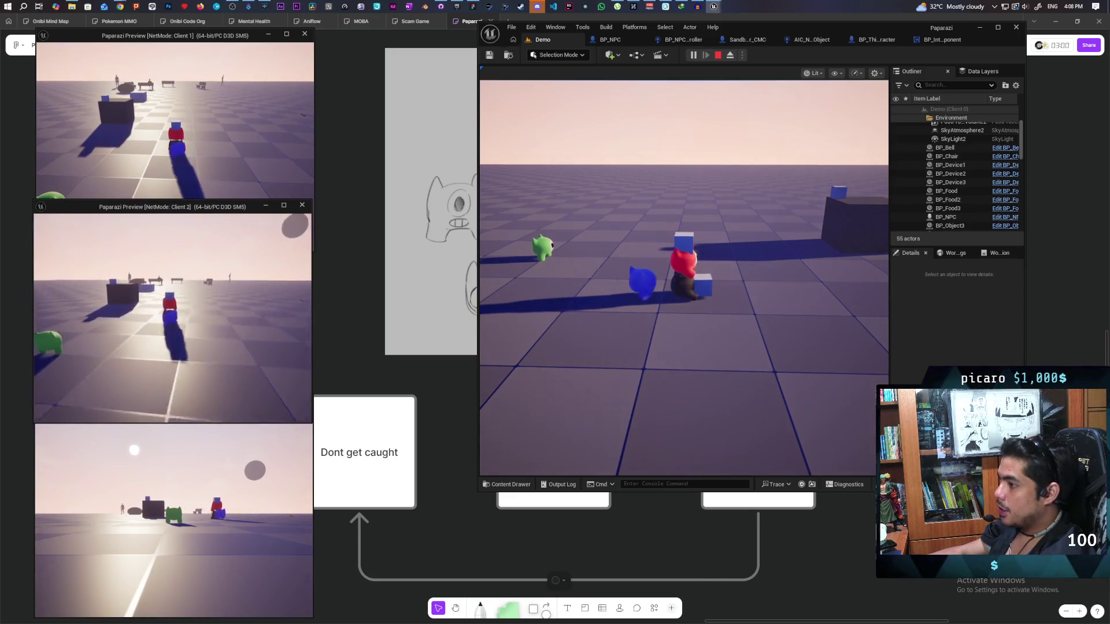
key("w")
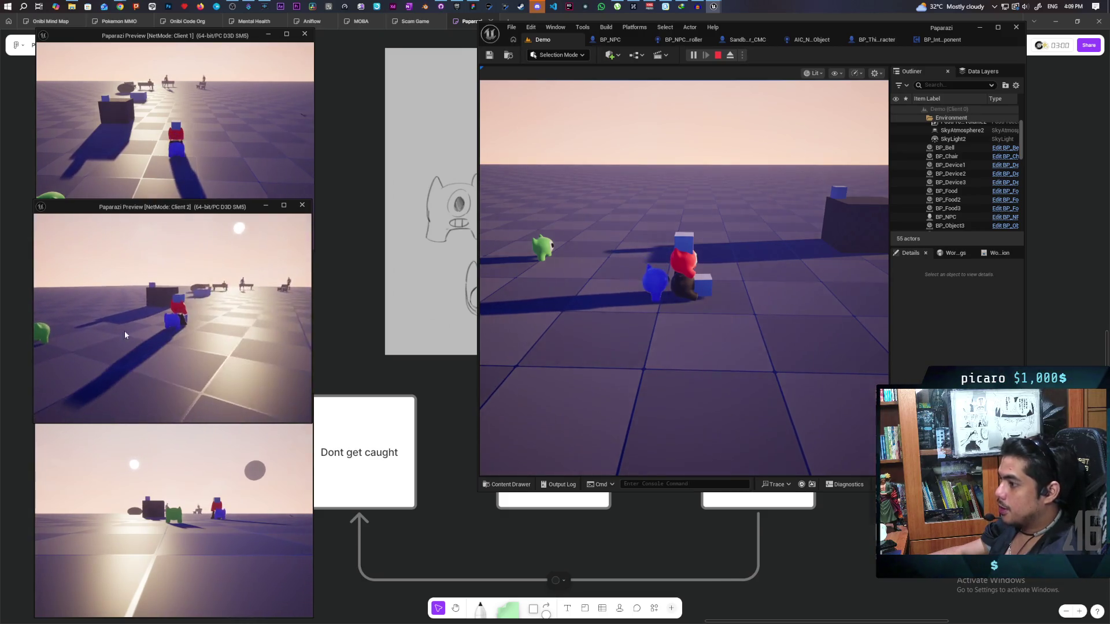
Step: Switch between the Client 1 and Client 2 players, then end the play session
left_click(125, 174)
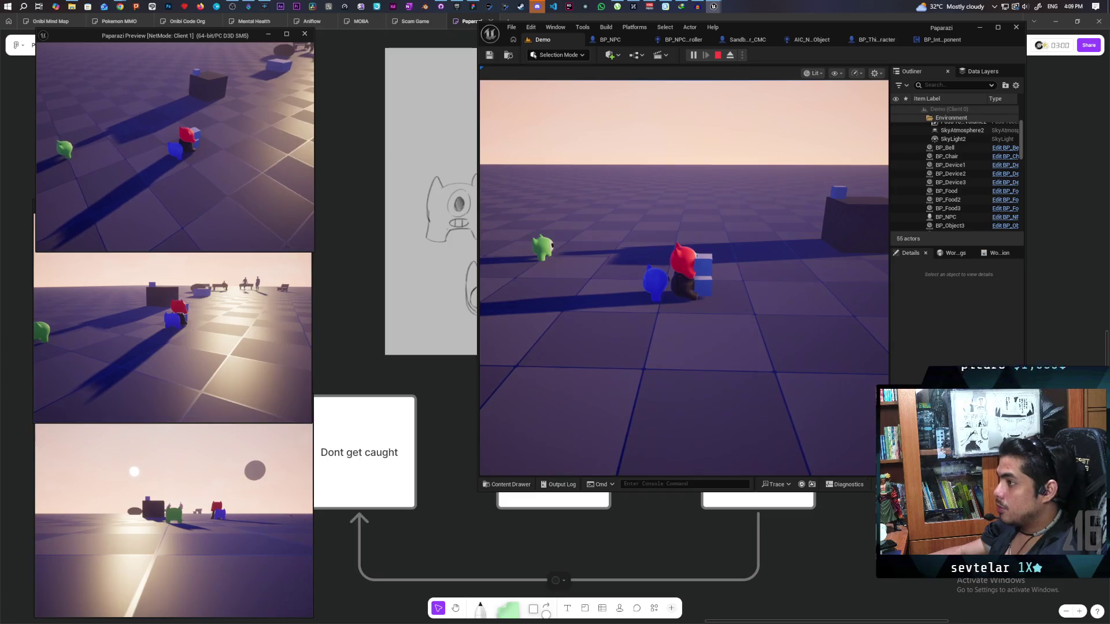
left_click(171, 326)
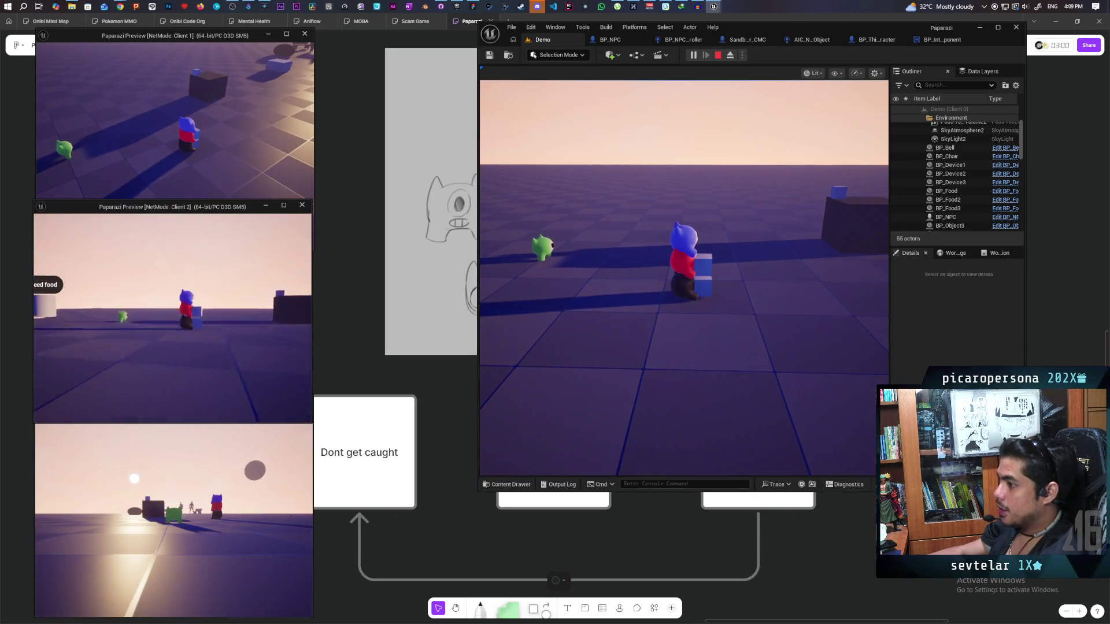
key("Escape")
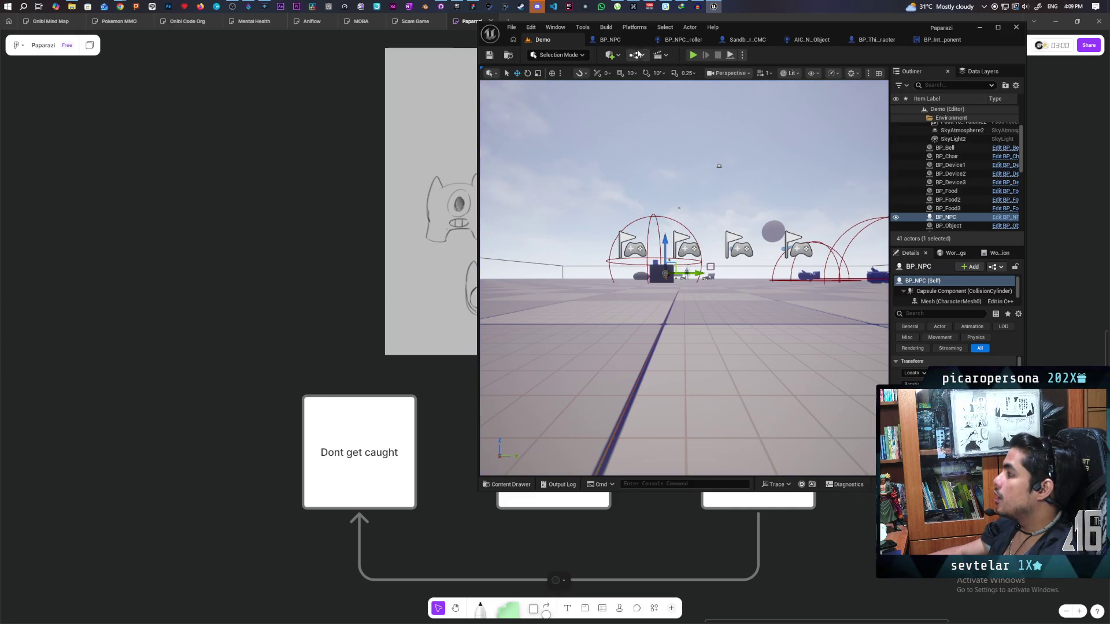
left_click(693, 56)
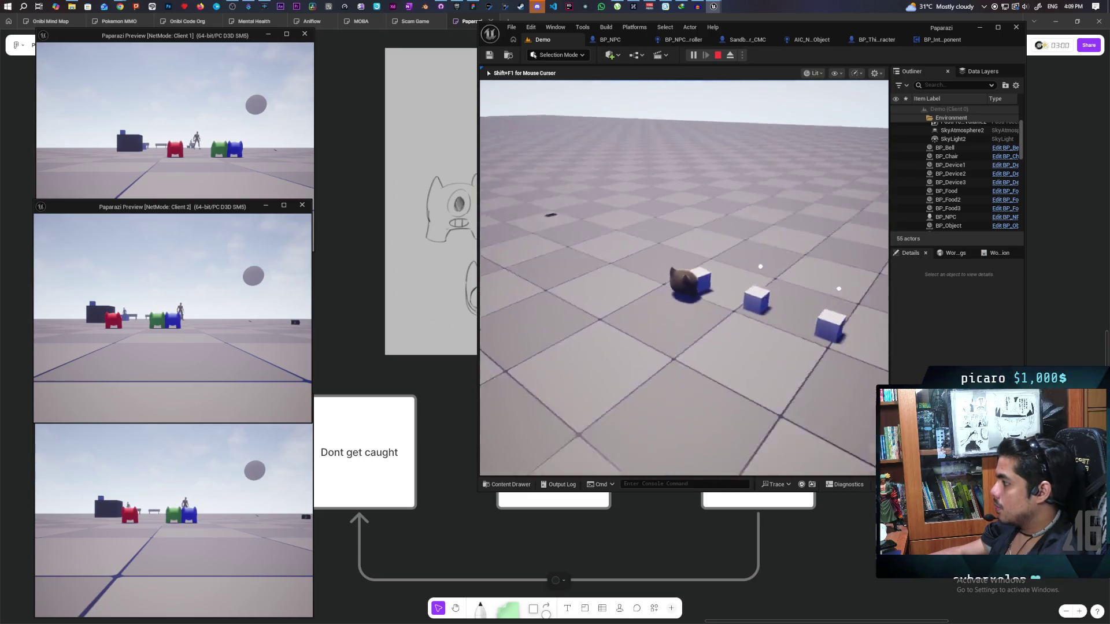
key("shift+F1")
left_click(190, 153)
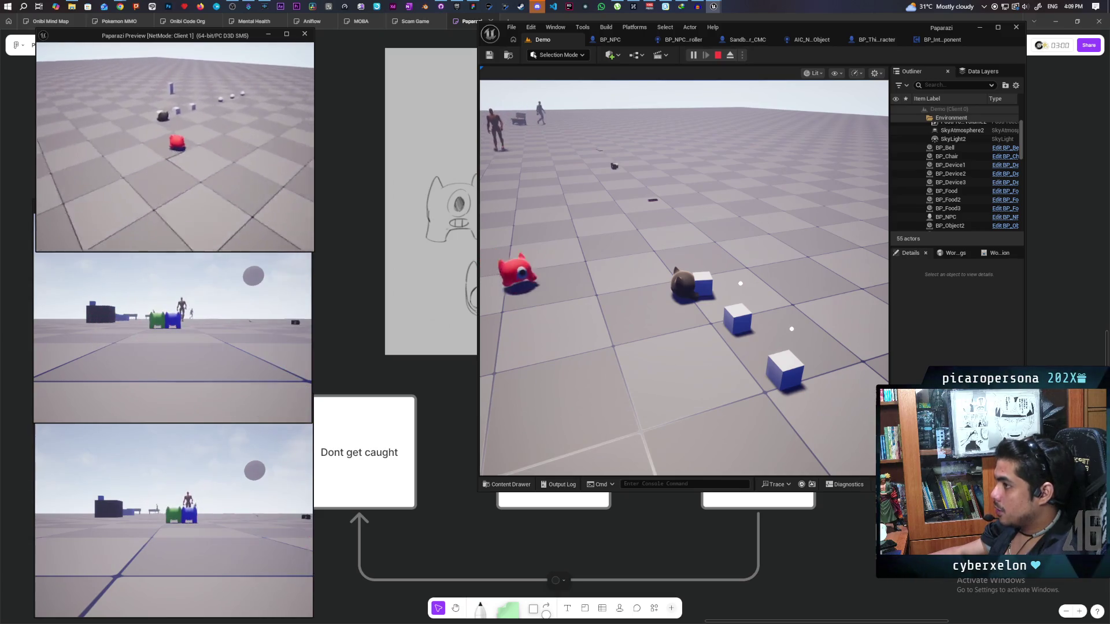
key("w")
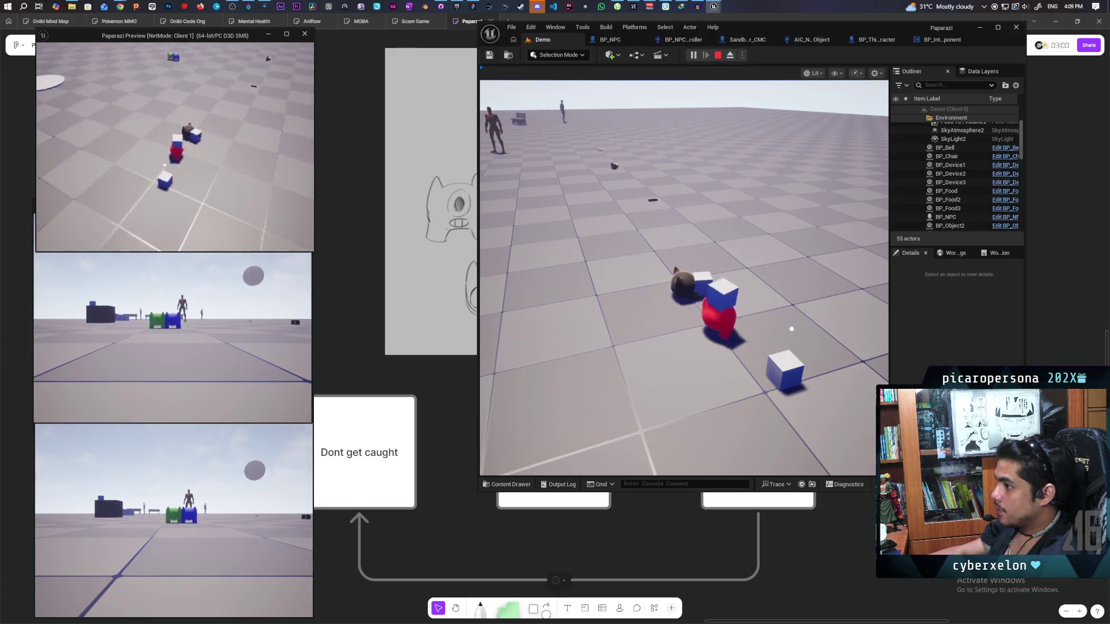
key("w")
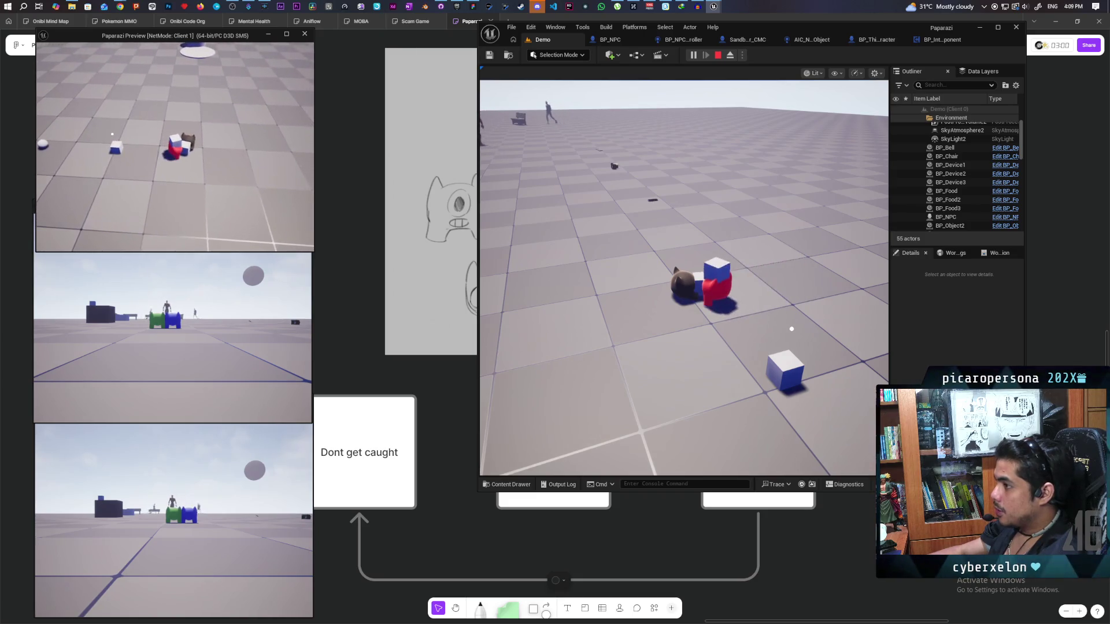
mouse_move(174, 145)
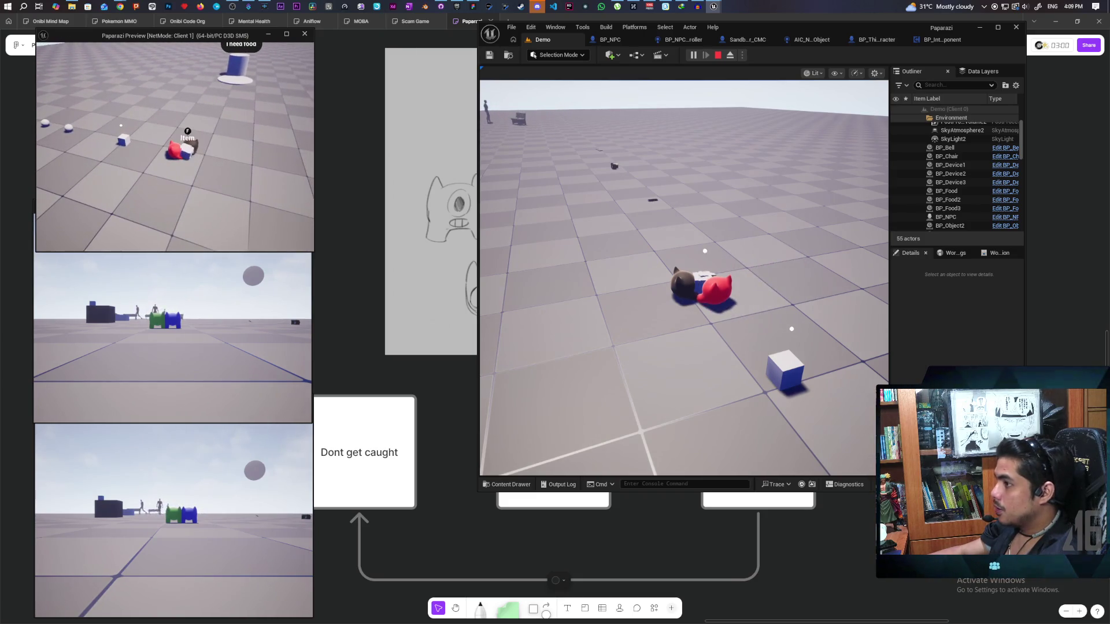
key("alt+Tab")
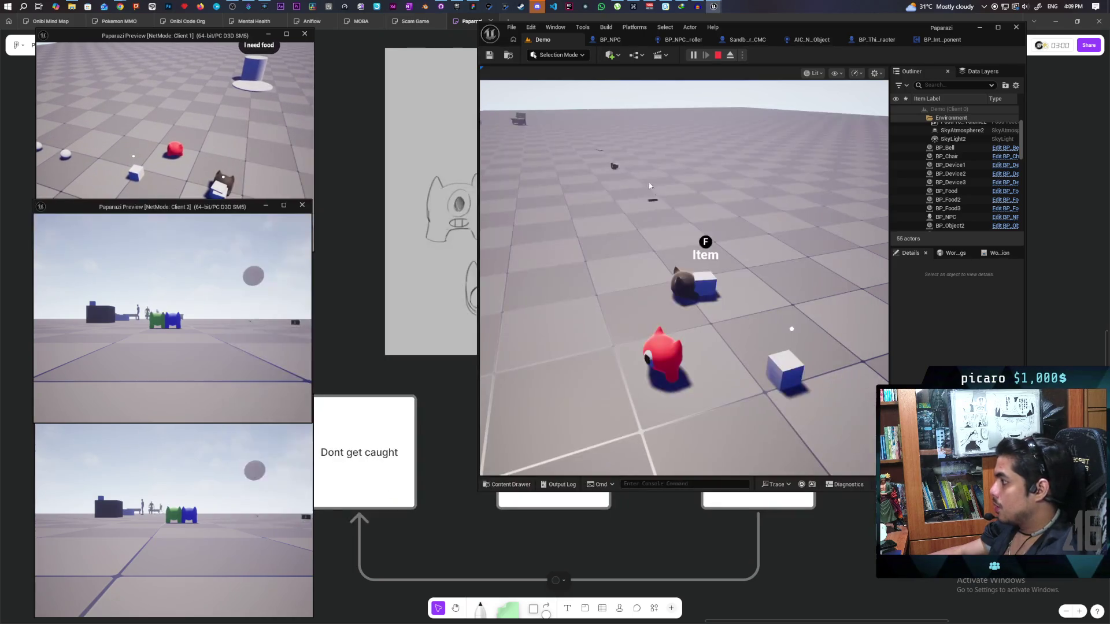
mouse_move(684, 278)
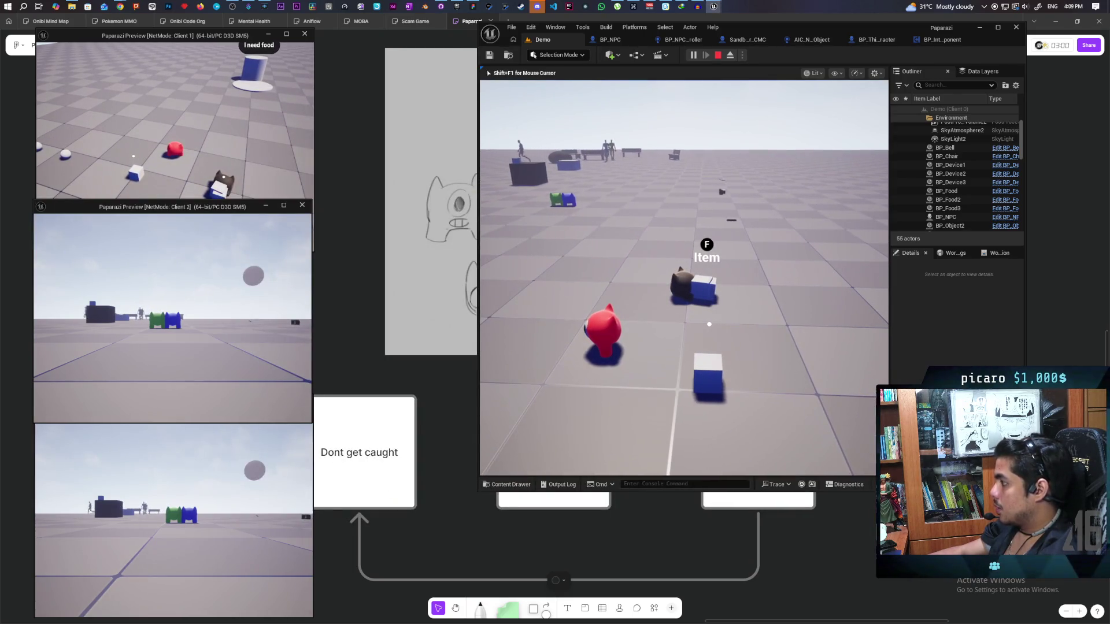
key("f")
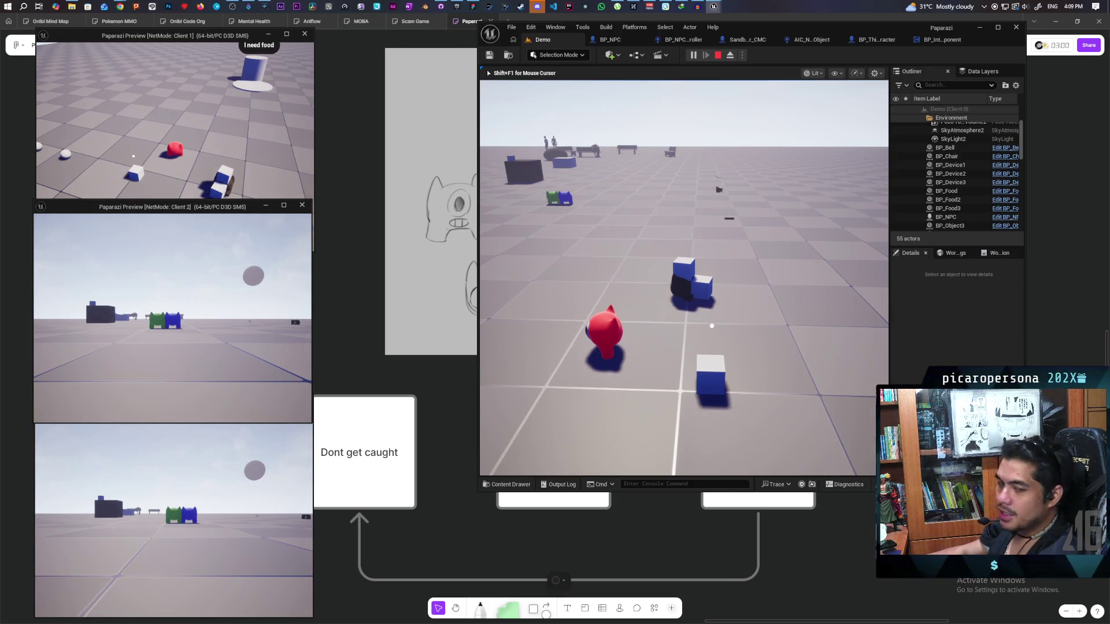
key("Escape")
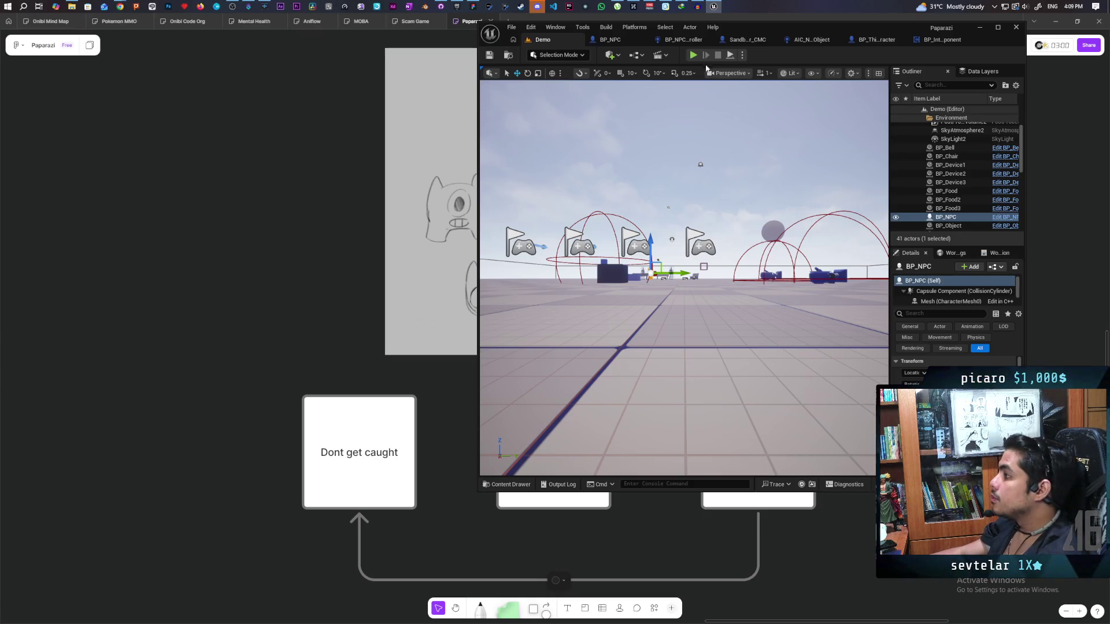
Step: Start another three-client play session and walk Client 1's character toward the block
key("alt+p")
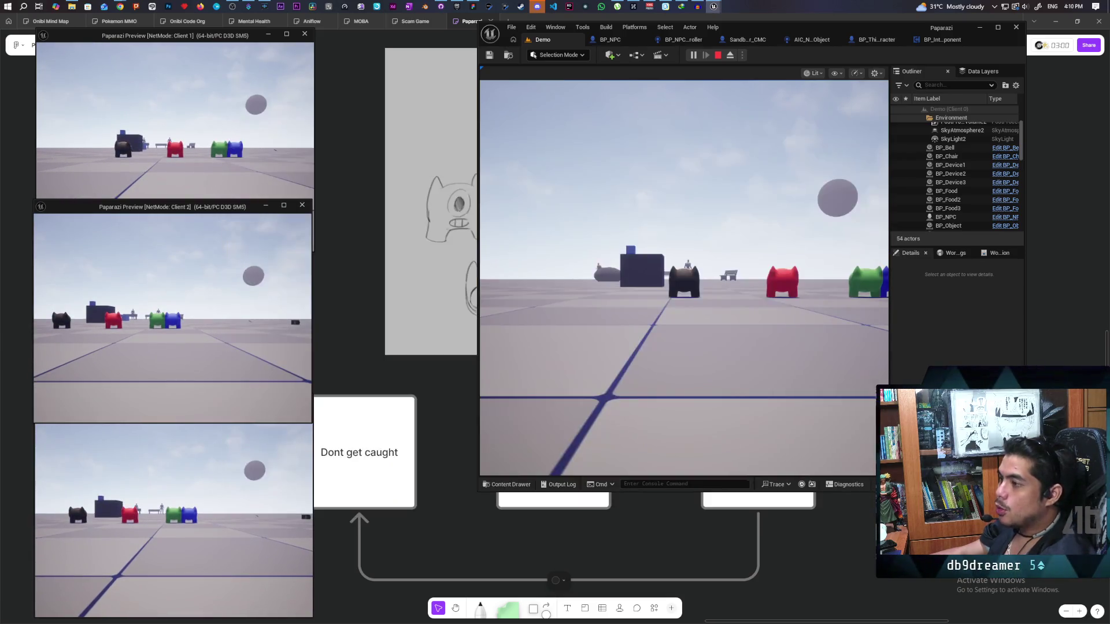
left_click(225, 178)
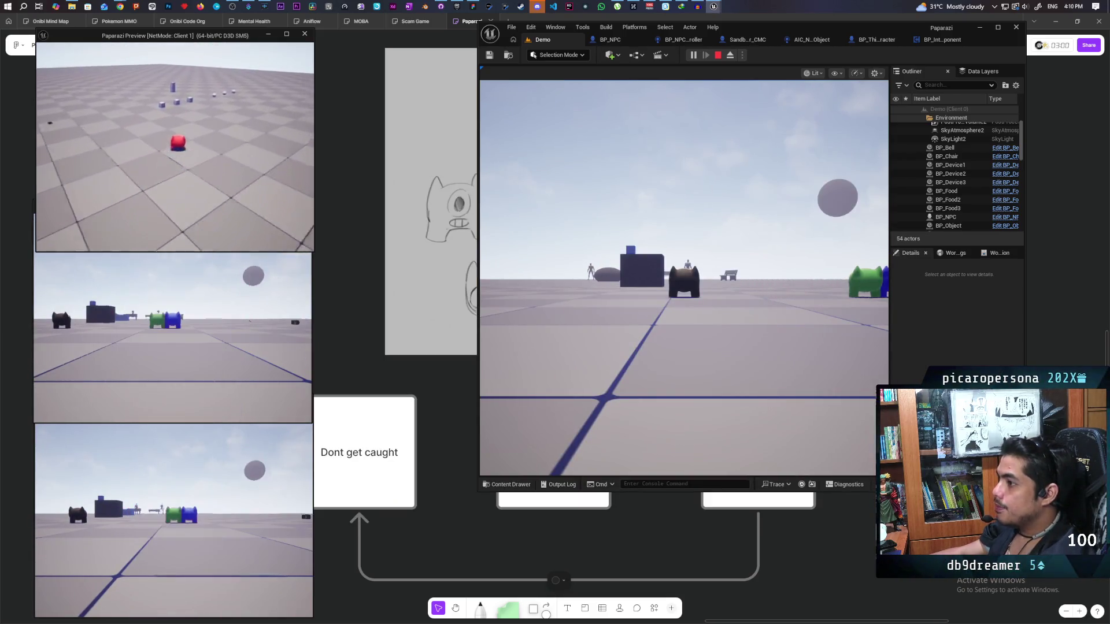
key("w")
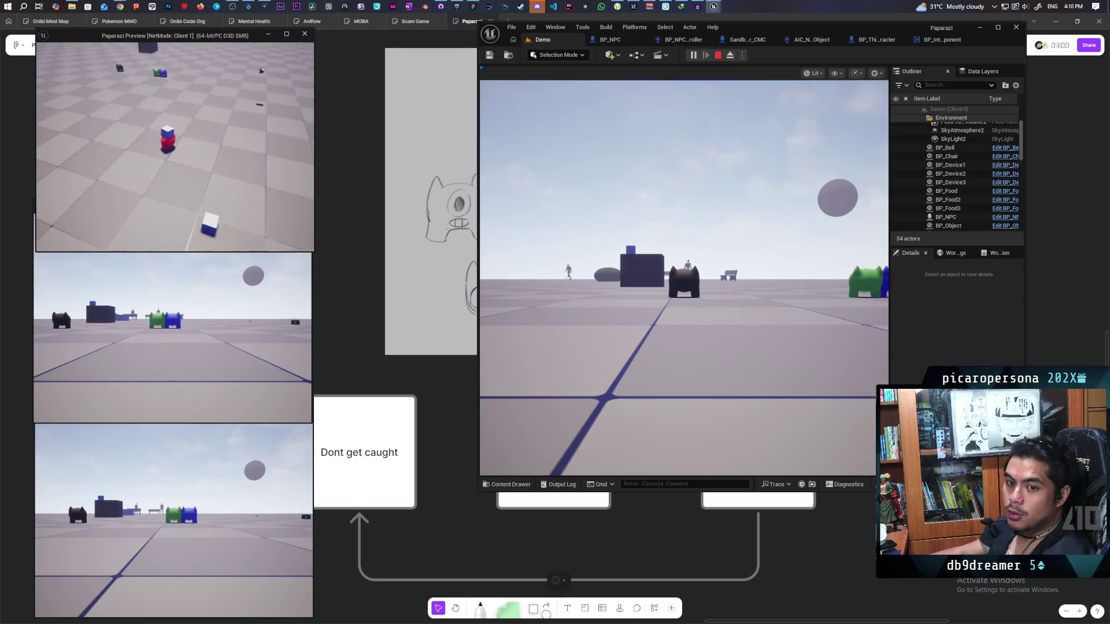
key("w")
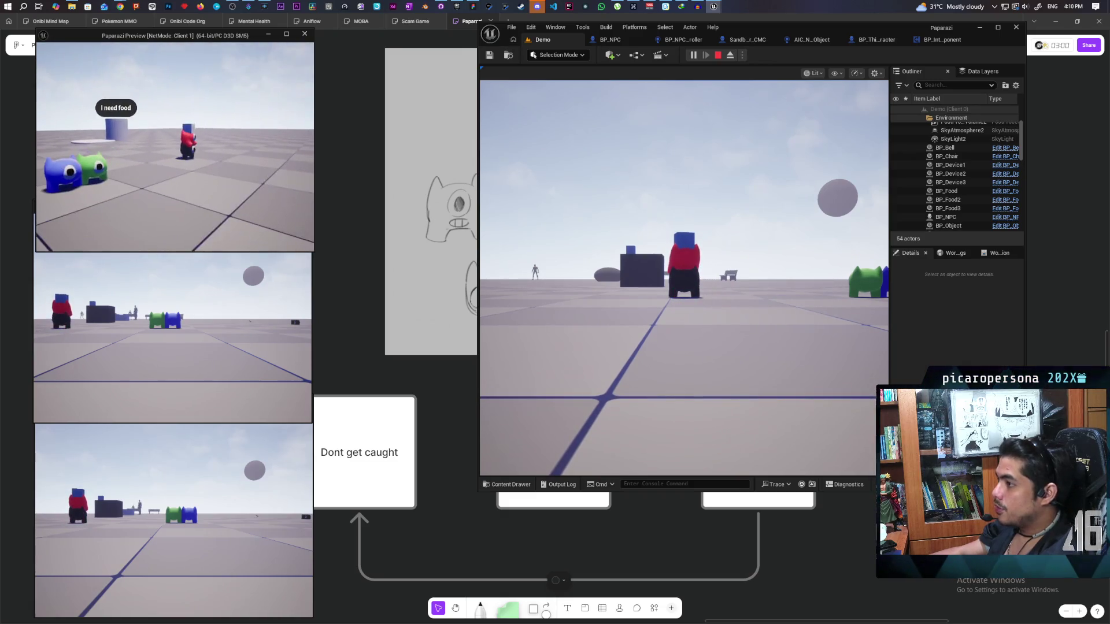
key("alt+Tab")
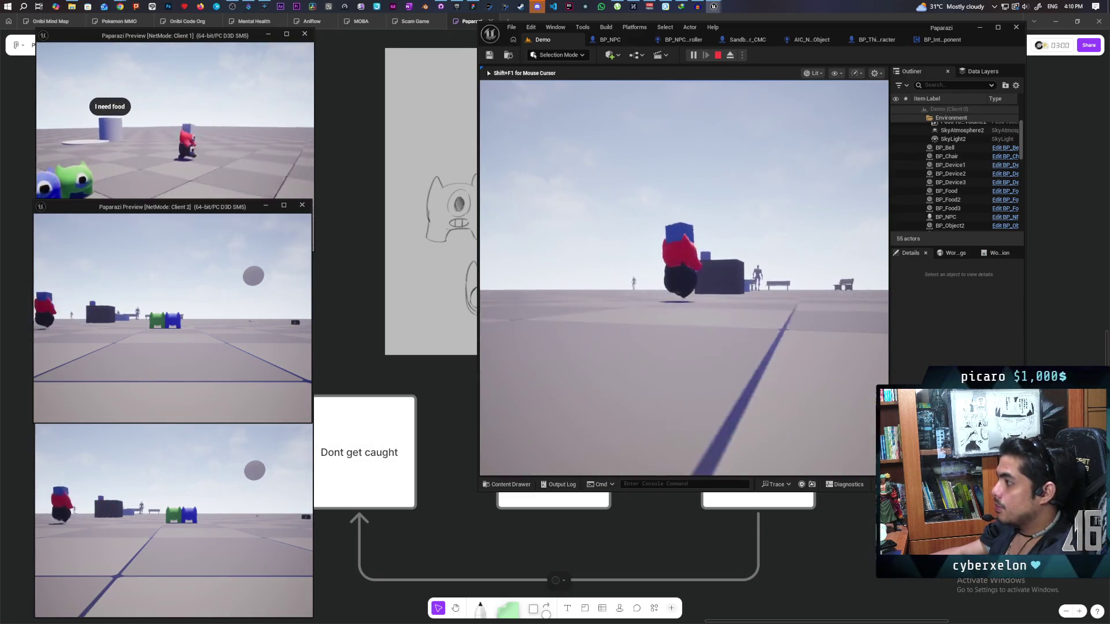
key("w")
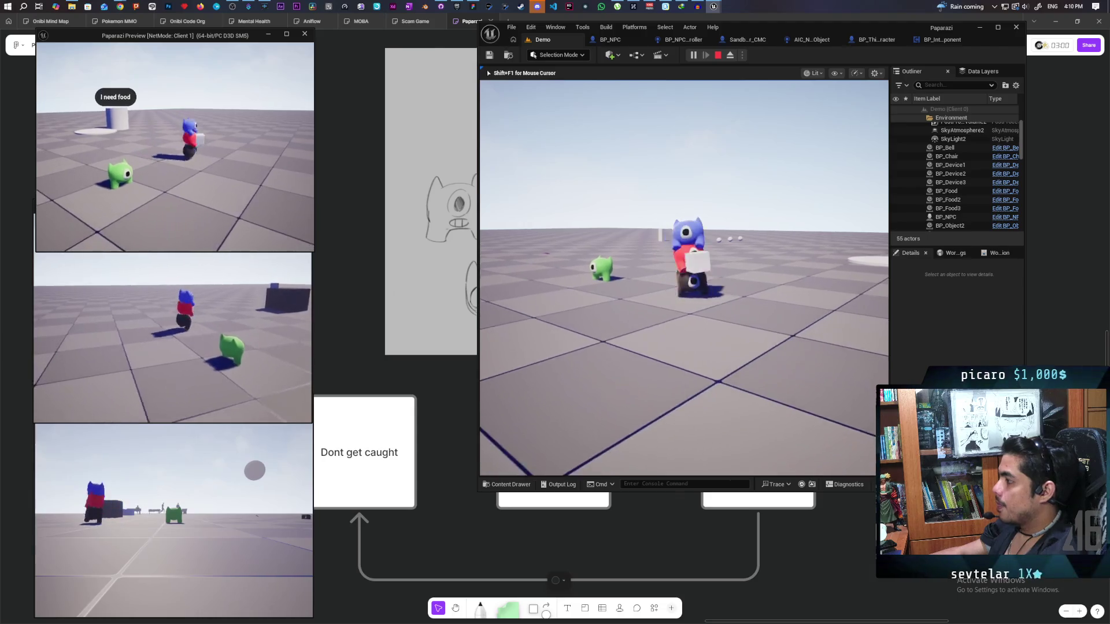
Step: Land Client 2's blue character on the red one, then cycle between client windows
left_click(178, 317)
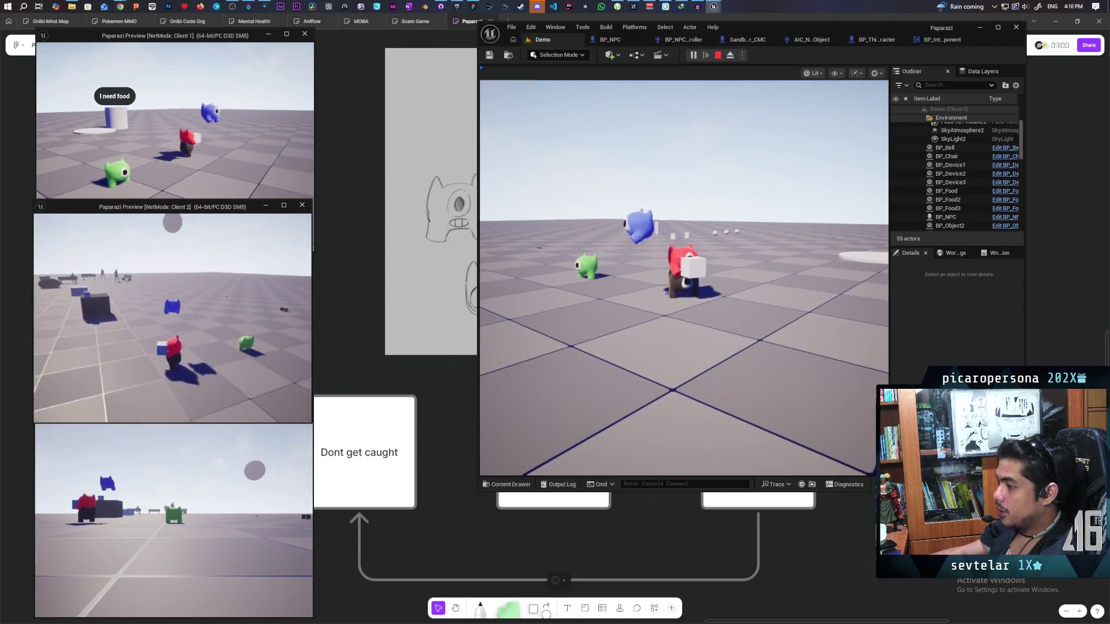
key("w")
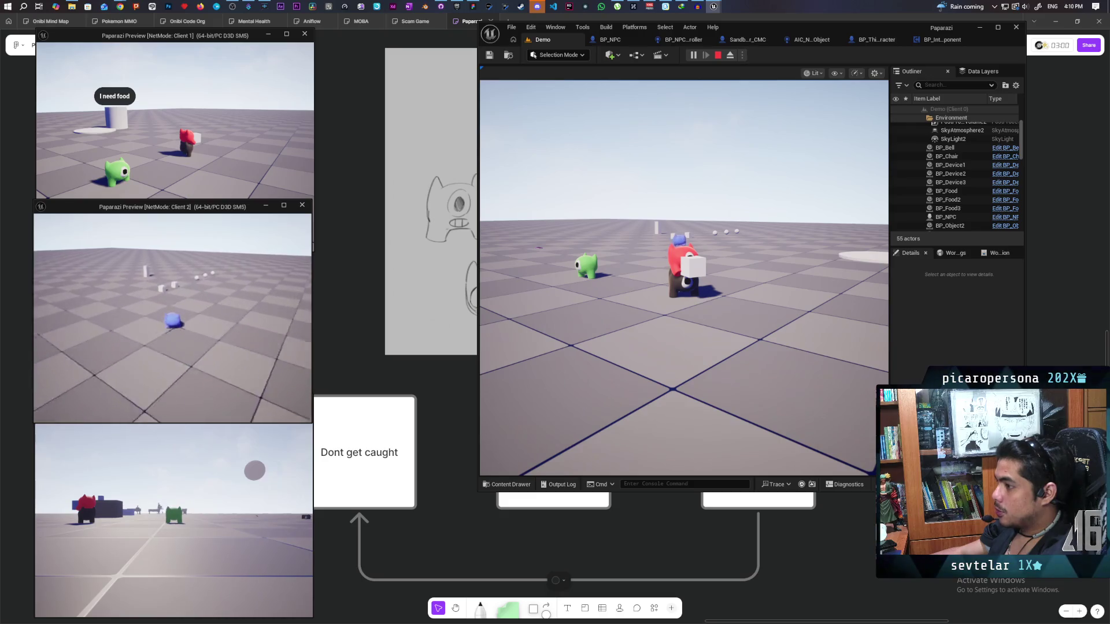
key("w")
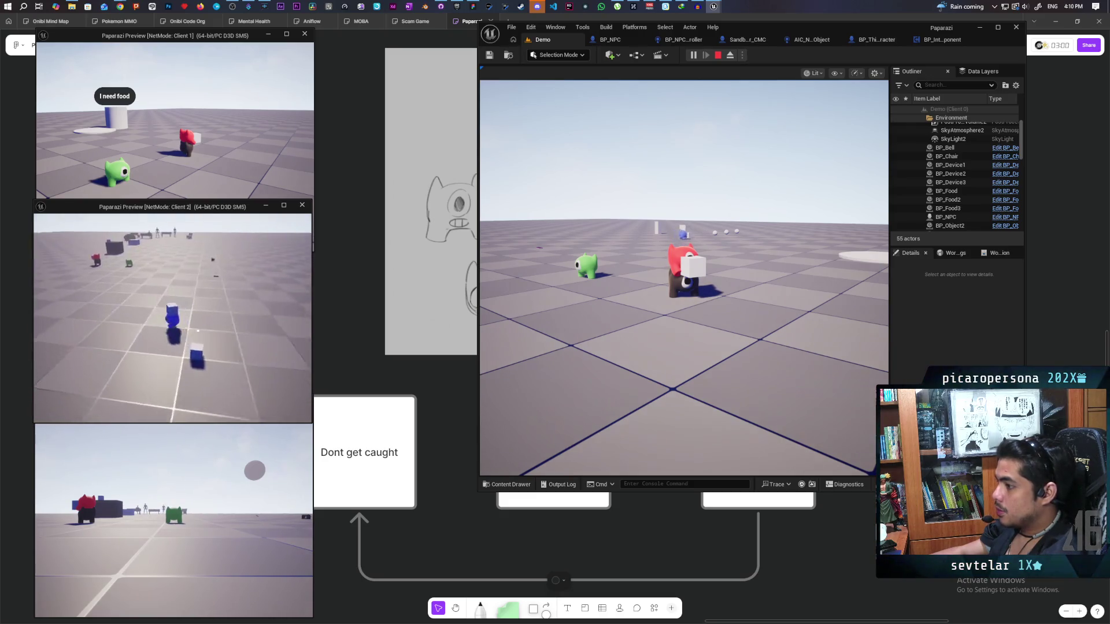
key("w")
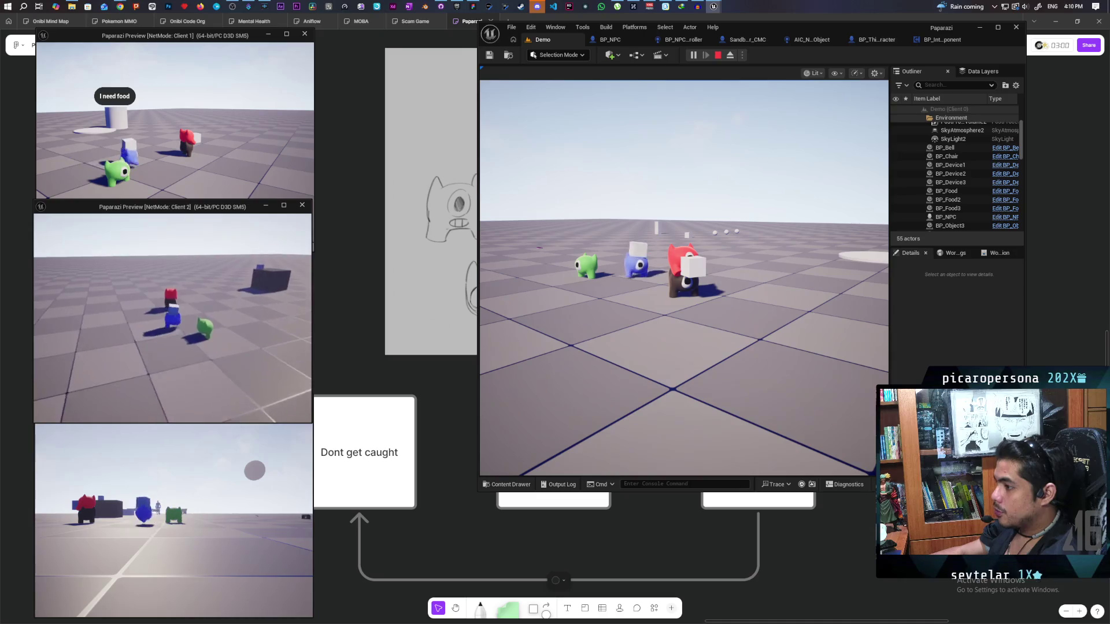
key("w")
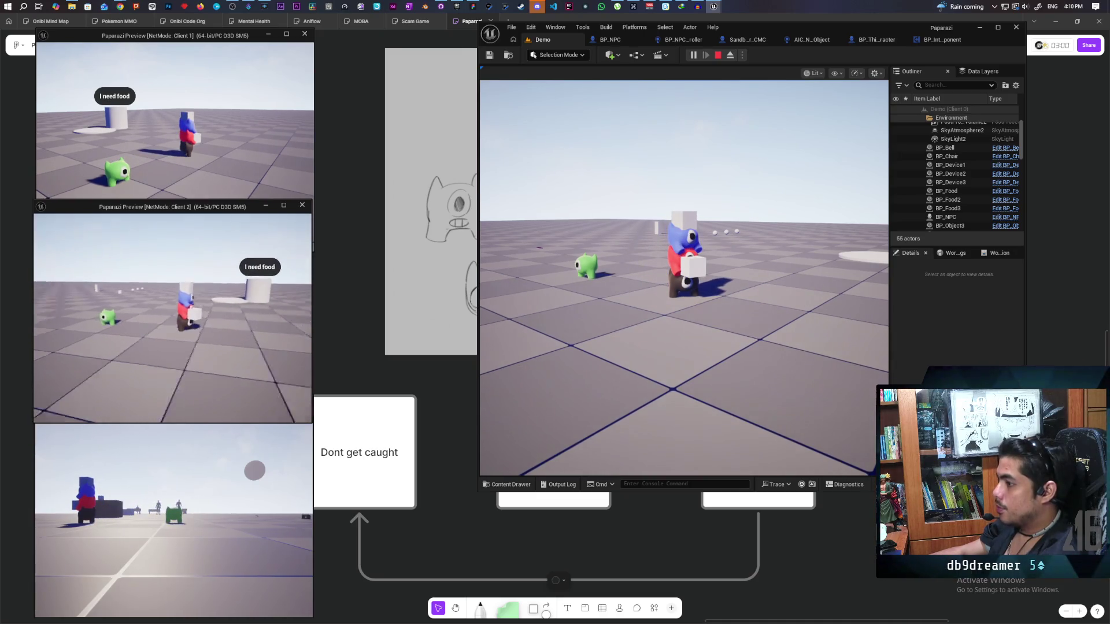
left_click(173, 442)
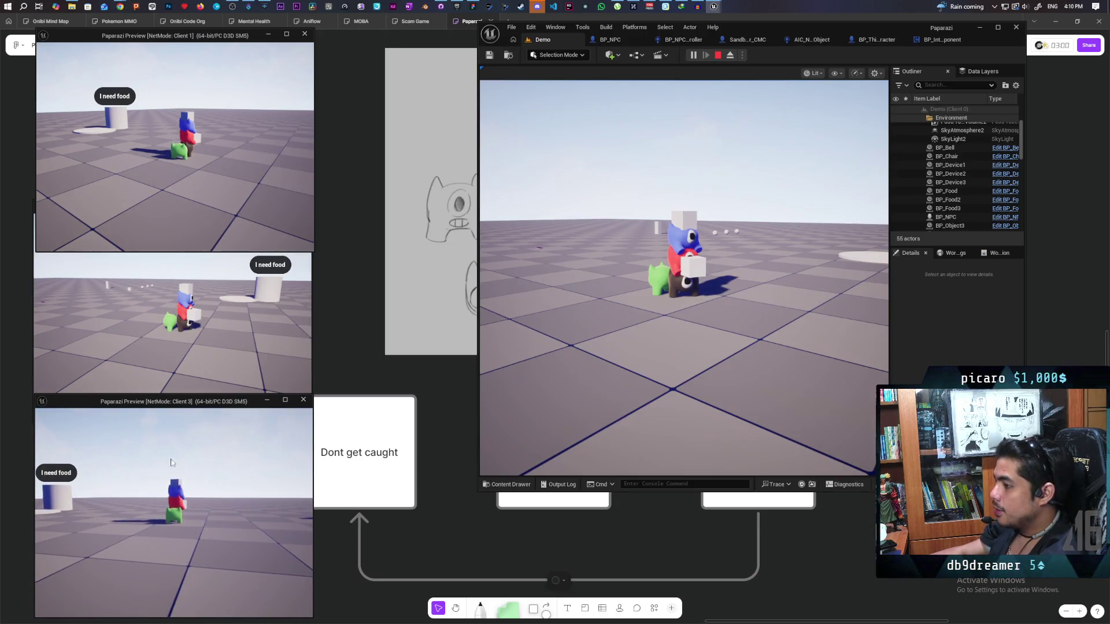
left_click(172, 324)
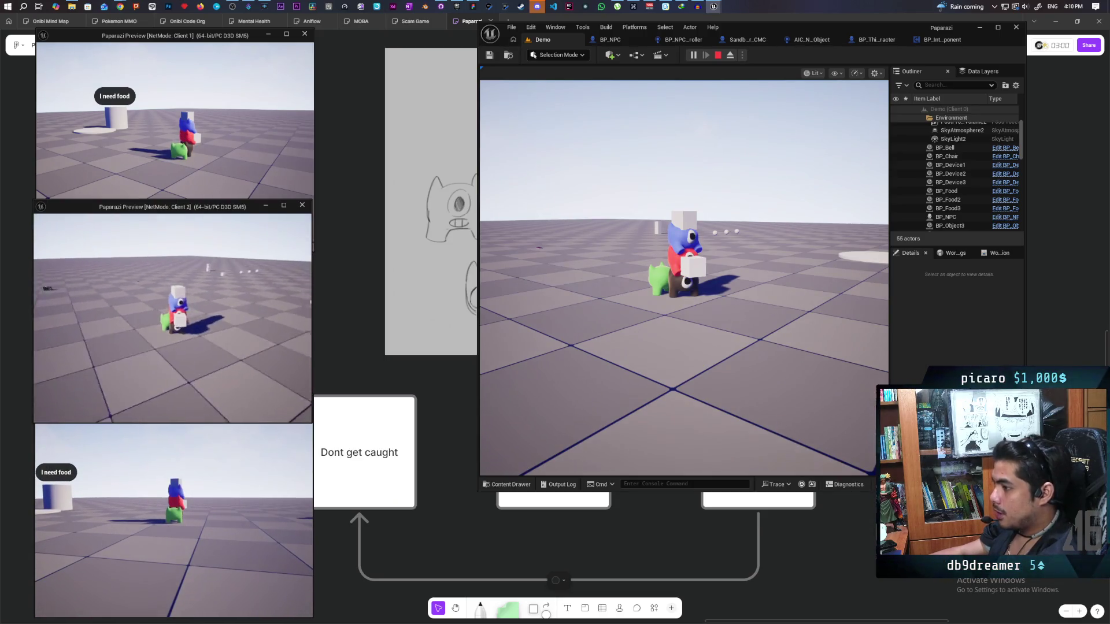
left_click(174, 145)
left_click(173, 520)
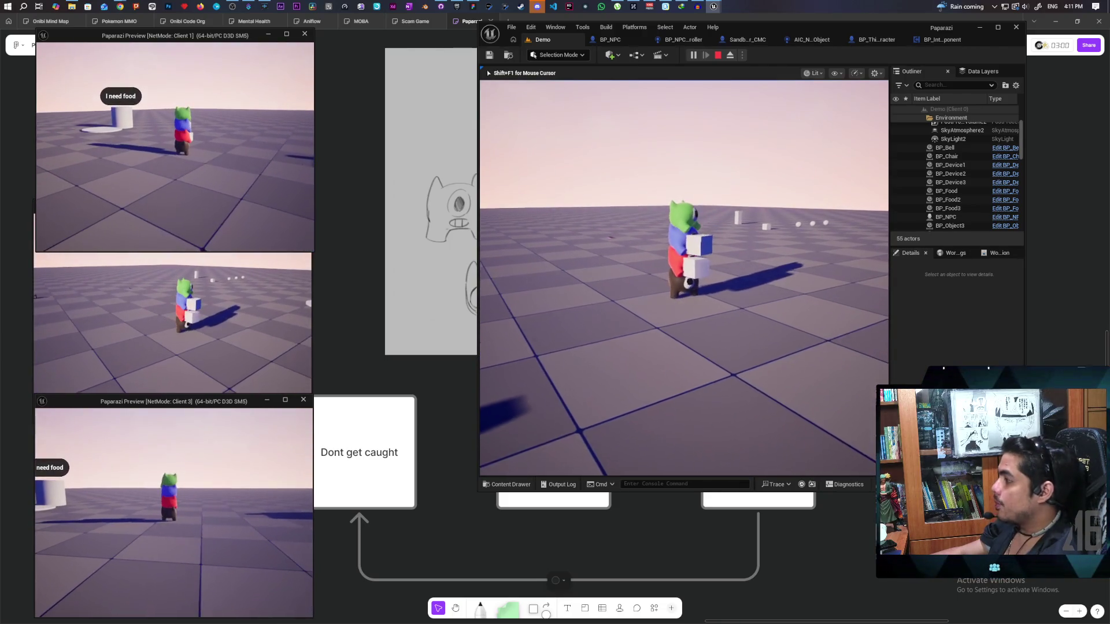
Step: Drop the carried box with E in the main play view, then release input with Shift+F1
left_click(634, 438)
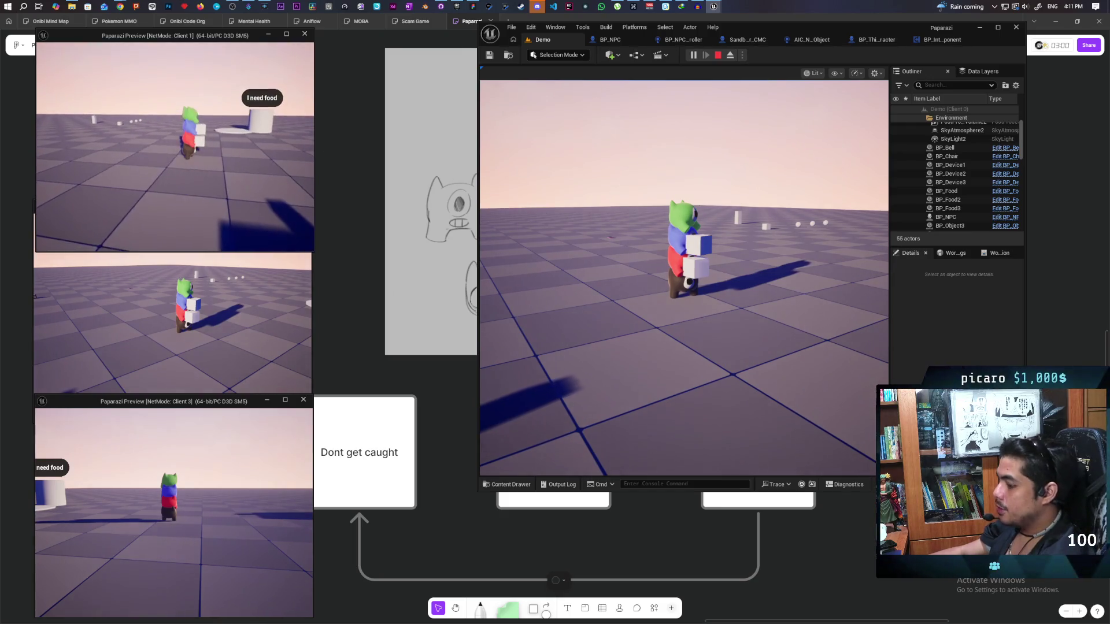
key("e")
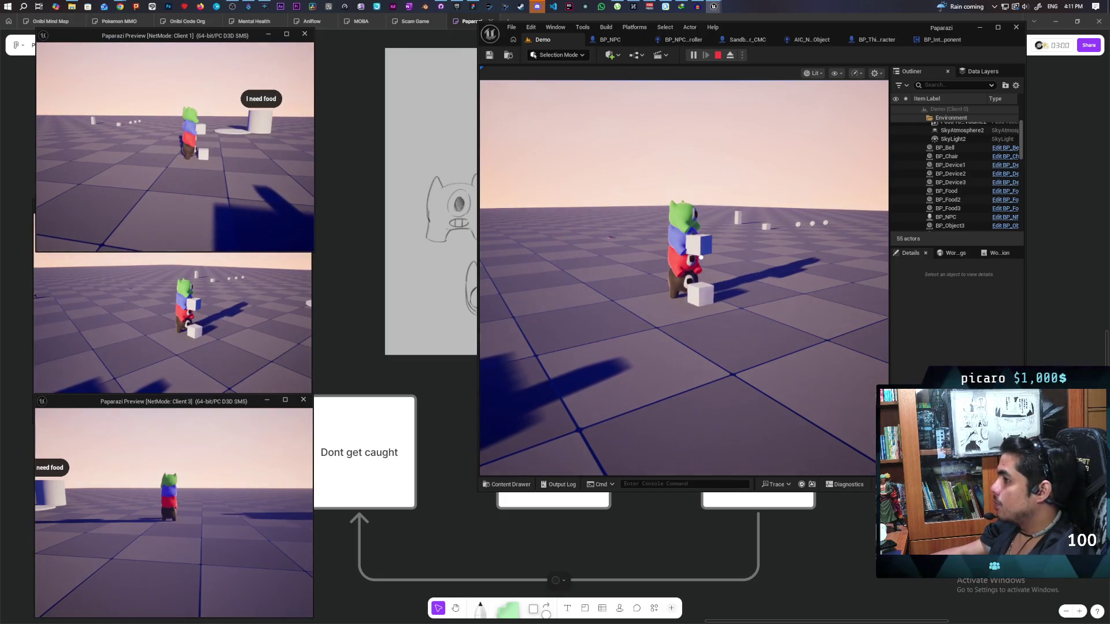
key("shift+F1")
left_click(539, 233)
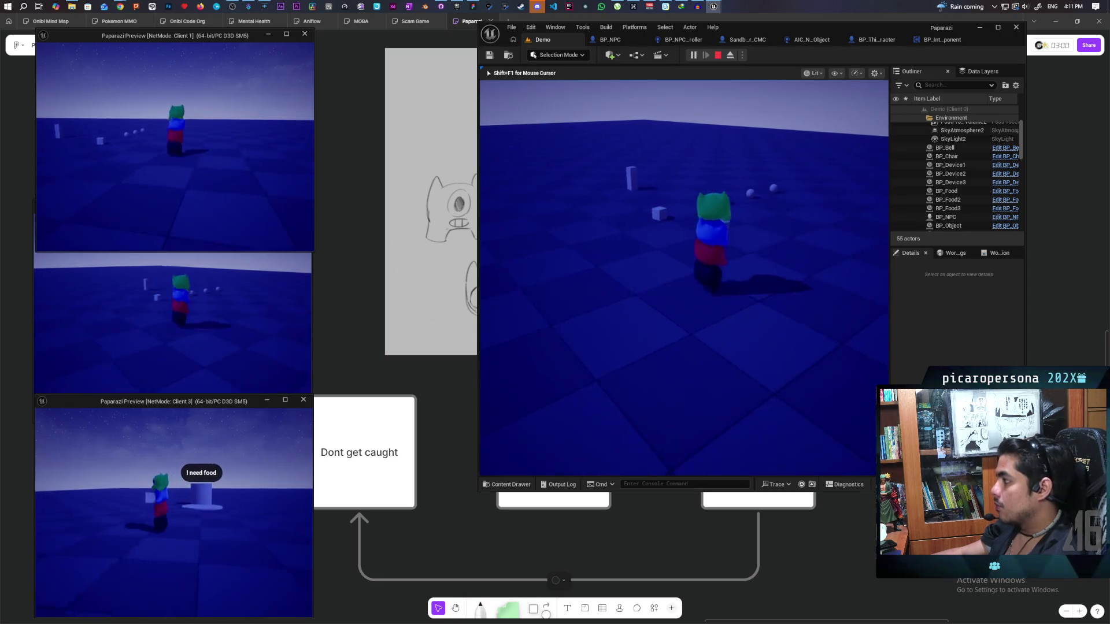
key("shift+F1")
Step: Stop the play session and commit the three changed files to main with a bug-fix summary
key("Escape")
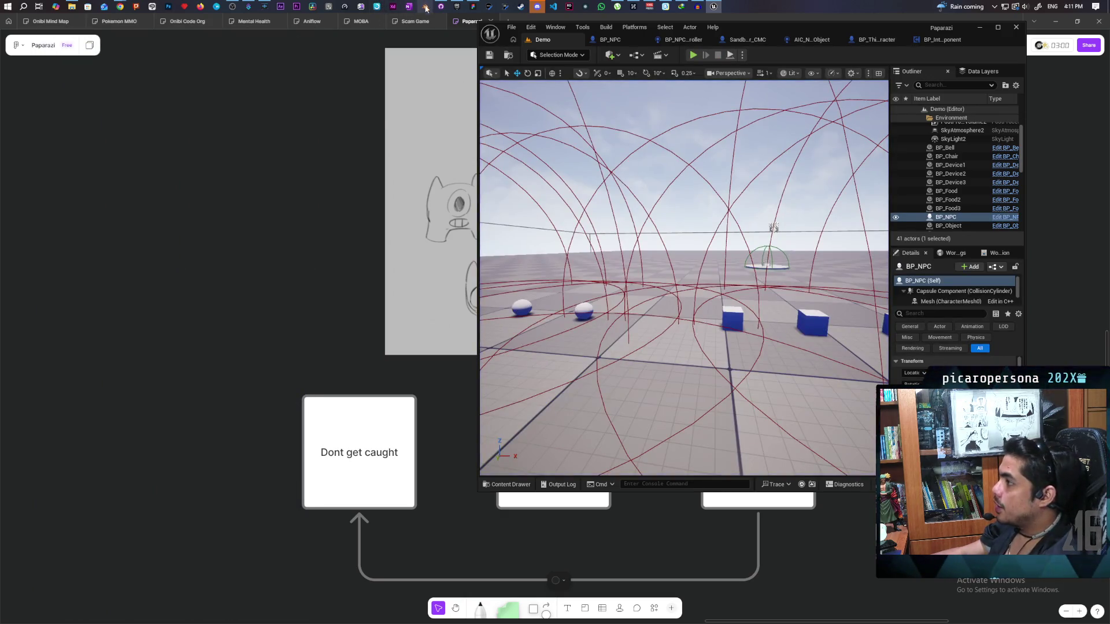
left_click(440, 6)
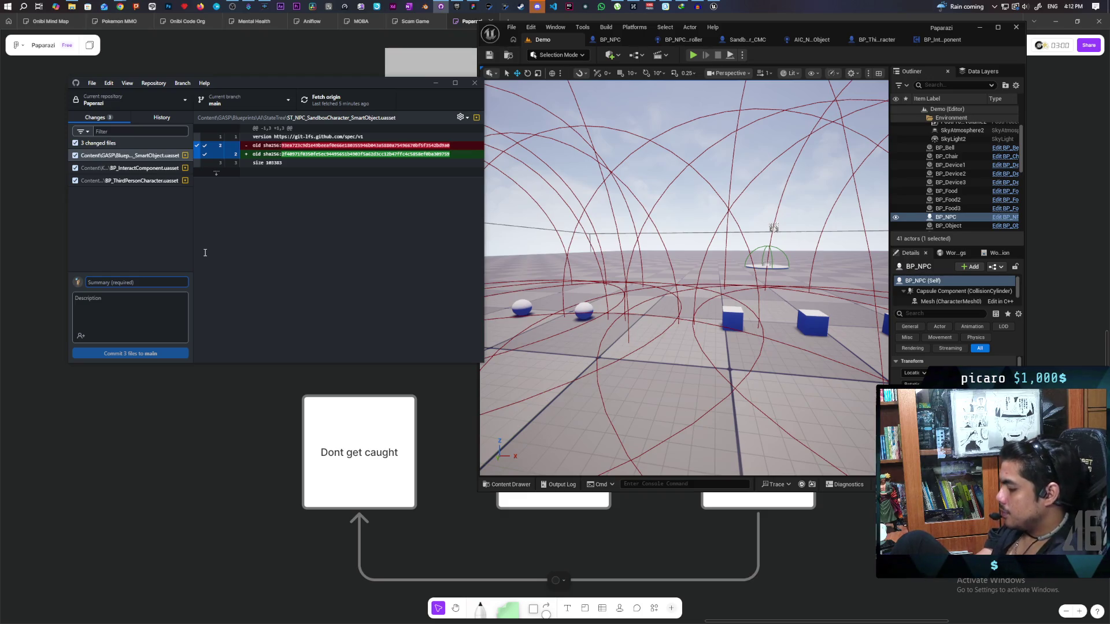
type("fixed stacking and pla")
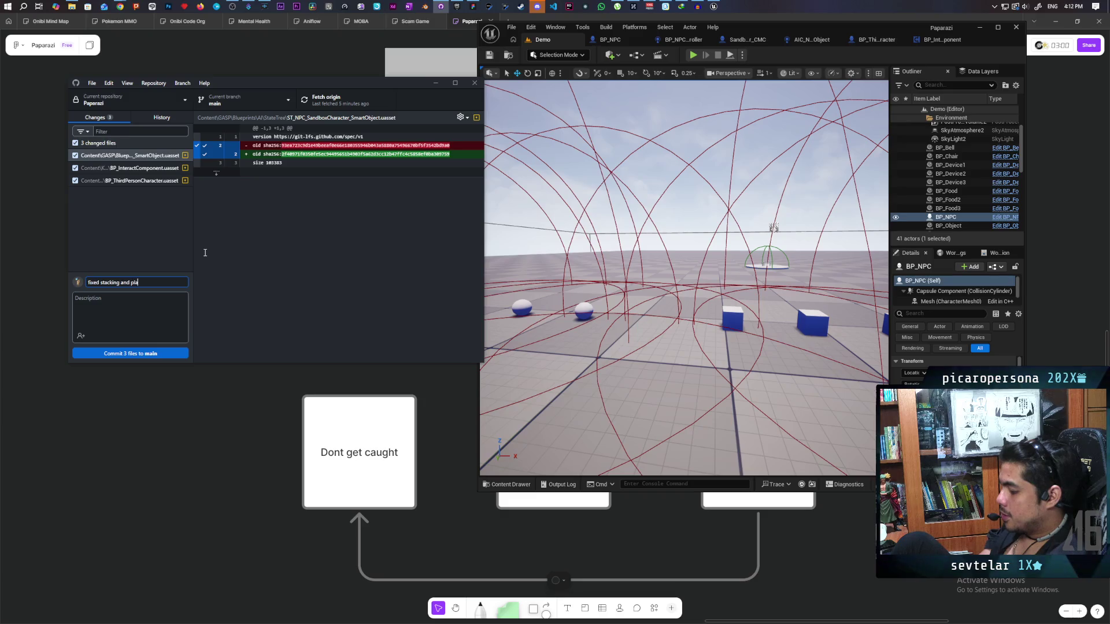
type("d ")
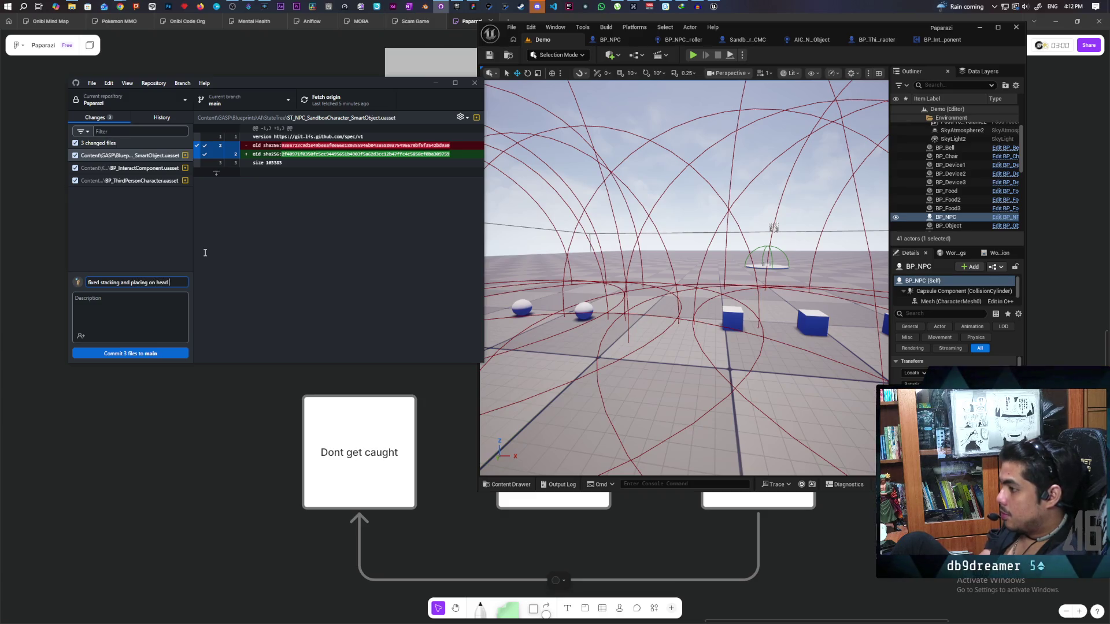
type("bug")
left_click(148, 354)
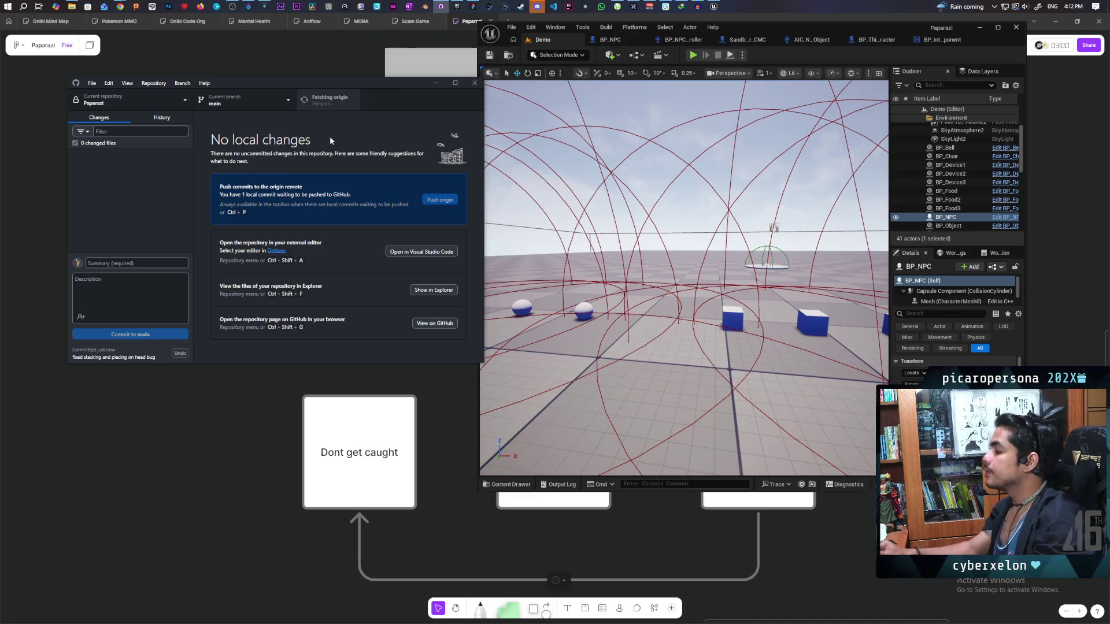
left_click(239, 426)
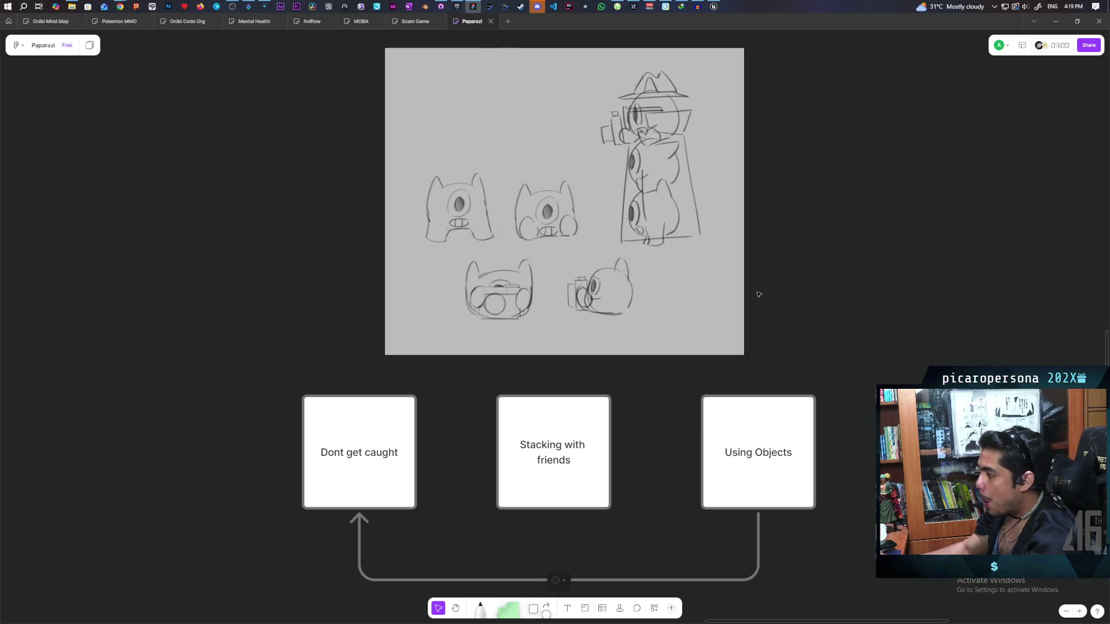
Step: Open BP_ObjectBase from the BP_Object3 cube and show its maximized event graph
left_click(715, 6)
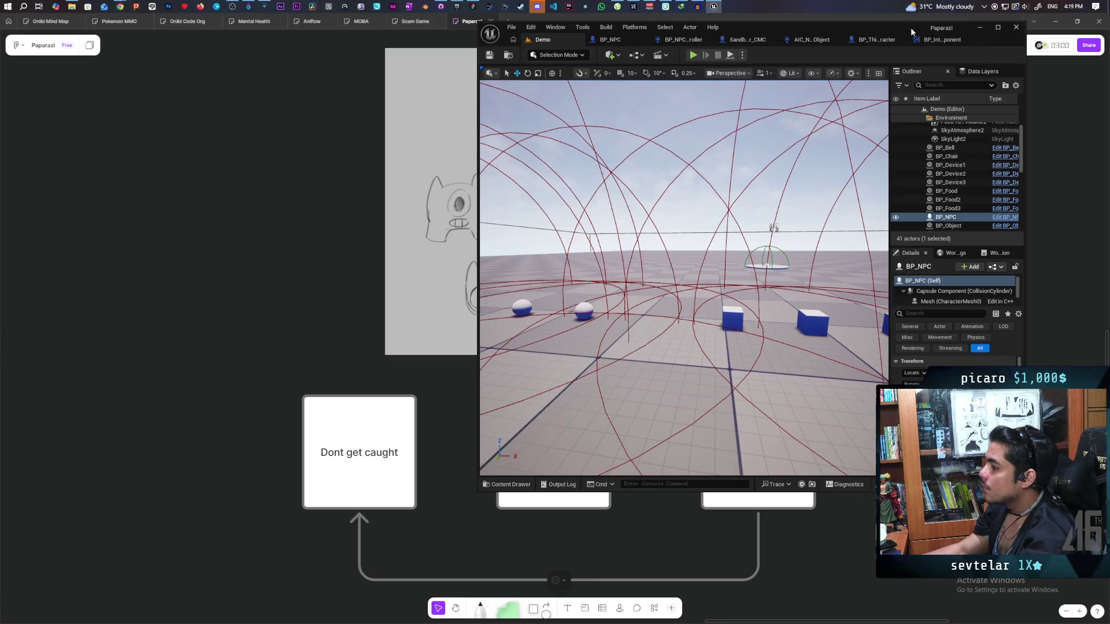
left_click(731, 317)
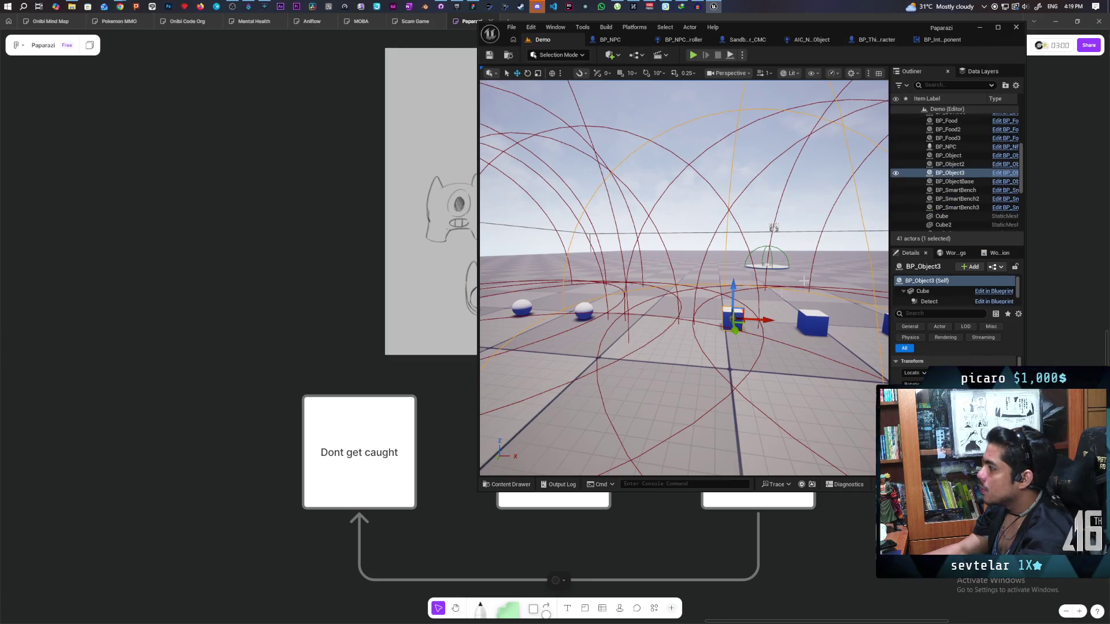
left_click(1004, 172)
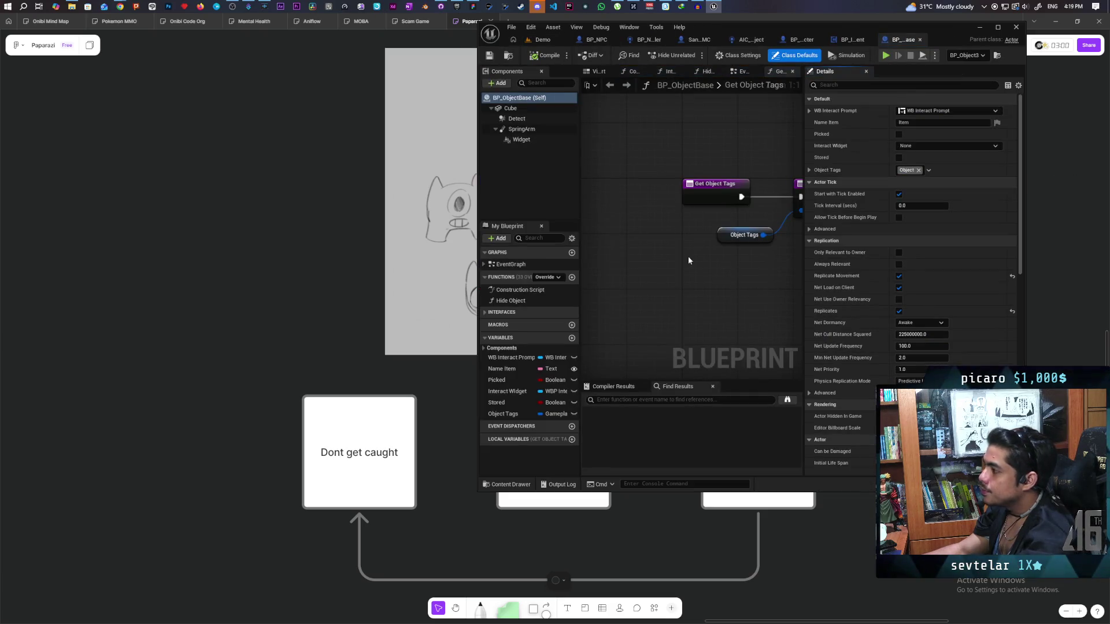
double_click(947, 35)
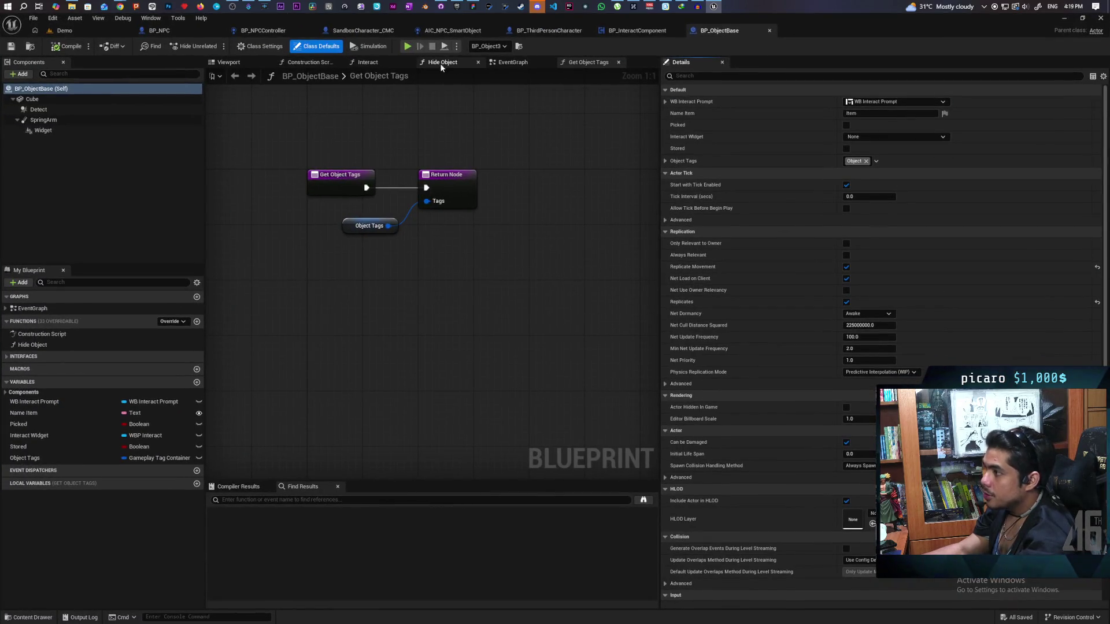
left_click(513, 62)
Step: Look over the Branch and Set Visibility logic, then switch to BP_InteractComponent
scroll(544, 245, "down", 3)
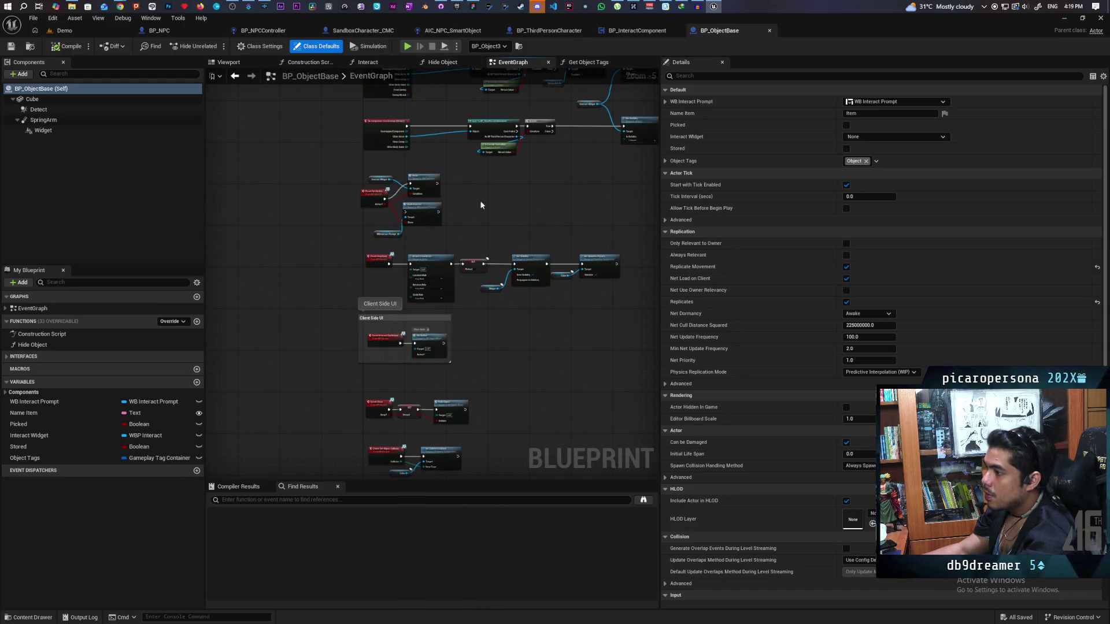
scroll(449, 300, "up", 4)
left_click_drag(448, 299, 335, 318)
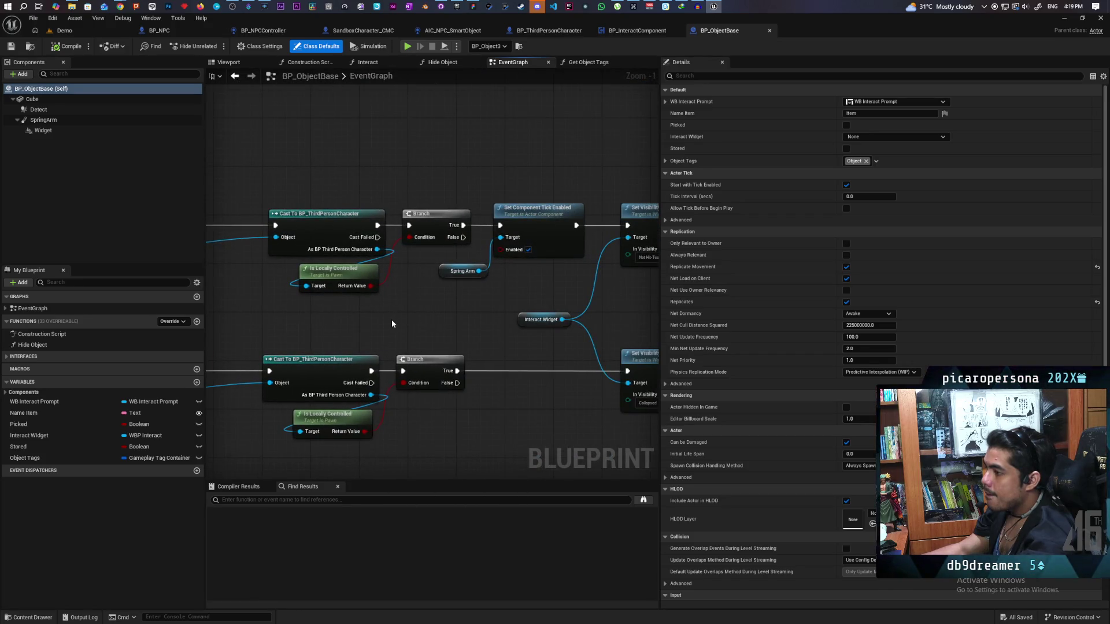
mouse_move(487, 318)
left_mouse_down()
mouse_move(389, 318)
mouse_move(428, 270)
left_mouse_up()
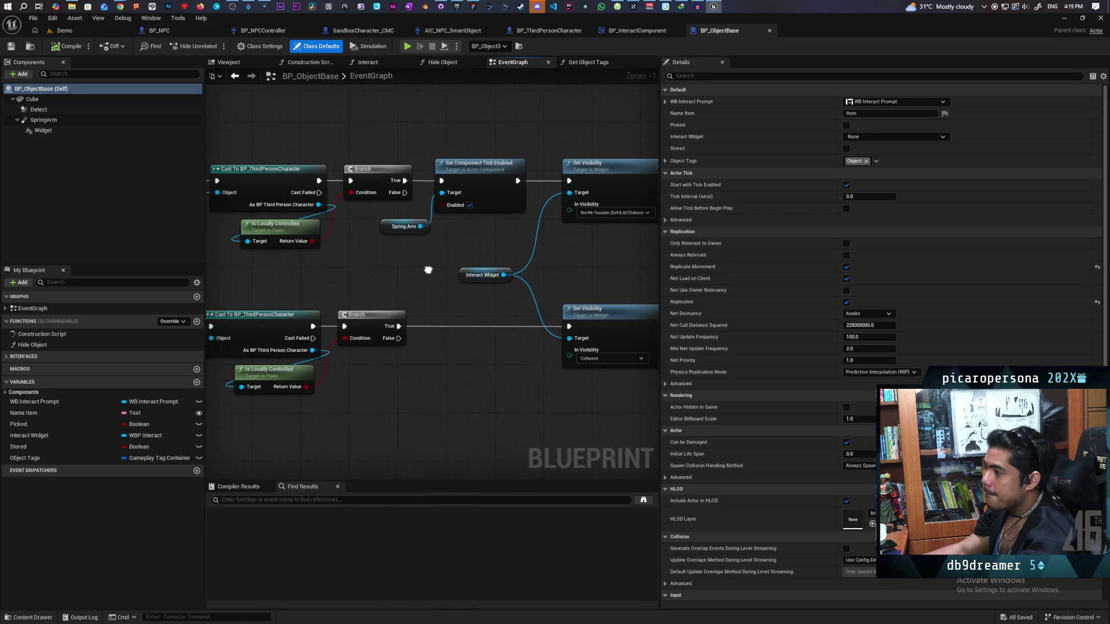
scroll(430, 263, "down", 3)
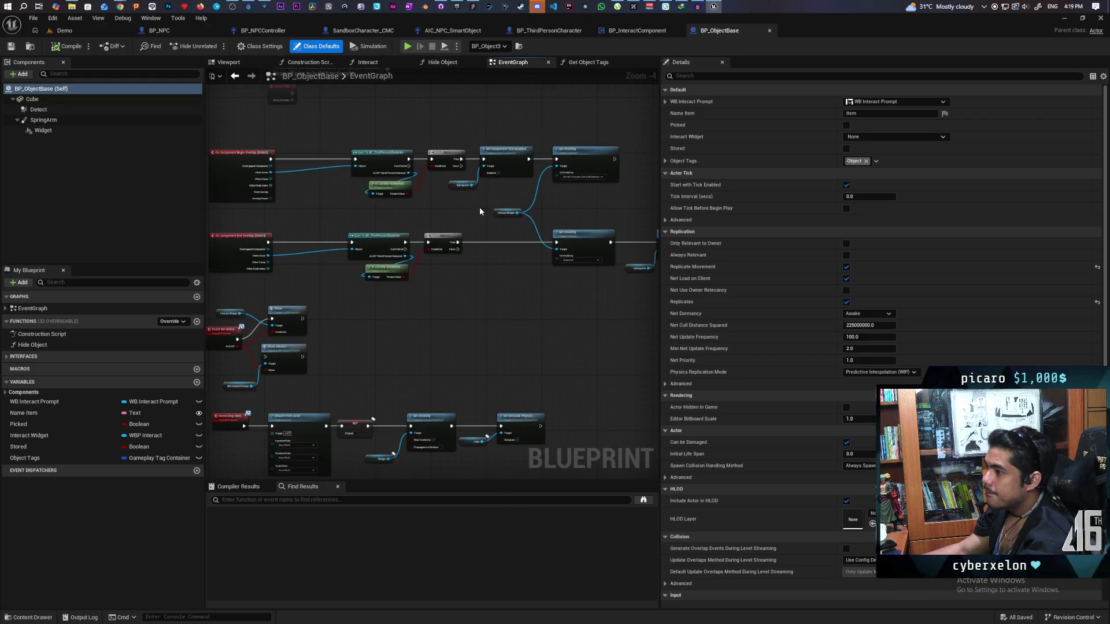
left_click(637, 30)
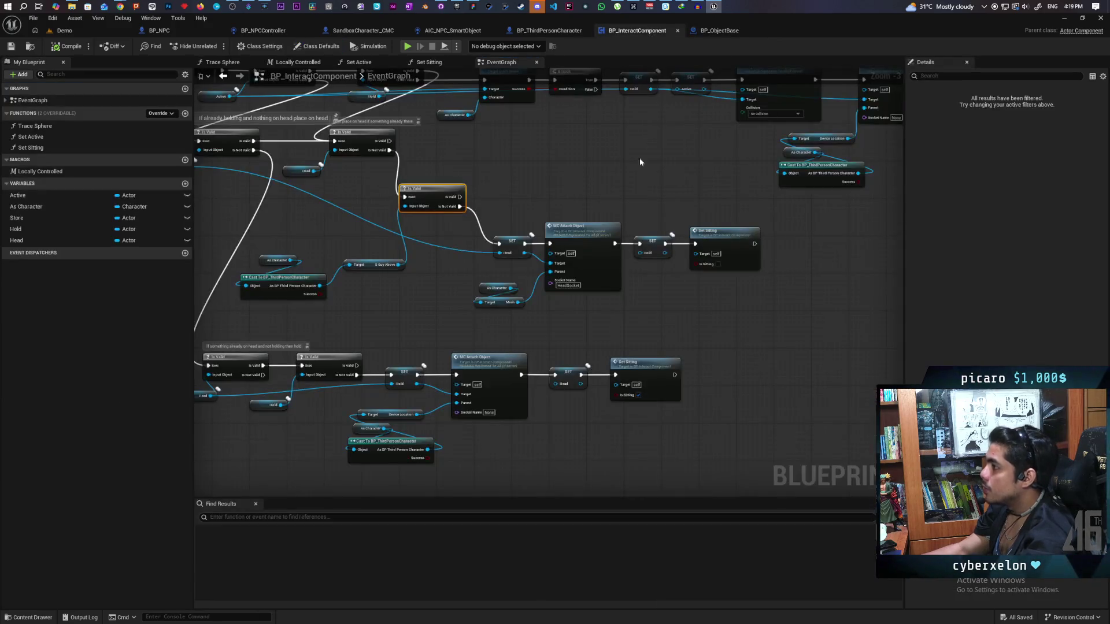
Step: Zoom into the Trace Sphere and Branch logic and jump to the S New Active custom event
scroll(642, 137, "down", 4)
scroll(520, 347, "up", 4)
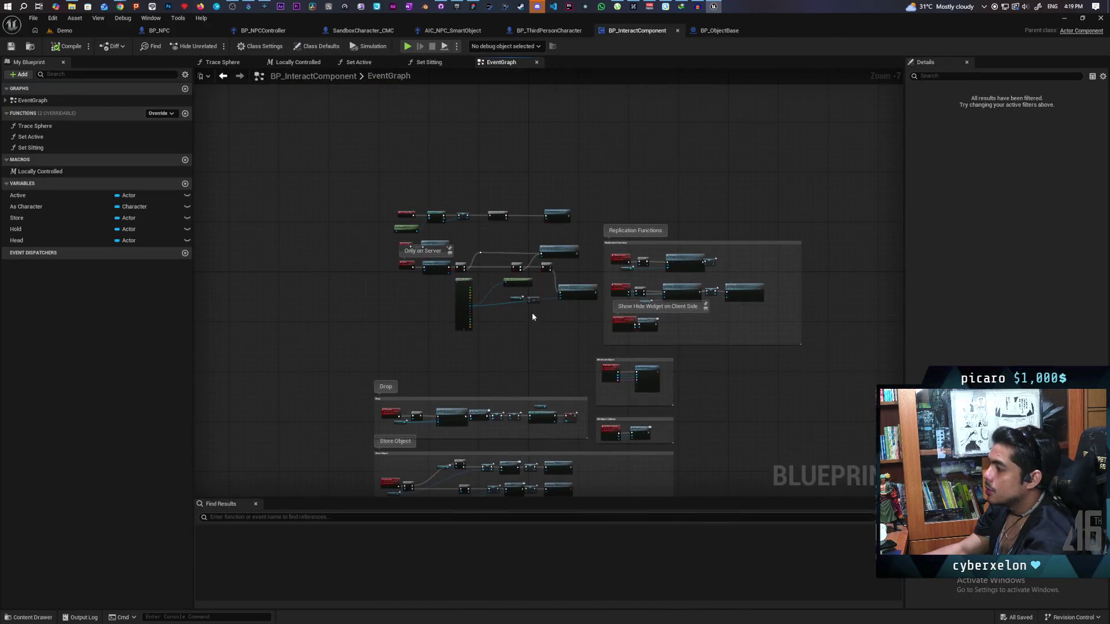
scroll(346, 359, "up", 2)
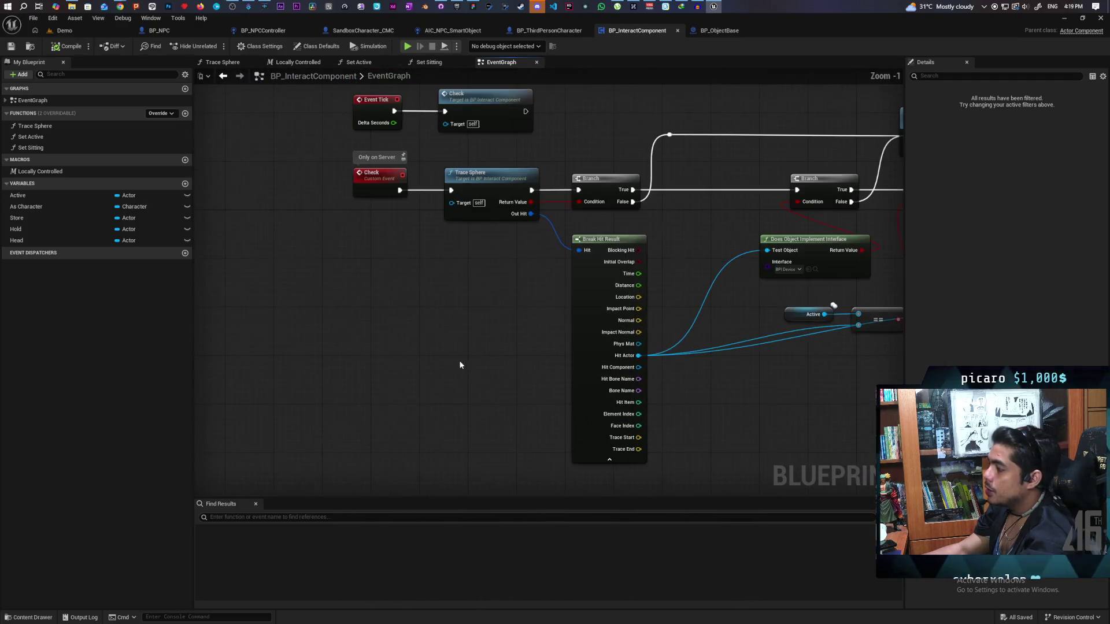
mouse_move(535, 417)
left_mouse_down()
mouse_move(597, 411)
mouse_move(597, 424)
mouse_move(618, 429)
mouse_move(685, 430)
mouse_move(681, 383)
mouse_move(561, 399)
mouse_move(550, 421)
mouse_move(631, 411)
mouse_move(562, 406)
left_mouse_up()
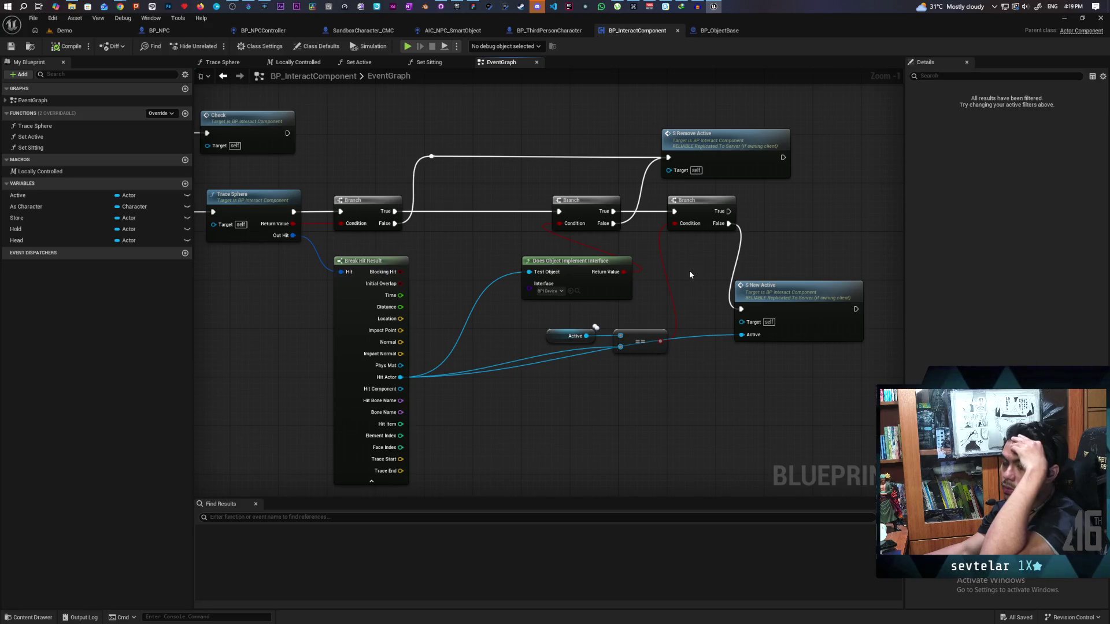
double_click(782, 308)
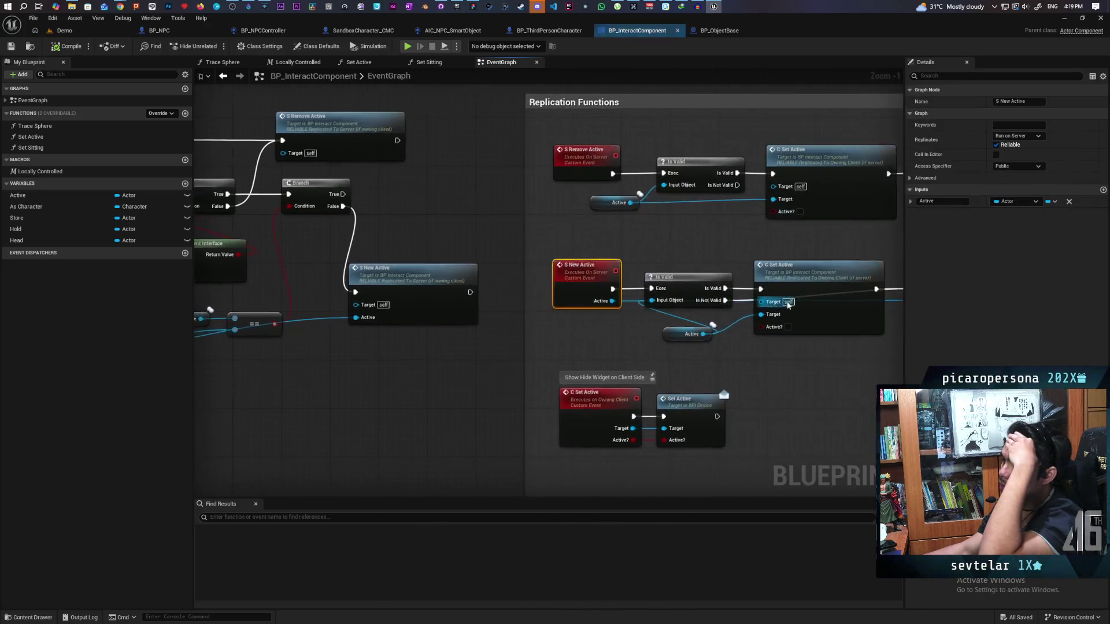
Step: Pan past the SET and C Set Active nodes, then open the Trace Sphere function graph
mouse_move(815, 408)
left_mouse_down()
mouse_move(615, 386)
mouse_move(587, 368)
left_mouse_up()
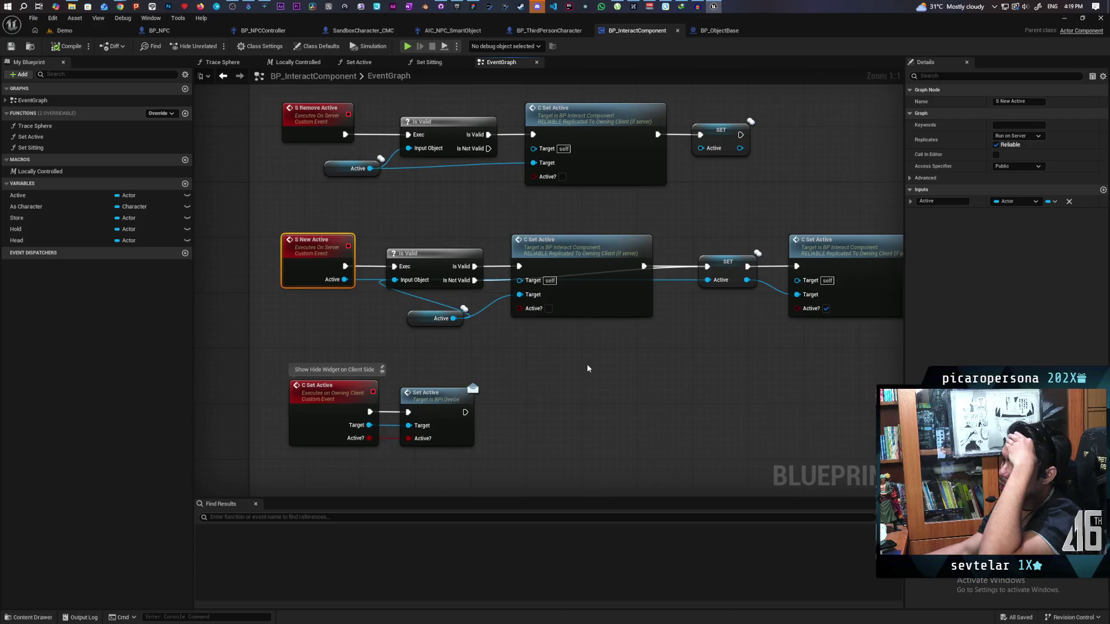
scroll(587, 368, "down", 3)
scroll(588, 368, "up", 3)
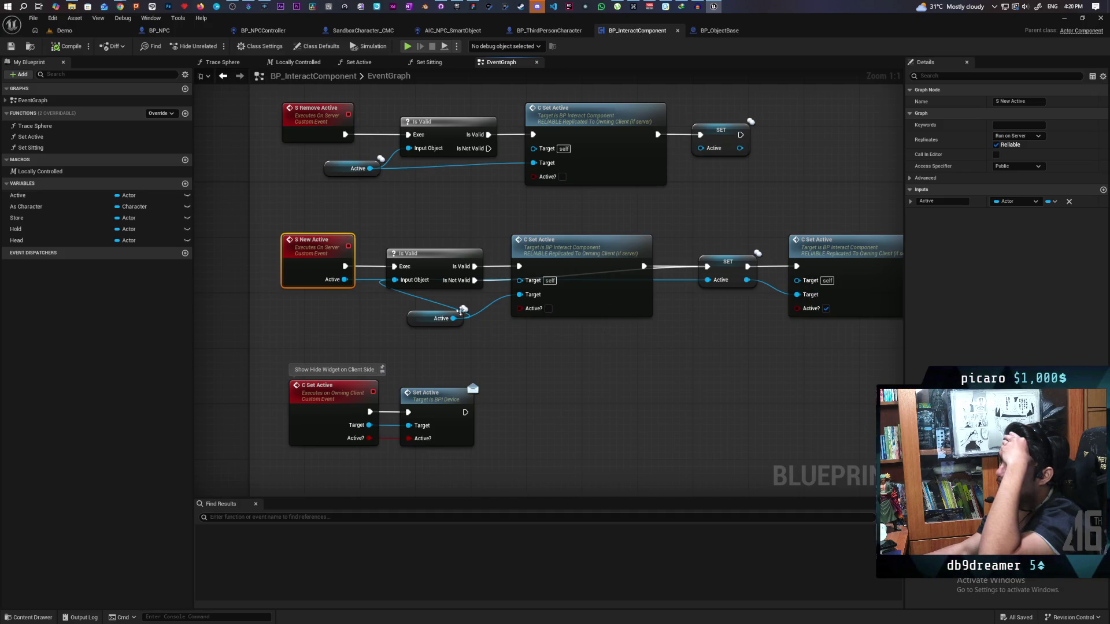
scroll(542, 211, "down", 1)
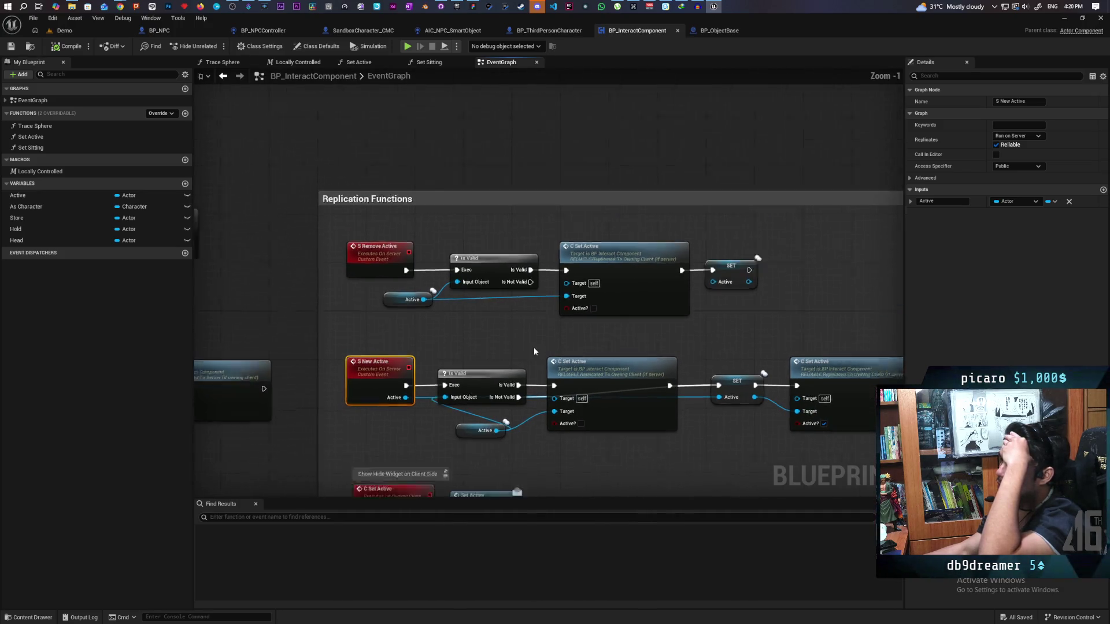
scroll(534, 351, "down", 1)
mouse_move(196, 428)
left_mouse_down()
mouse_move(392, 397)
mouse_move(622, 400)
mouse_move(666, 374)
left_mouse_up()
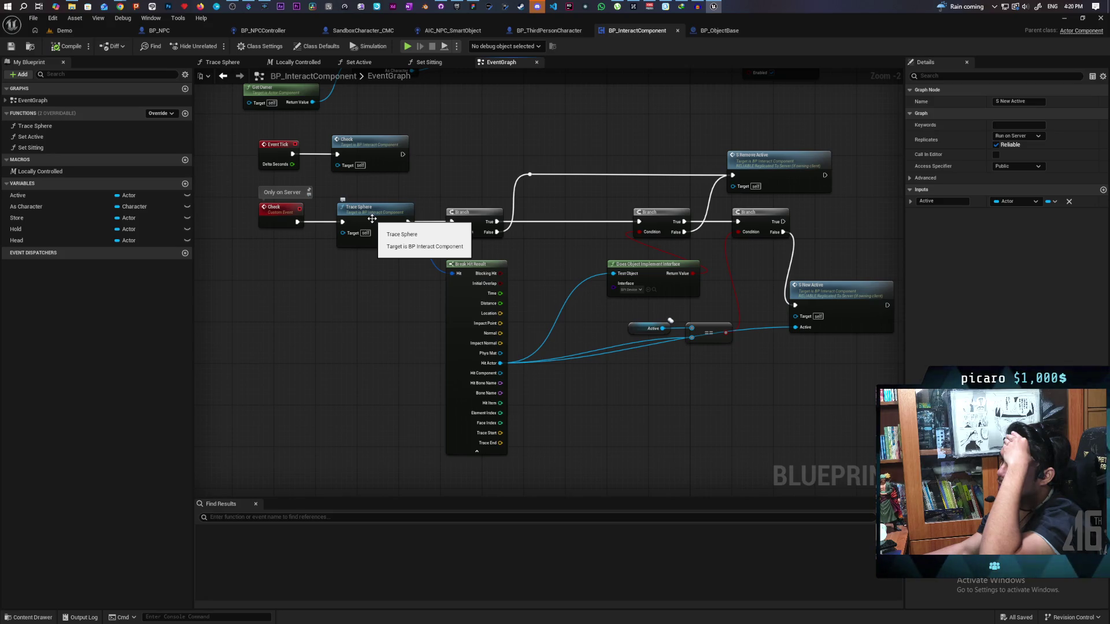
double_click(372, 218)
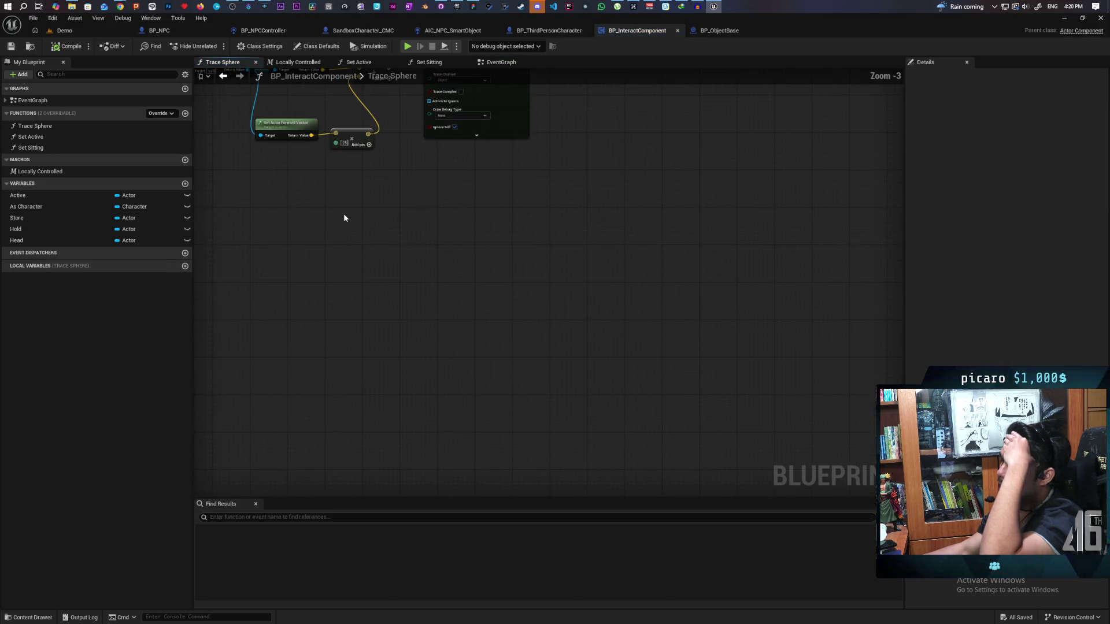
scroll(441, 362, "up", 2)
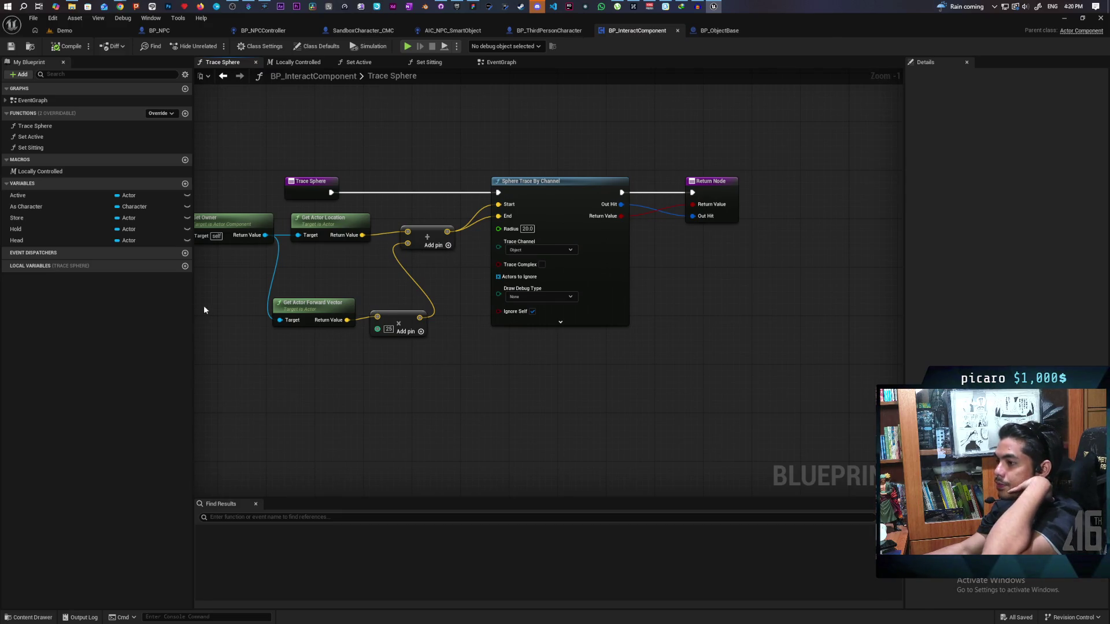
Step: Add a Make Array node feeding the sphere trace's Actors to Ignore
left_click_drag(496, 282, 453, 346)
type("make array")
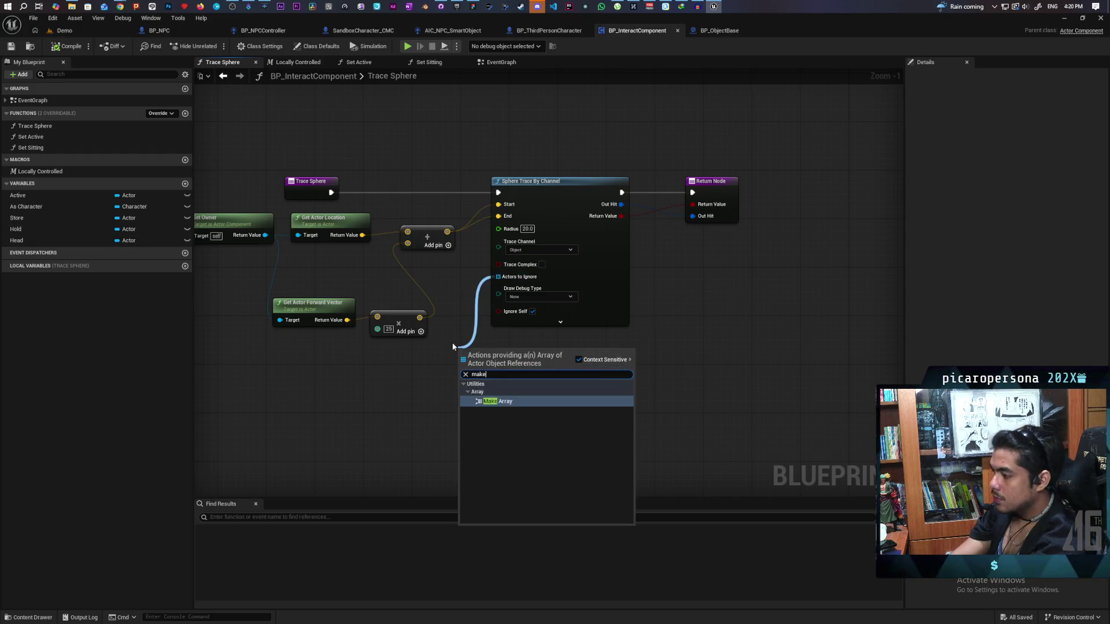
key("Return")
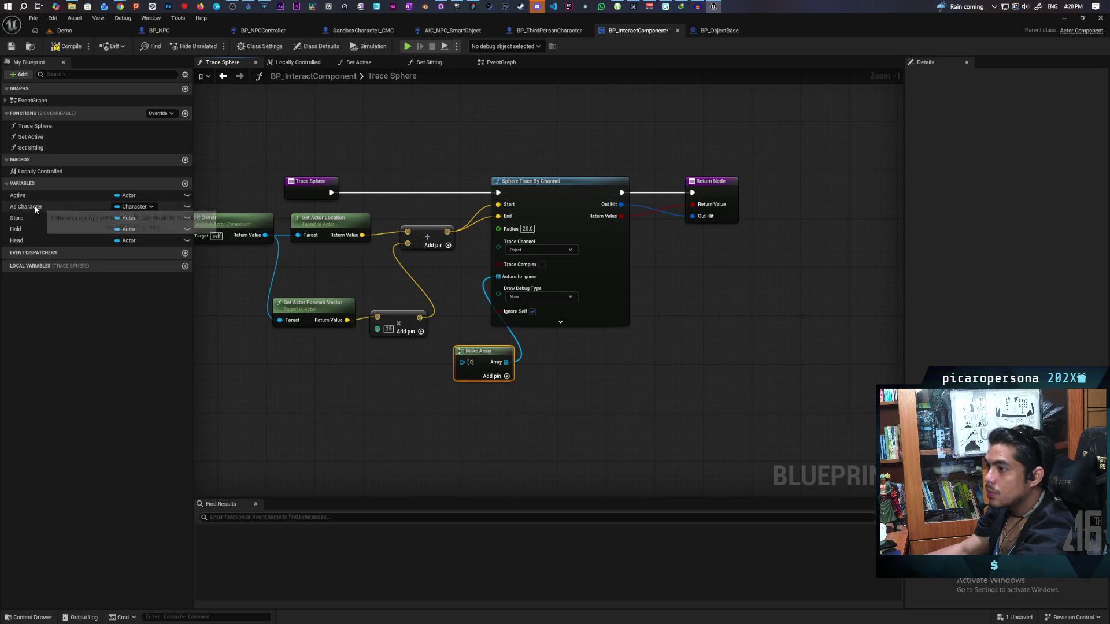
Step: Add an As Character getter with a pure Cast To BP_ThirdPersonCharacter
mouse_move(35, 207)
left_mouse_down()
mouse_move(354, 421)
mouse_move(324, 423)
mouse_move(354, 436)
mouse_move(337, 446)
left_mouse_up()
left_click(341, 410)
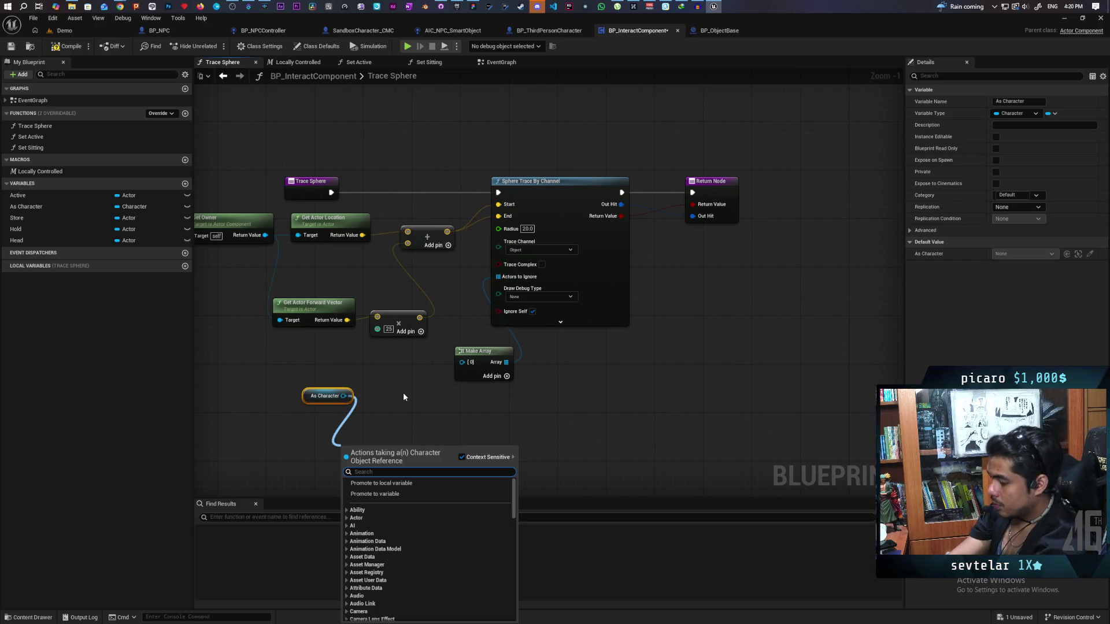
type("cast to")
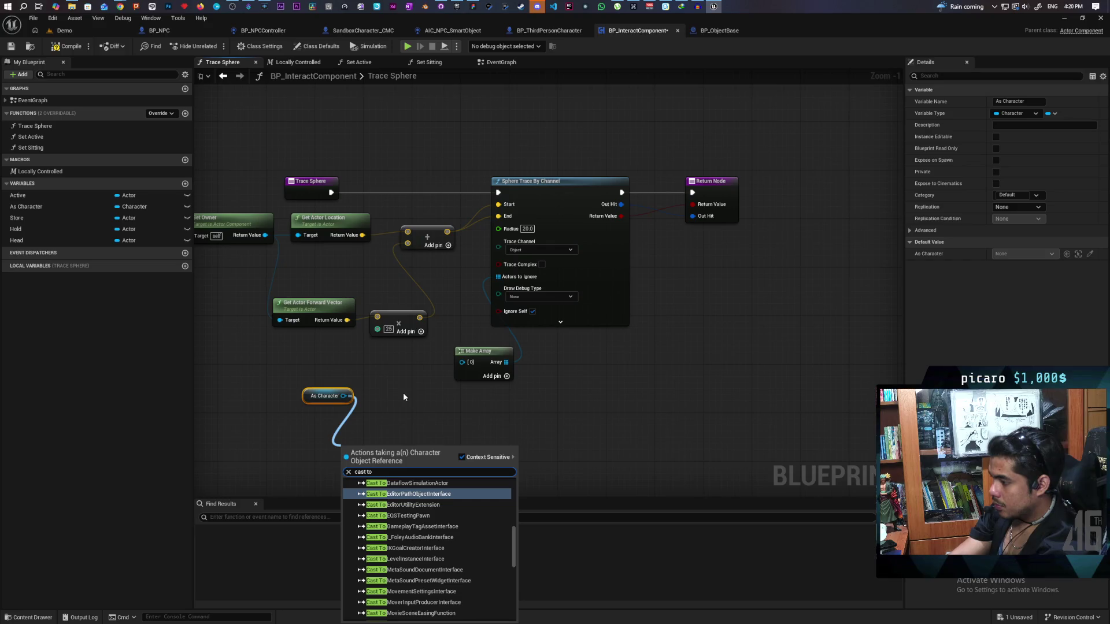
type("bp_third")
key("Return")
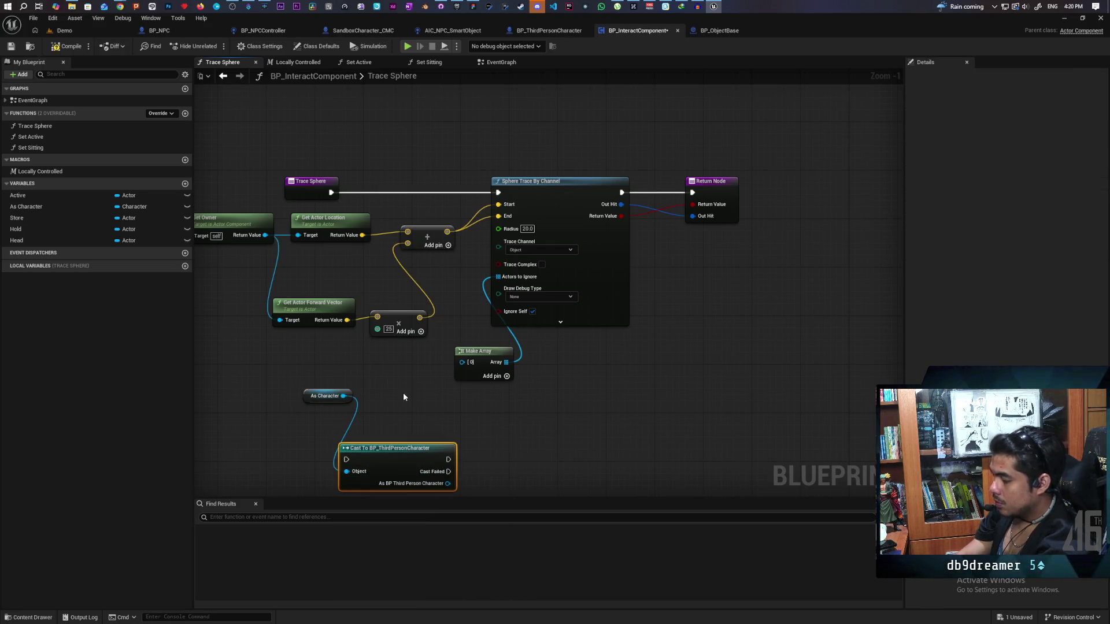
right_click(397, 466)
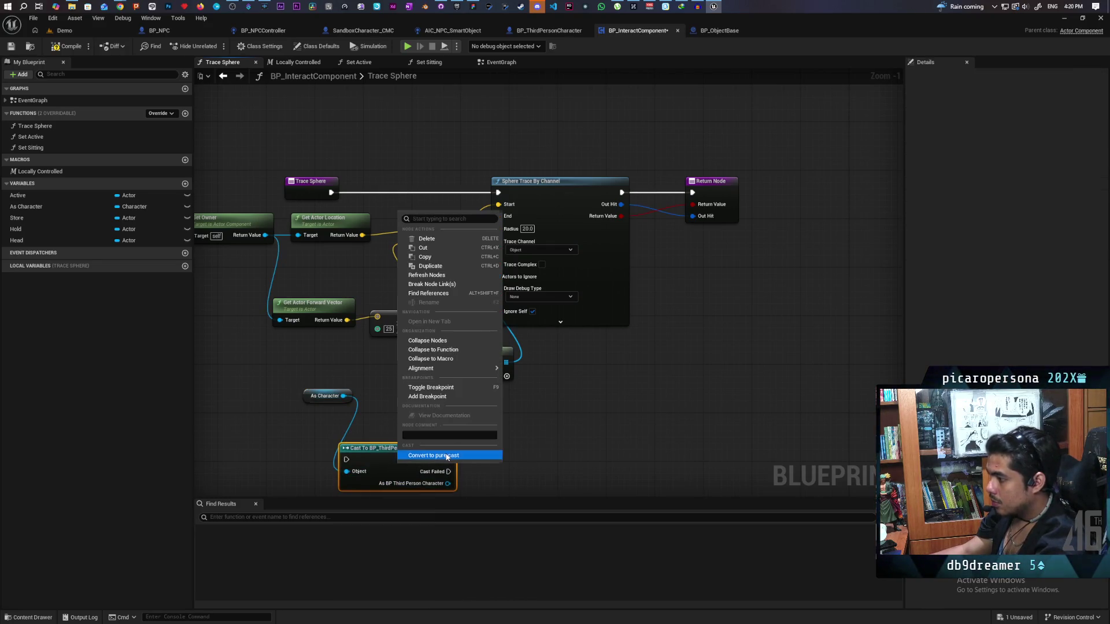
left_click(446, 456)
mouse_move(404, 452)
left_mouse_down()
mouse_move(355, 415)
mouse_move(469, 418)
left_mouse_up()
Step: Wire the character's Root Target into the Make Array, then compile and save
type("get")
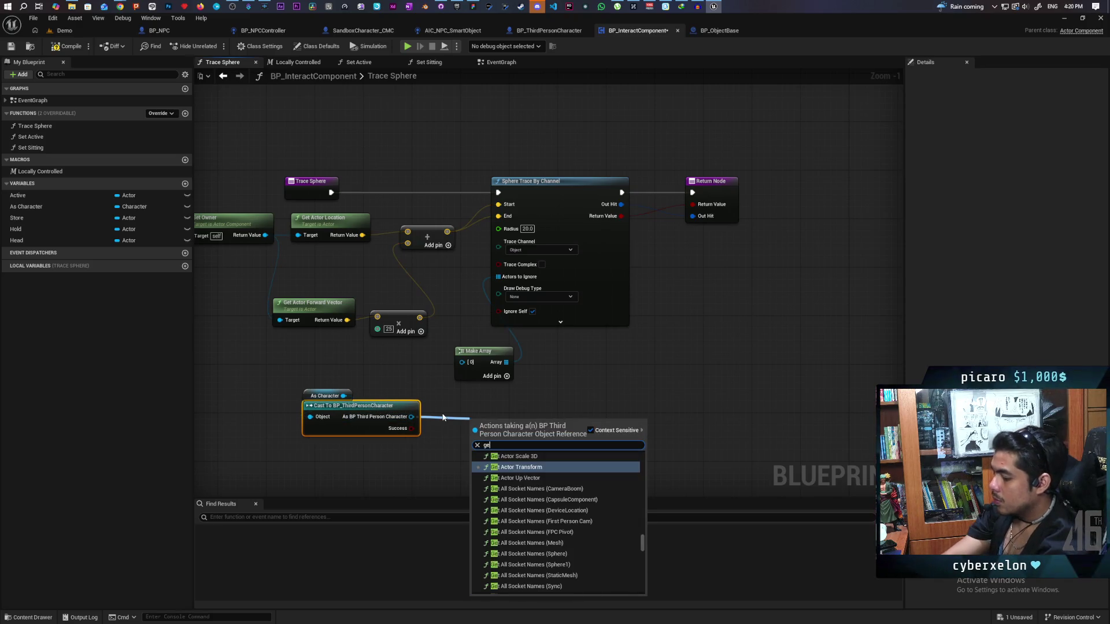
type(" to")
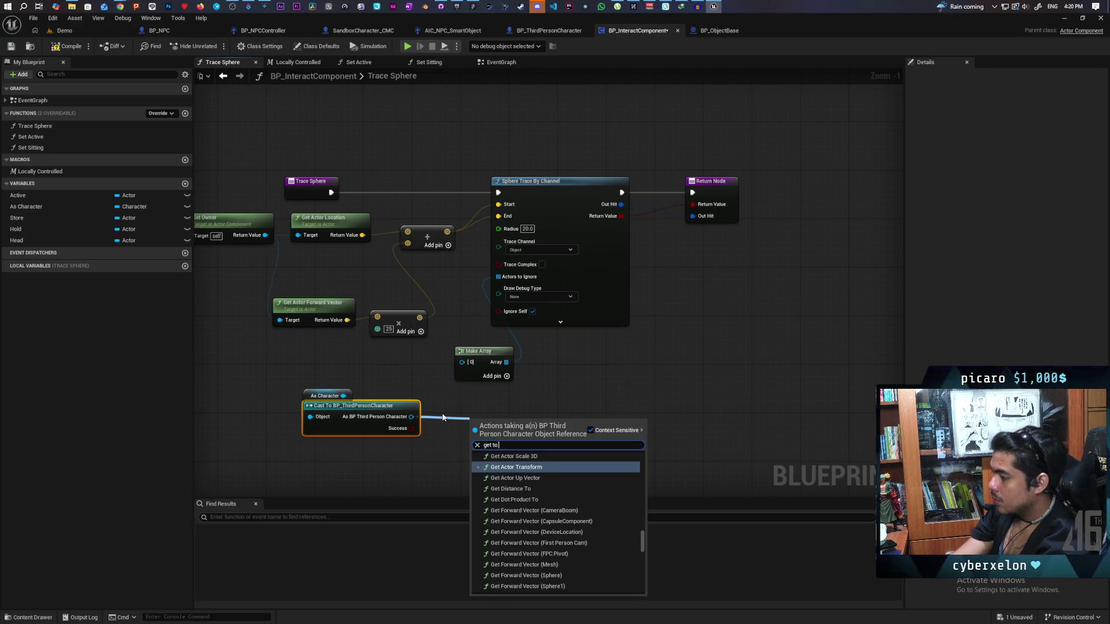
key("BackSpace")
key("BackSpace")
key("BackSpace")
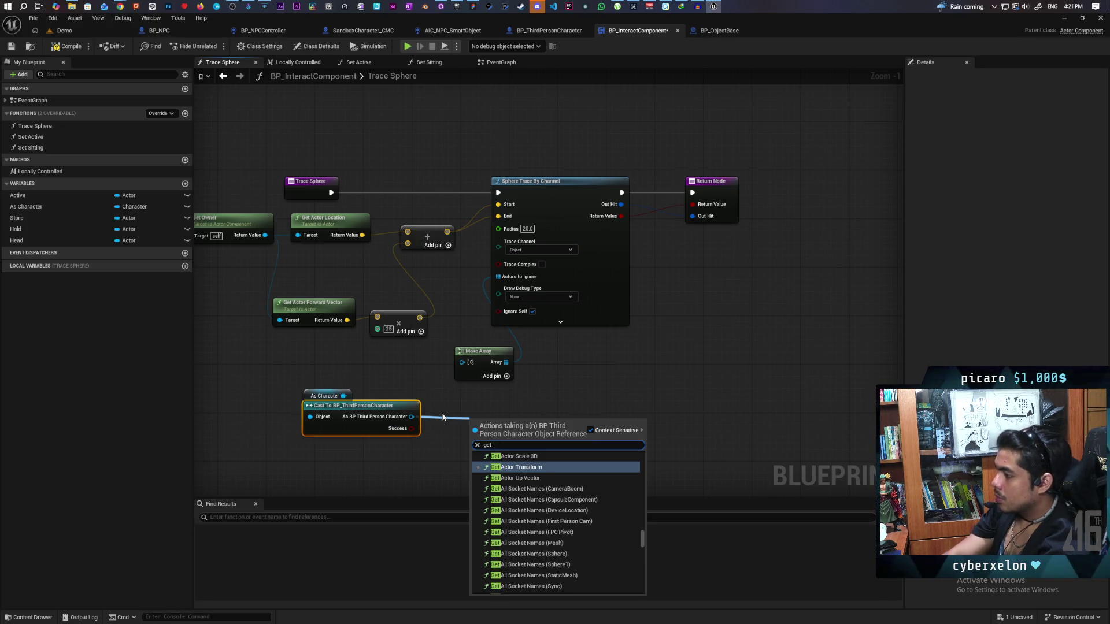
type(" root")
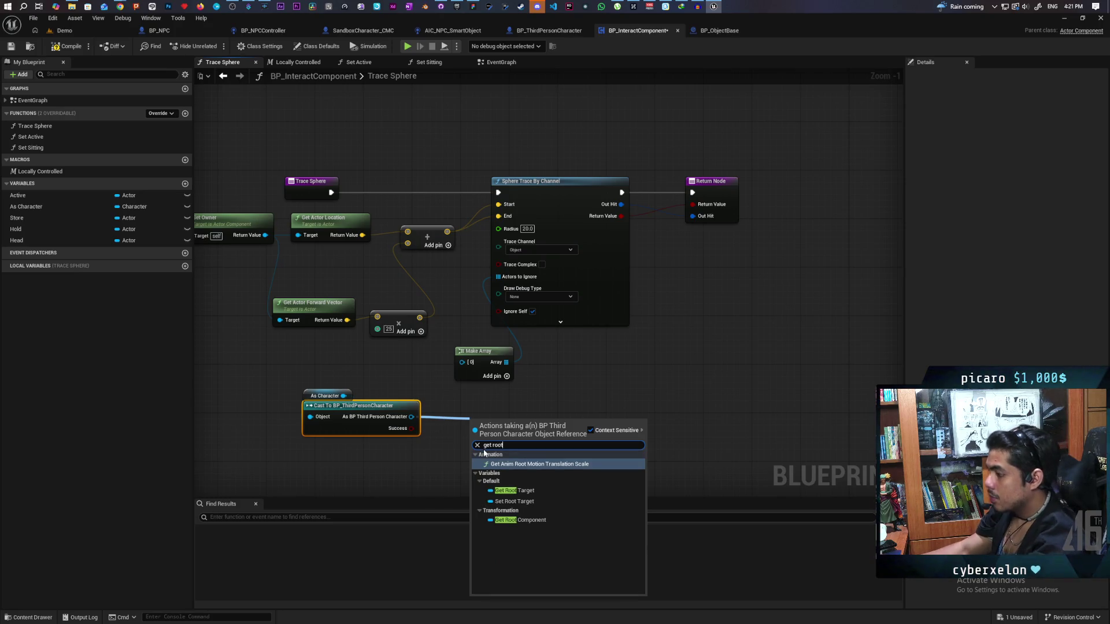
left_click(533, 492)
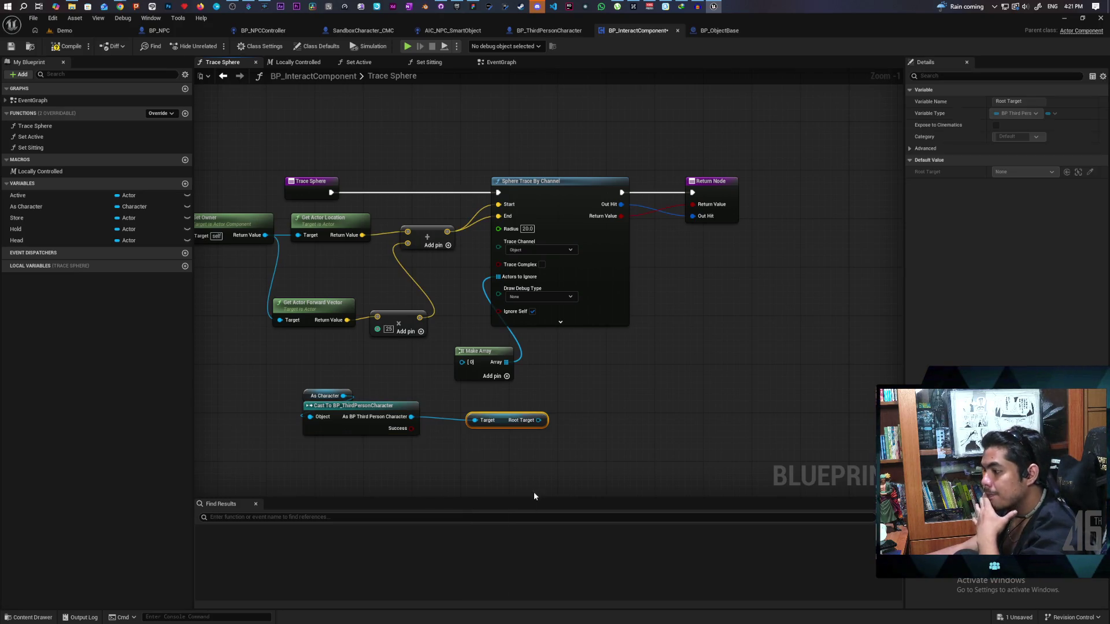
mouse_move(539, 420)
left_mouse_down()
mouse_move(494, 399)
mouse_move(461, 362)
left_mouse_up()
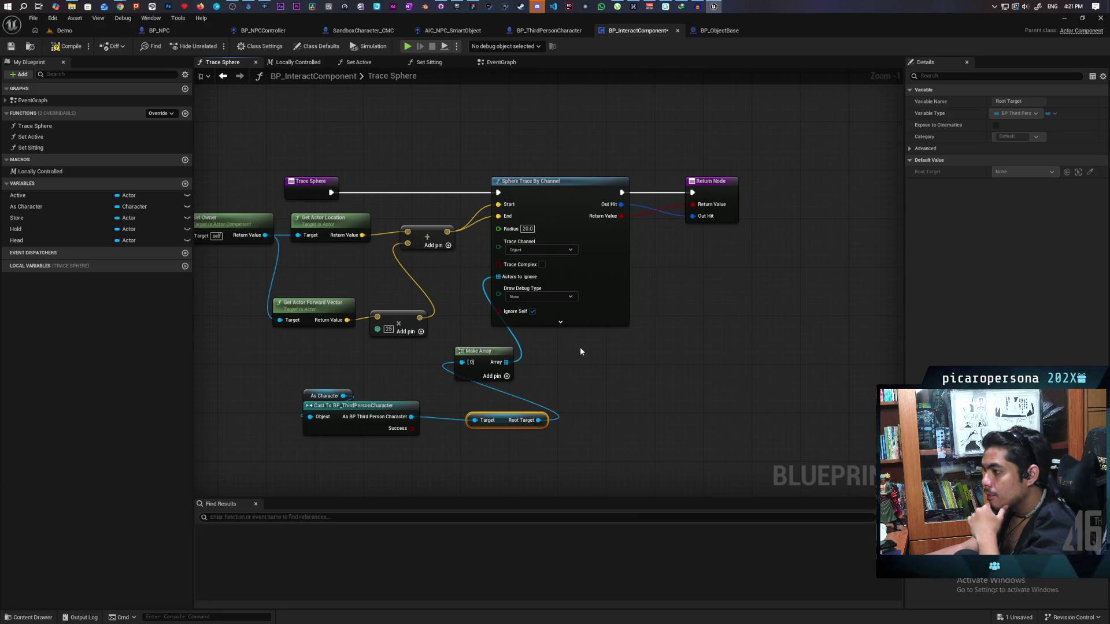
left_click(68, 46)
left_click(64, 30)
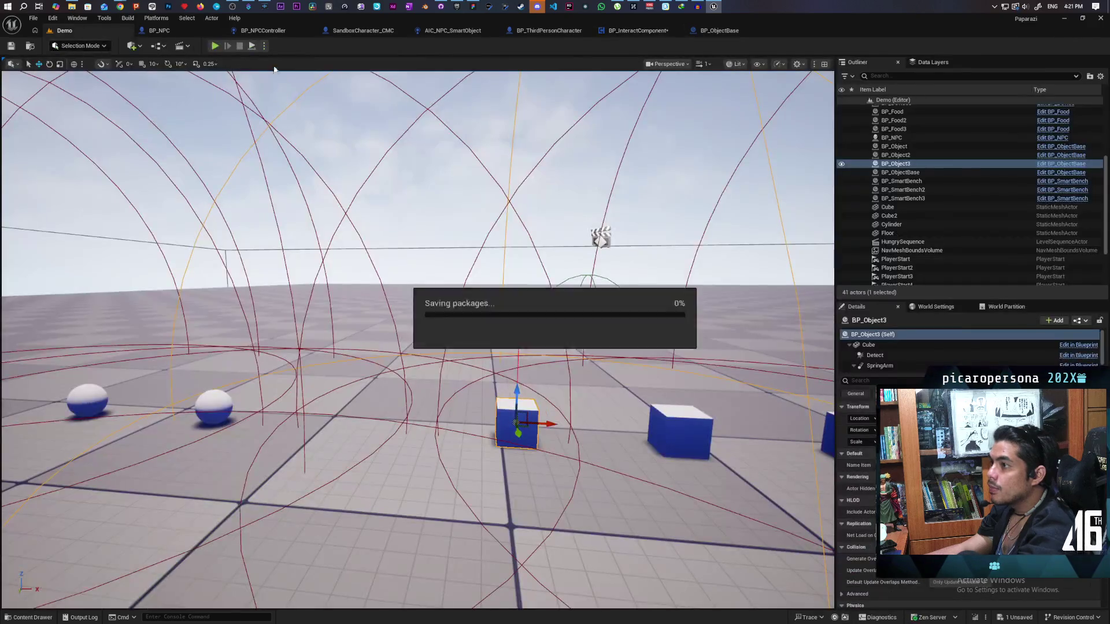
Step: Start a three-client PIE session and stack the red, green and blue characters
key("alt+p")
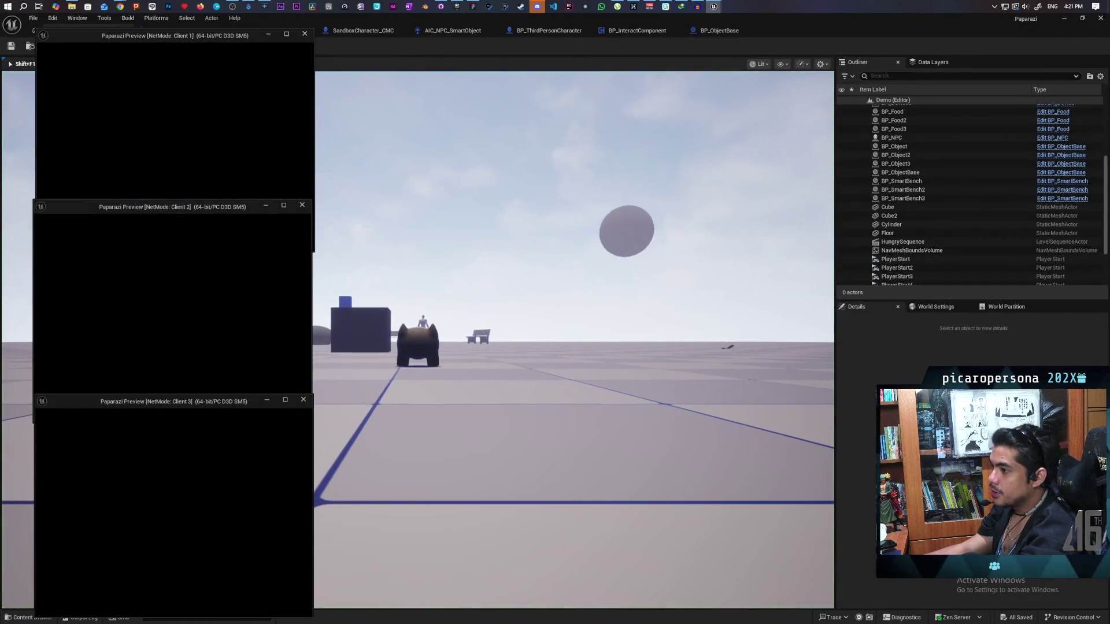
mouse_move(555, 18)
left_mouse_down()
mouse_move(736, 63)
mouse_move(711, 66)
left_mouse_up()
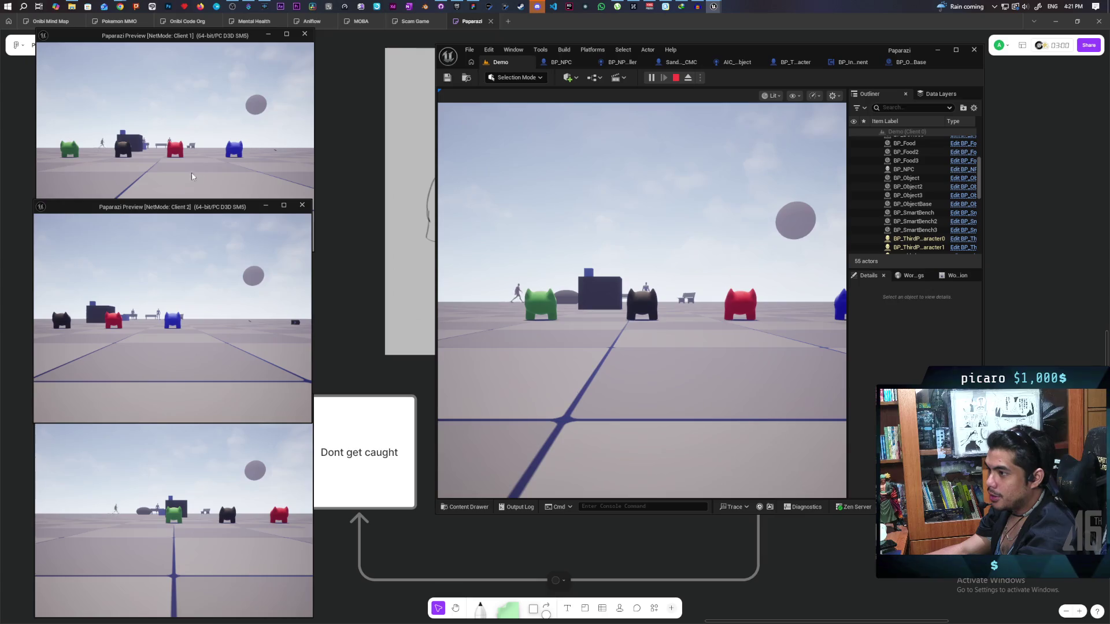
left_click(232, 173)
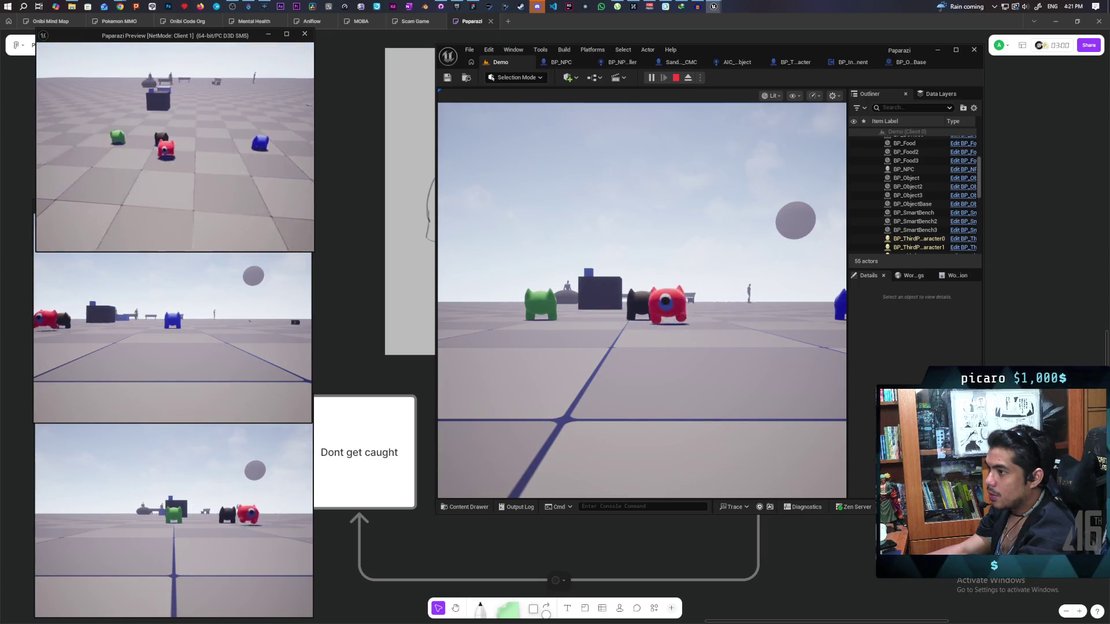
key("a")
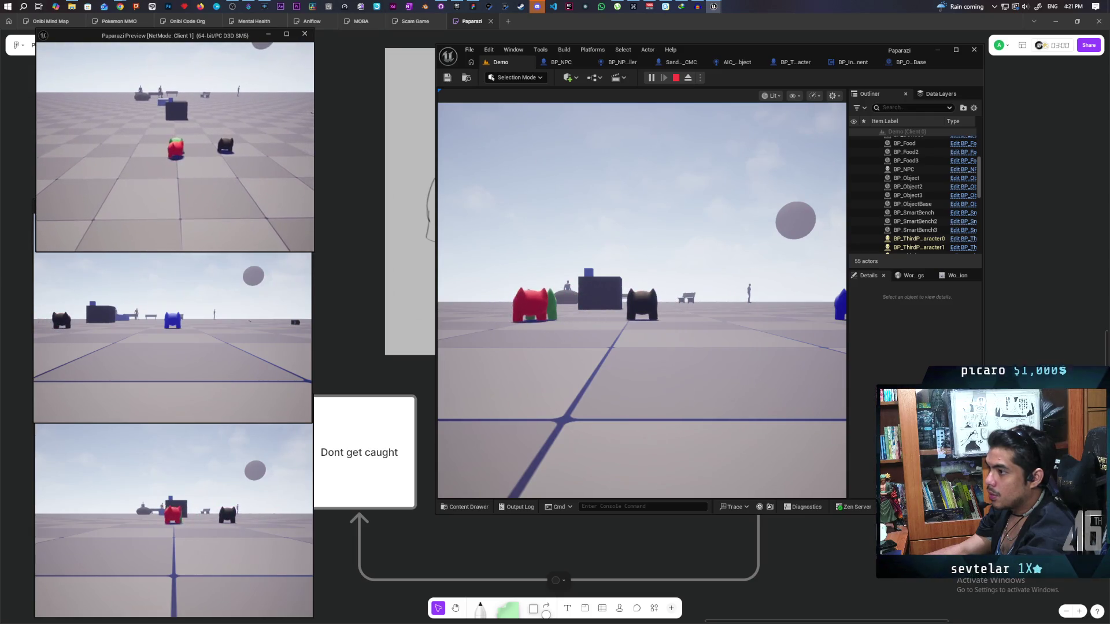
left_click(199, 289)
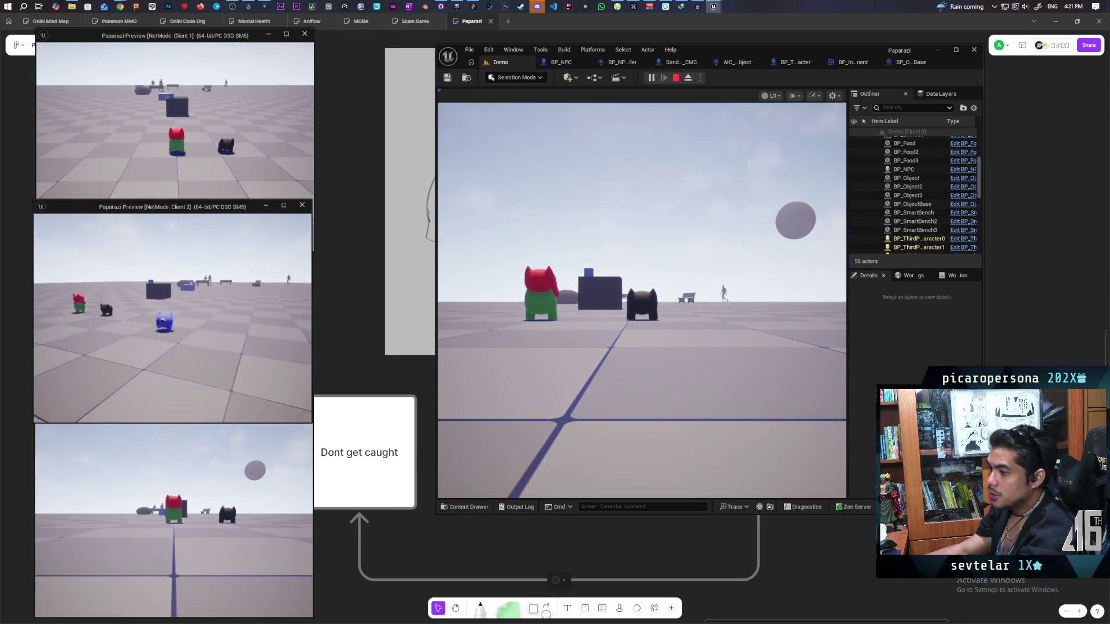
key("w")
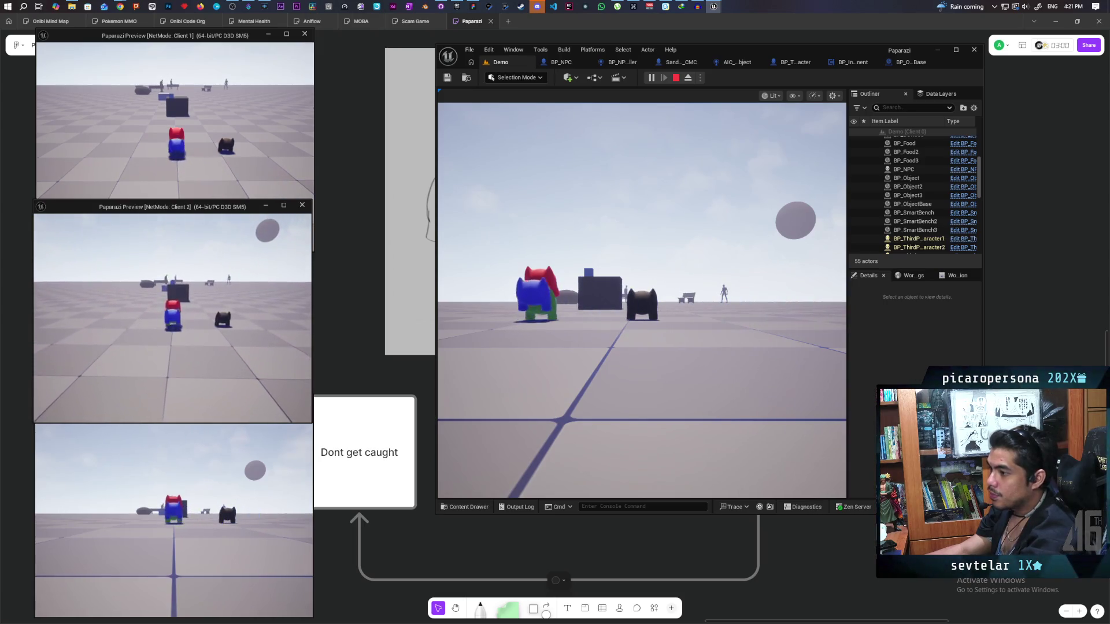
Step: Jump the black character onto the top of the character stack
left_click(642, 301)
key("w")
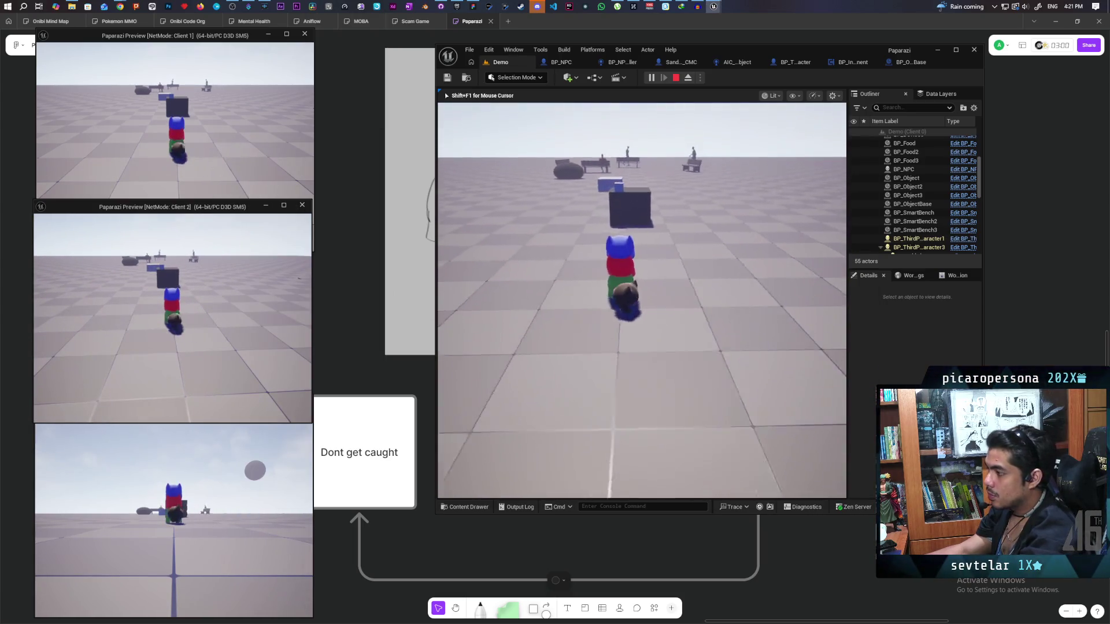
key("space")
key("shift+F1")
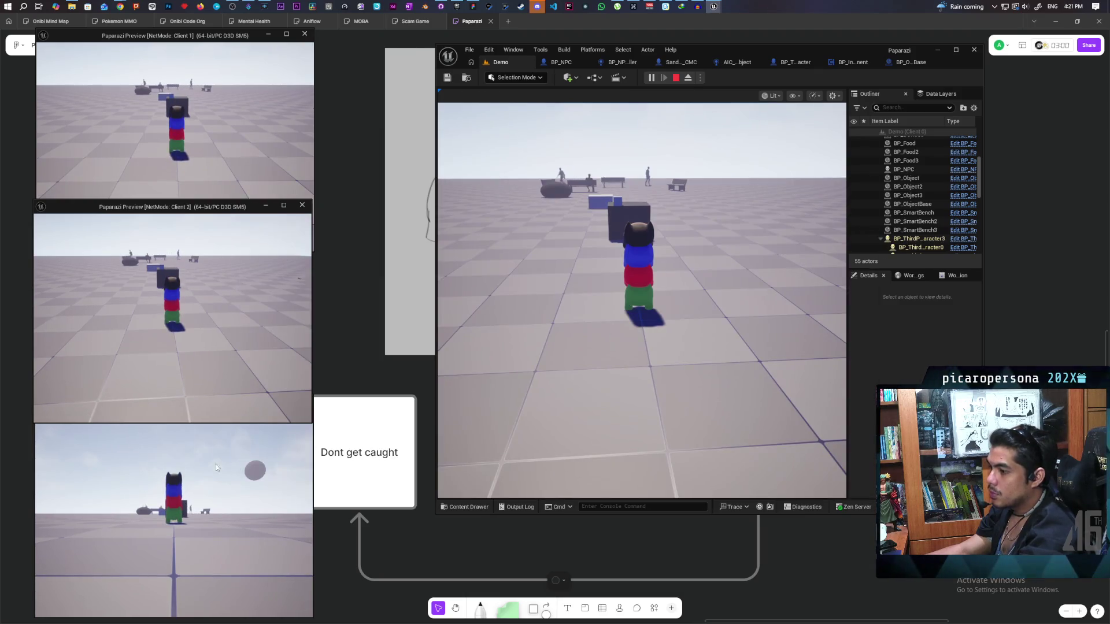
Step: Walk the character stack up to the dark box and jump it onto the box
left_click(185, 479)
key("w")
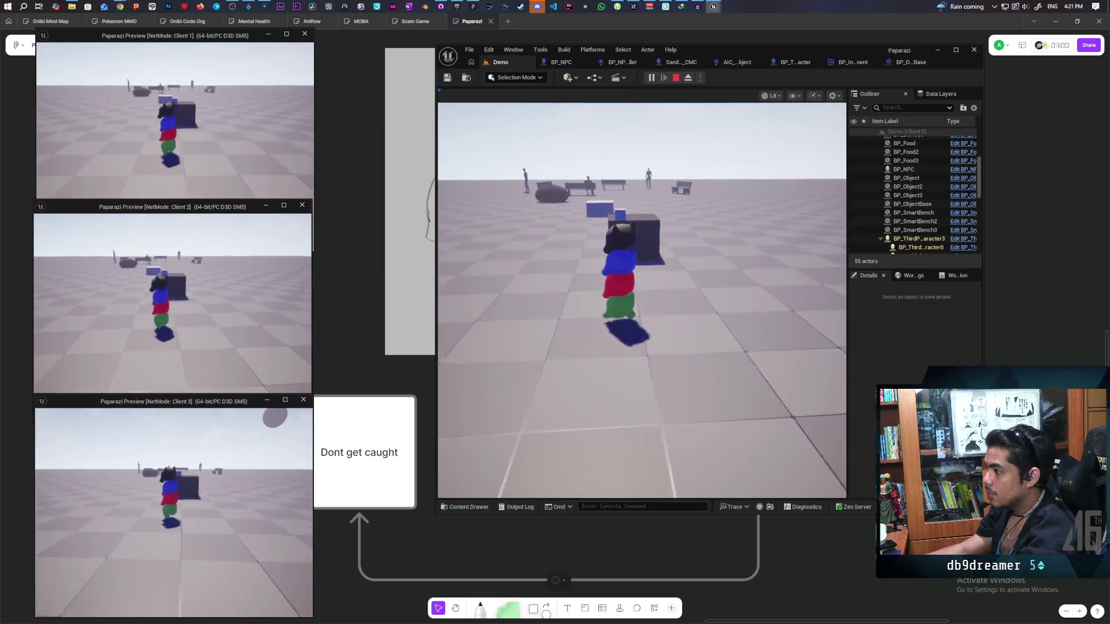
key("w")
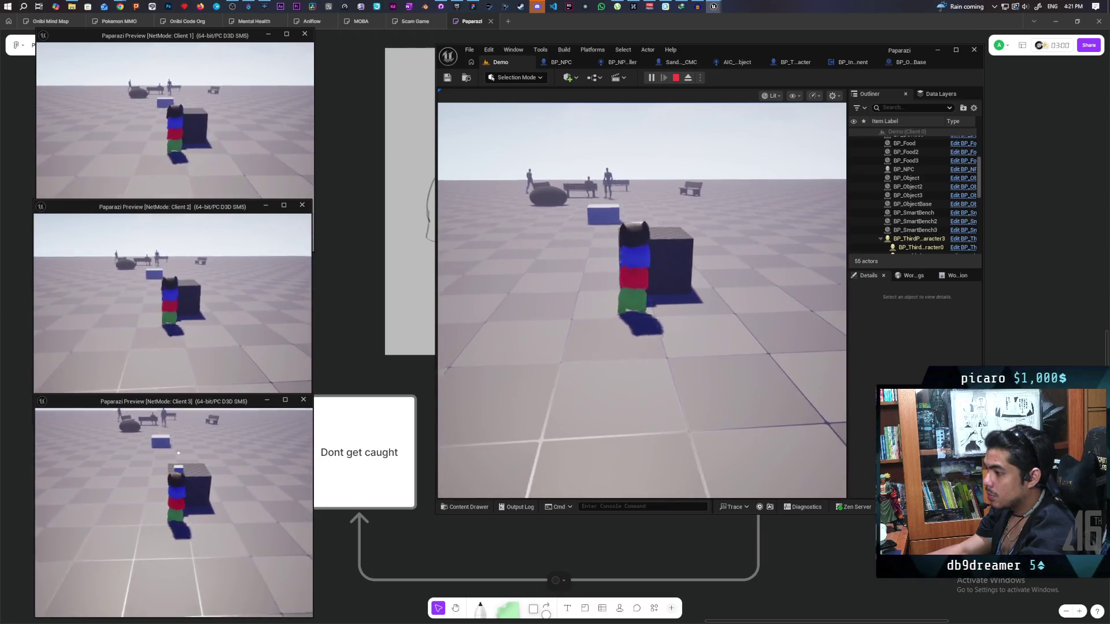
key("w")
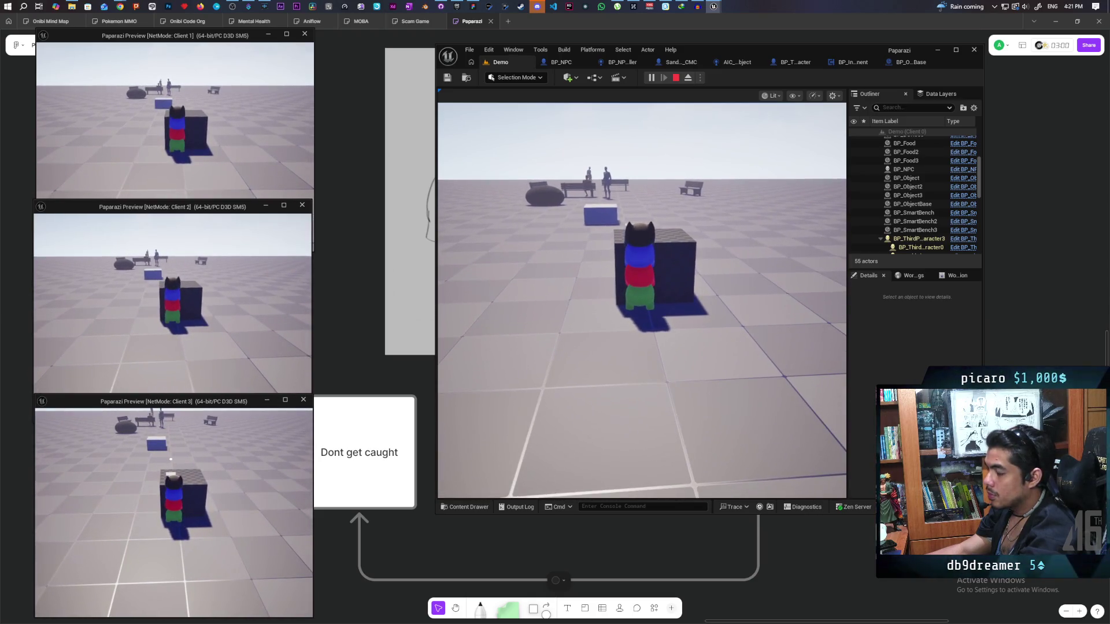
key("w")
key("space")
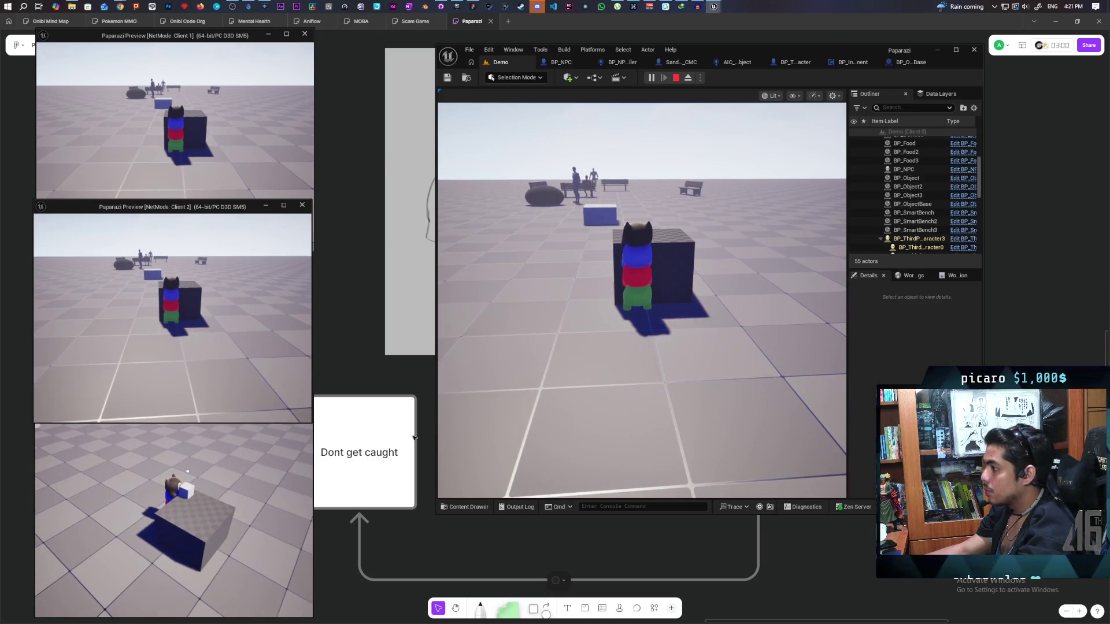
Step: Step the character off the box top and walk it around the floor
left_click(642, 301)
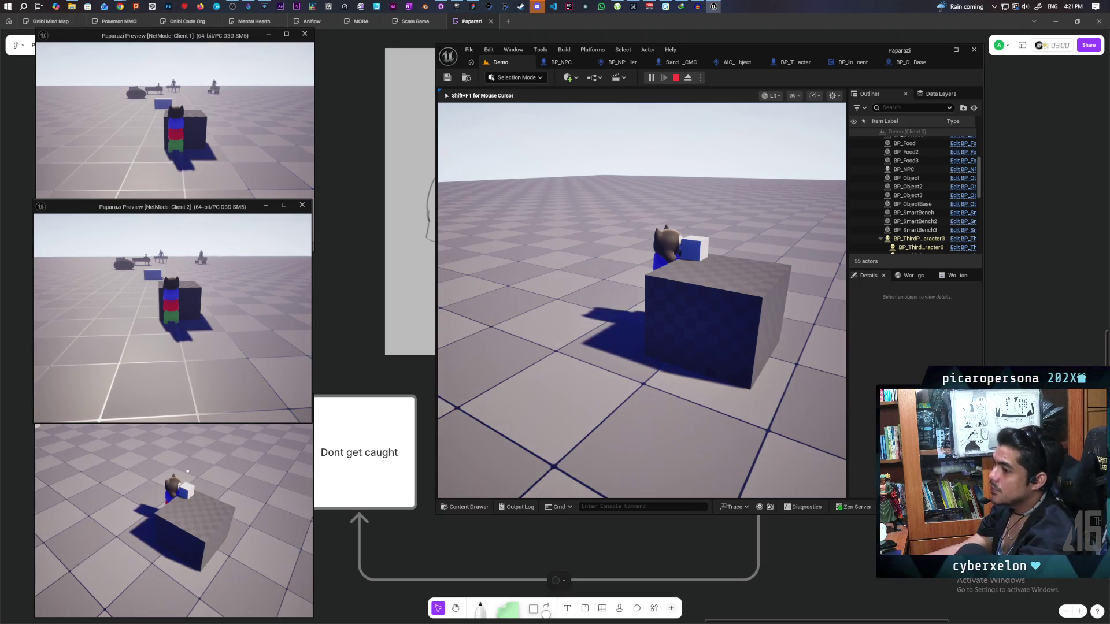
key("s")
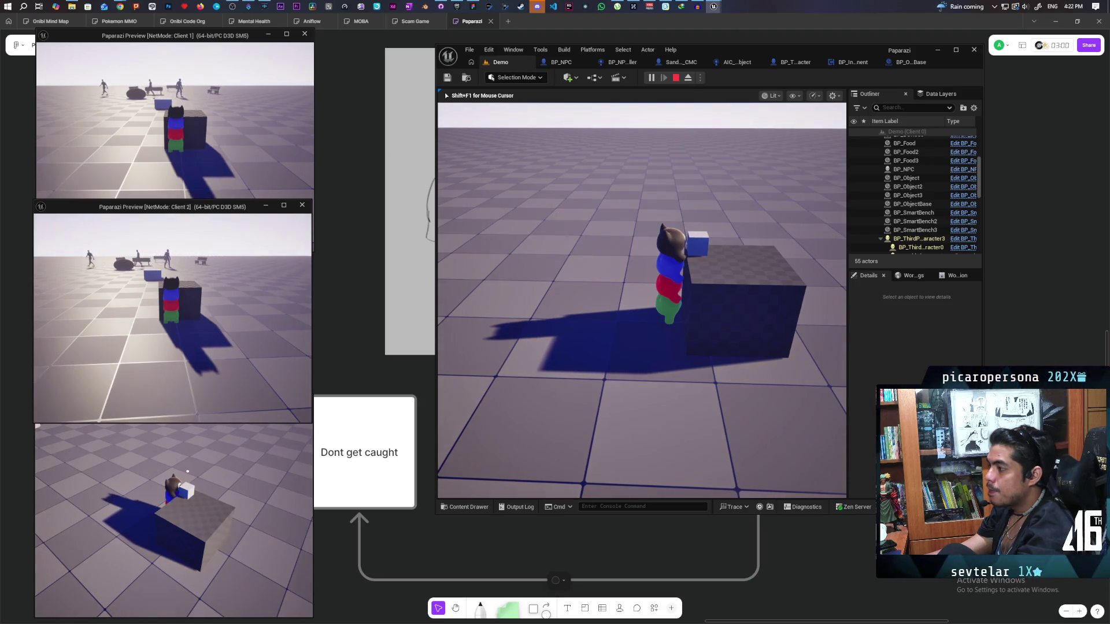
left_click(452, 476)
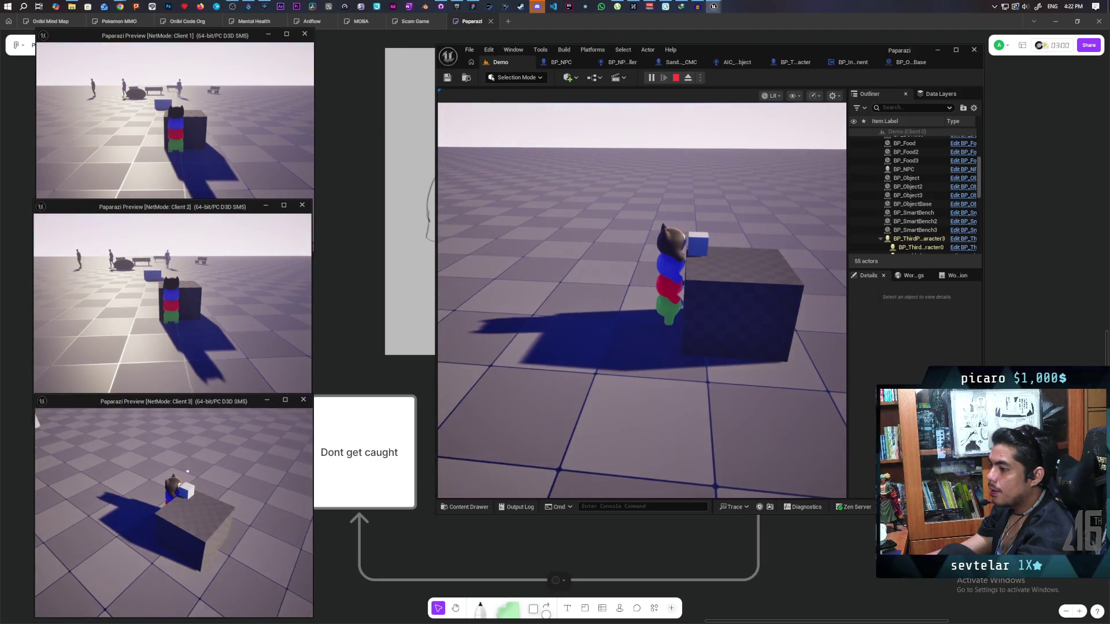
key("w")
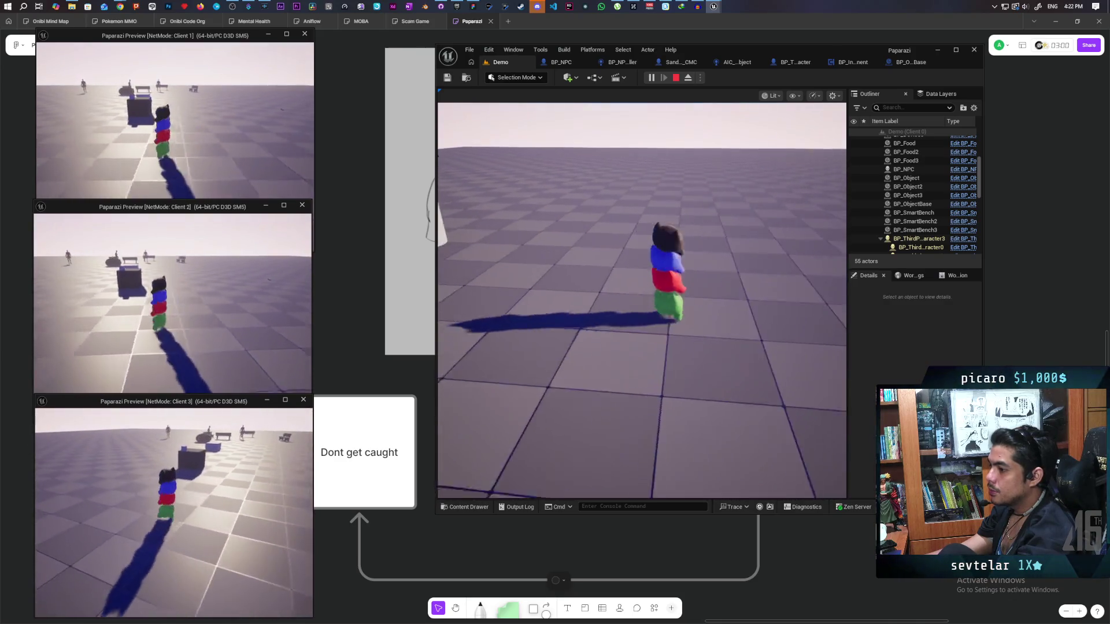
key("s")
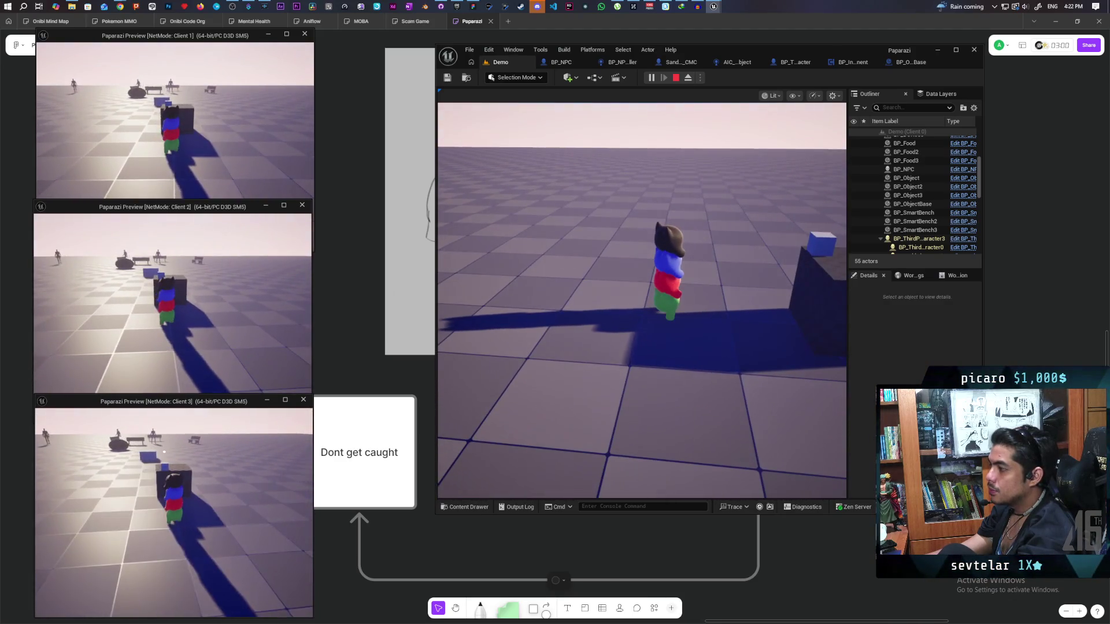
key("d")
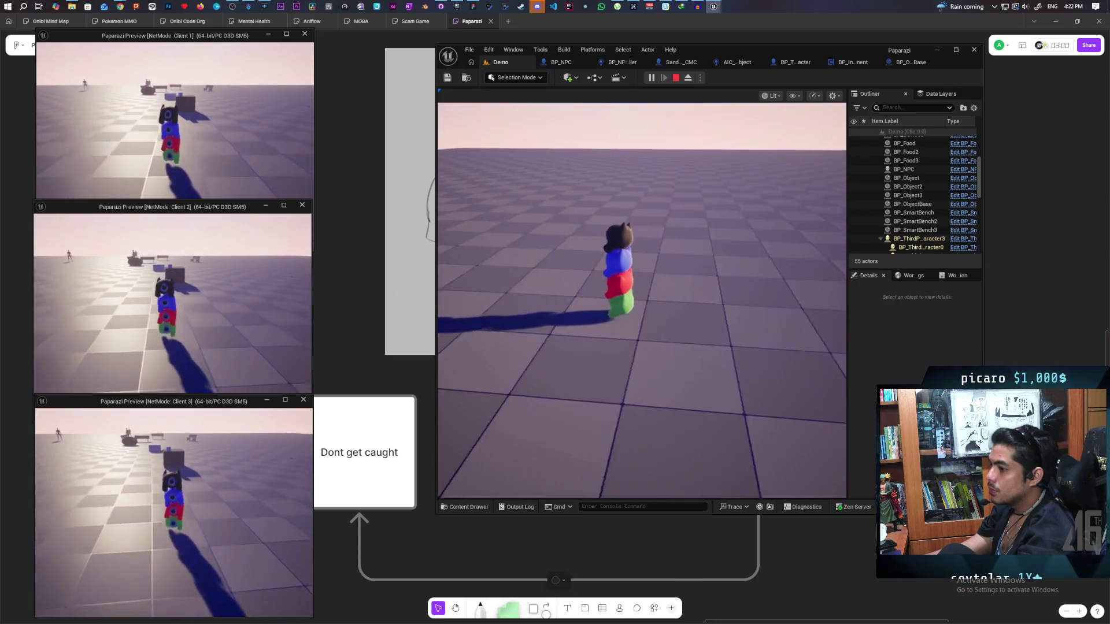
Step: Walk to the dark block, jump onto it, then release the mouse and stop PIE
key("w")
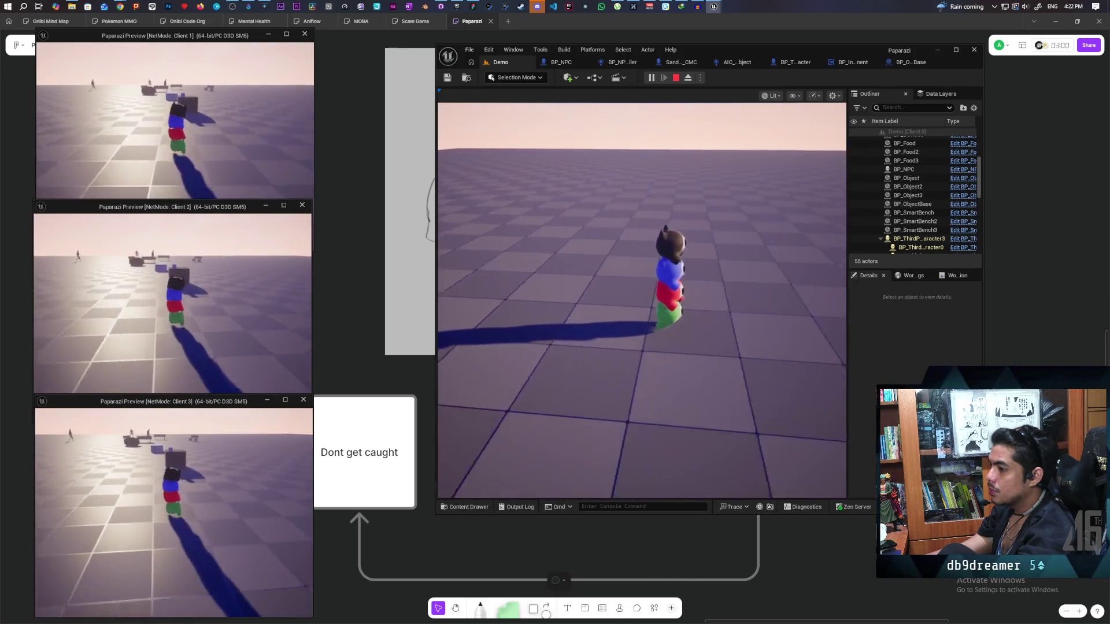
key("w")
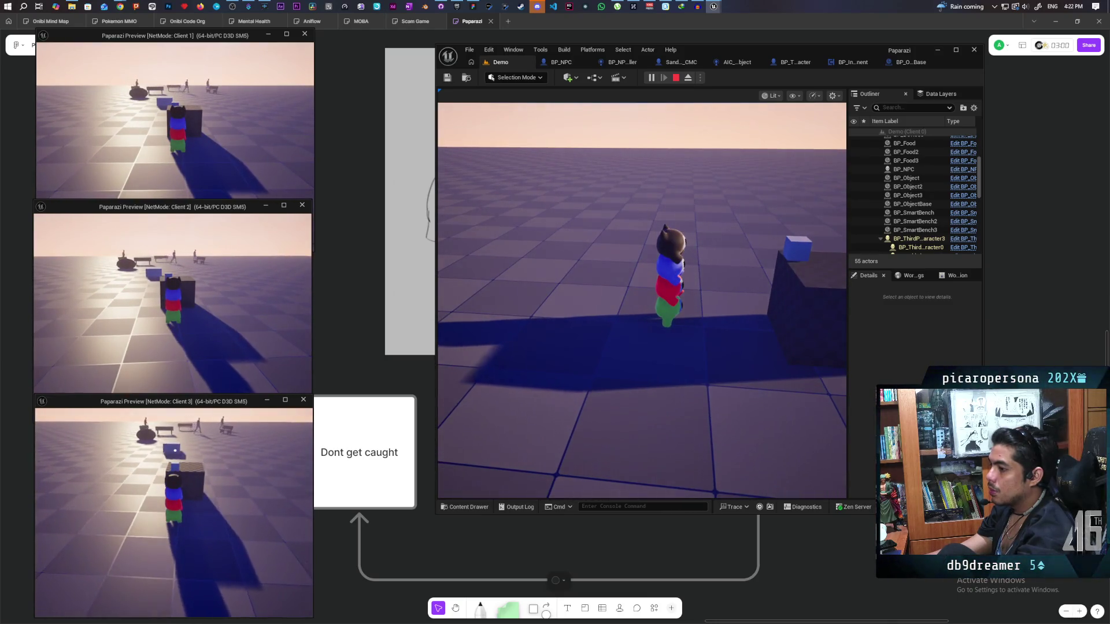
key("w")
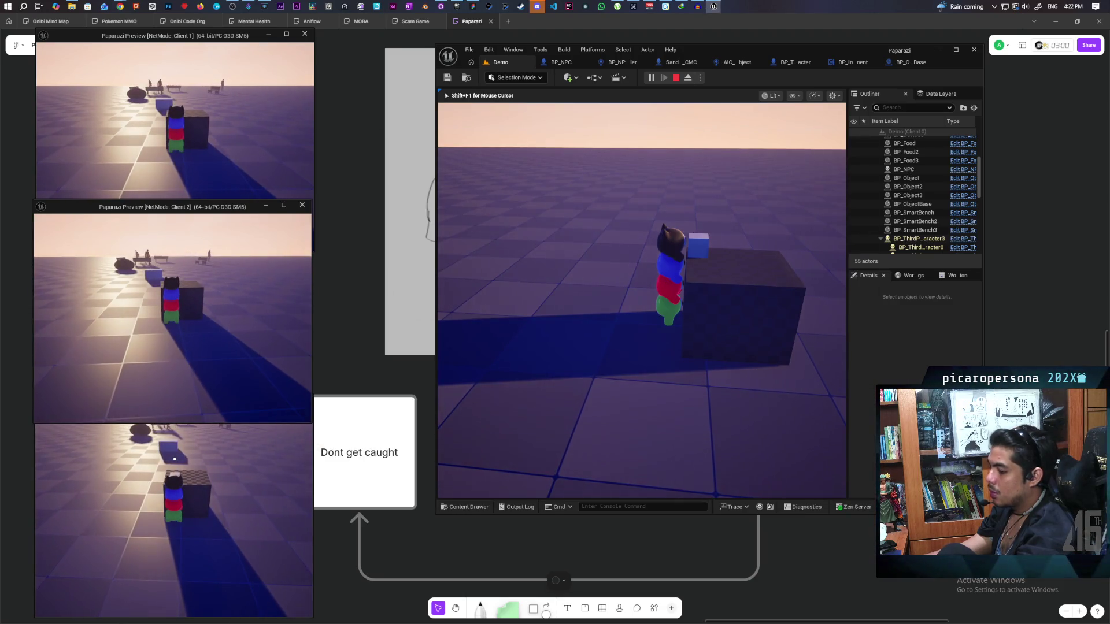
key("space")
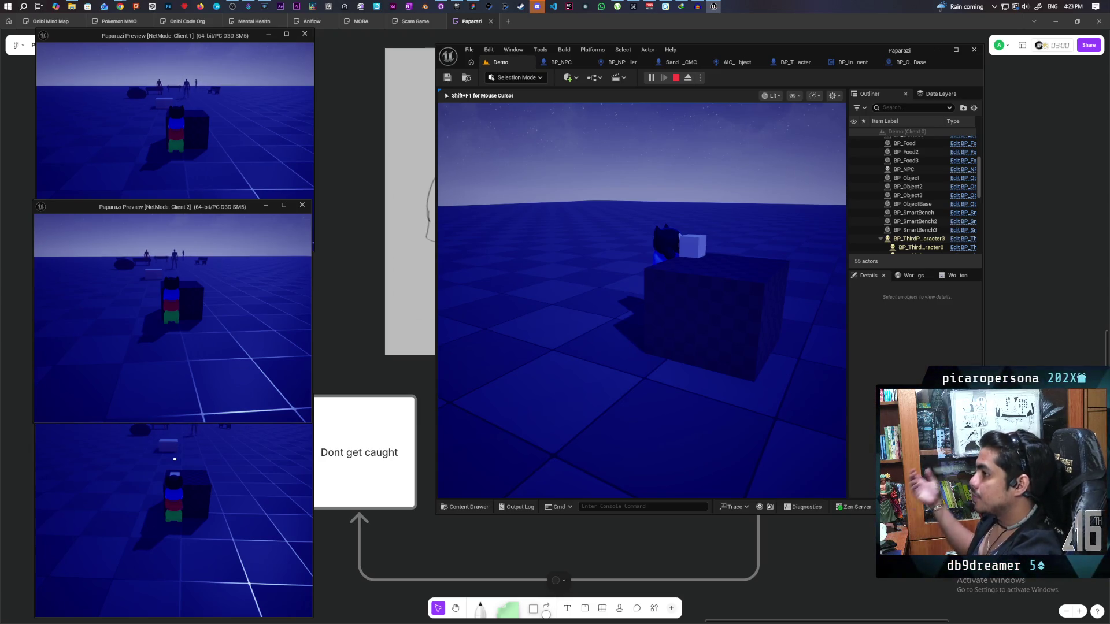
key("shift+F1")
key("Escape")
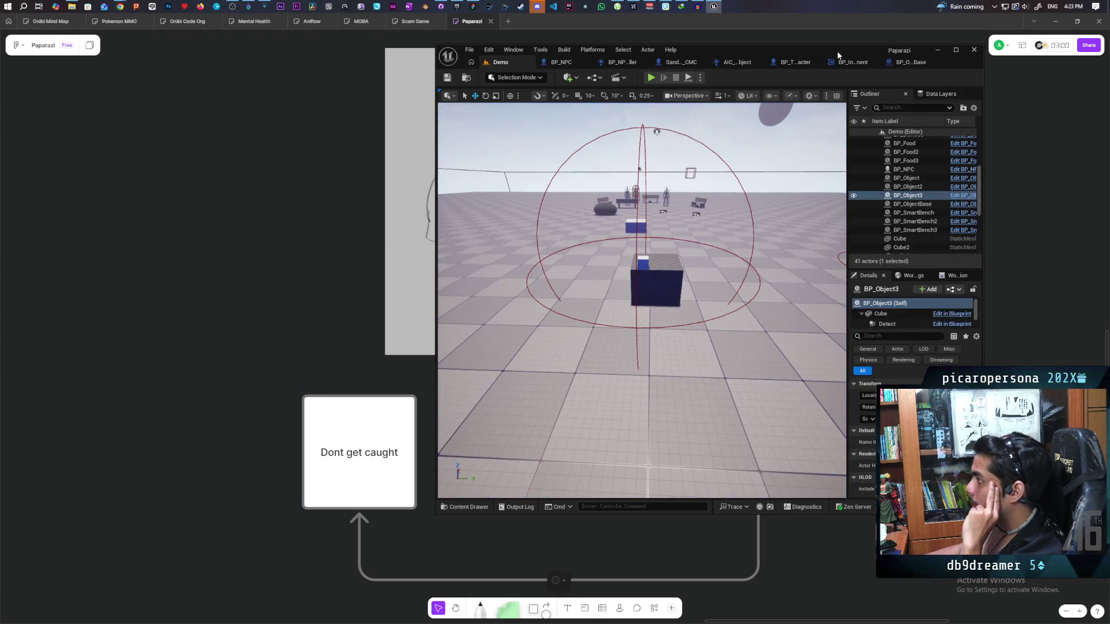
Step: Maximize the editor and switch to the BP_ThirdPersonCharacter EventGraph
double_click(837, 55)
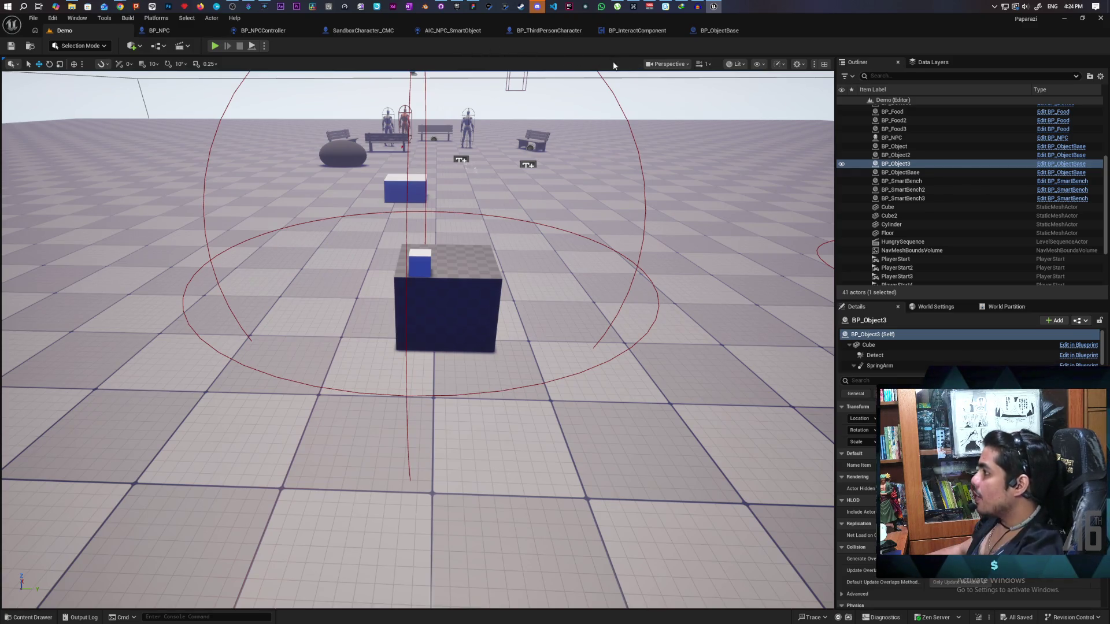
left_click(548, 30)
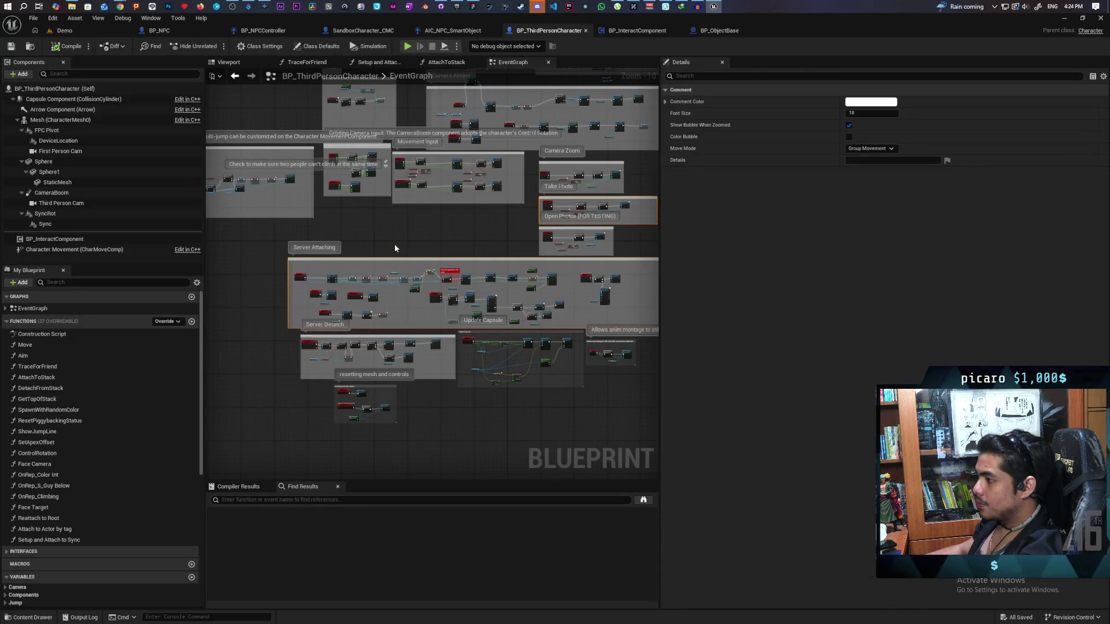
Step: Jump to the MC_Set Collision multicast event and its Set Collision Enabled node on the Capsule Component
scroll(390, 279, "up", 6)
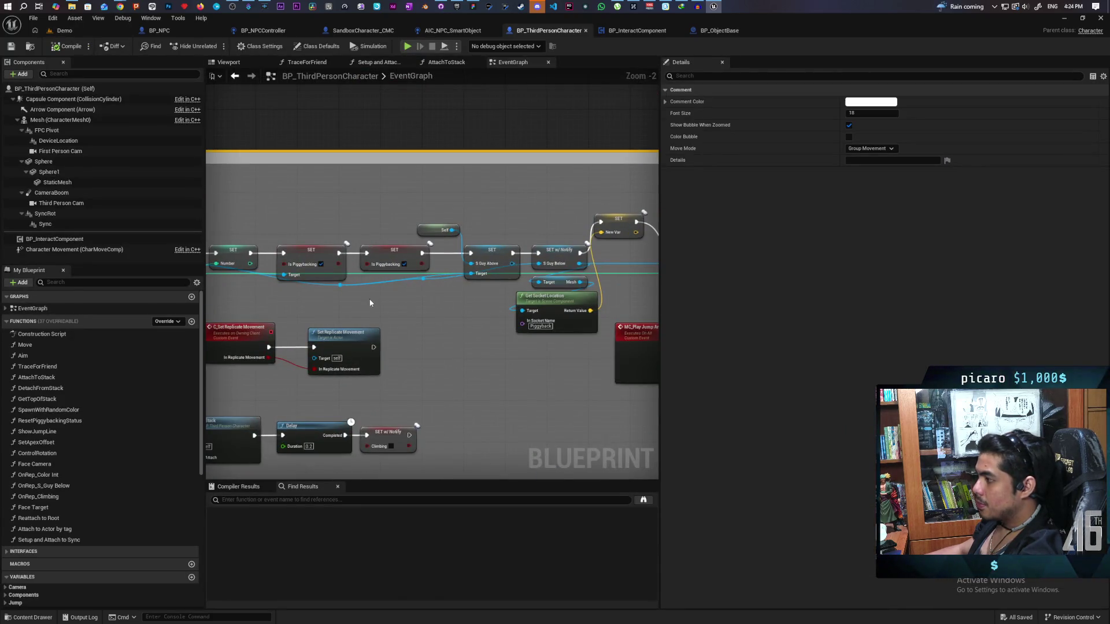
mouse_move(362, 307)
left_mouse_down()
mouse_move(283, 285)
mouse_move(154, 286)
left_mouse_up()
scroll(393, 290, "up", 2)
scroll(418, 292, "up", 1)
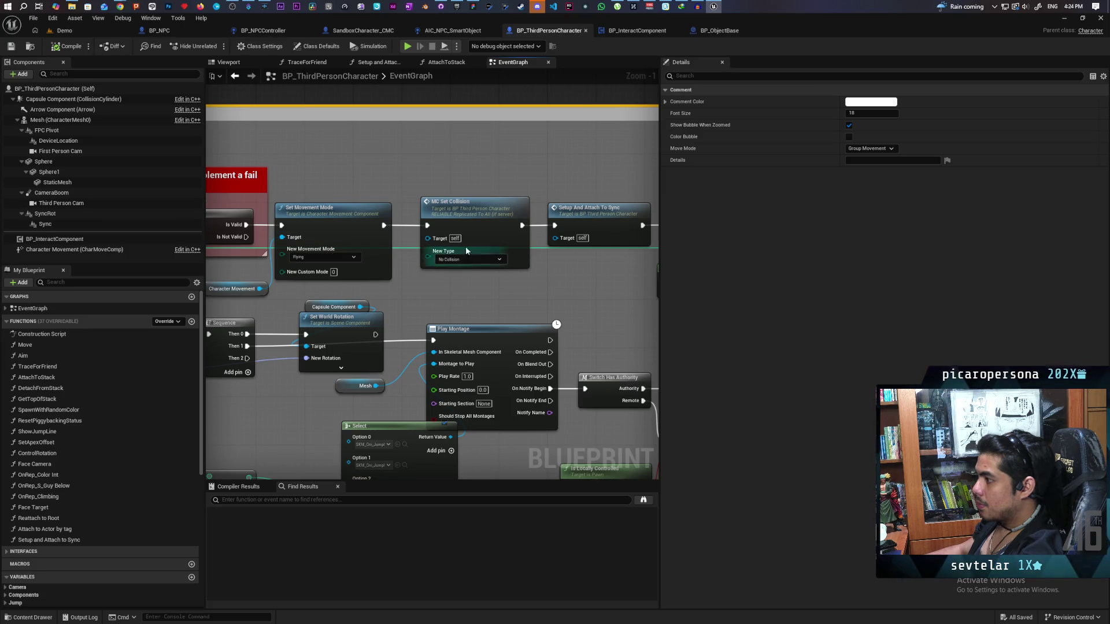
double_click(481, 223)
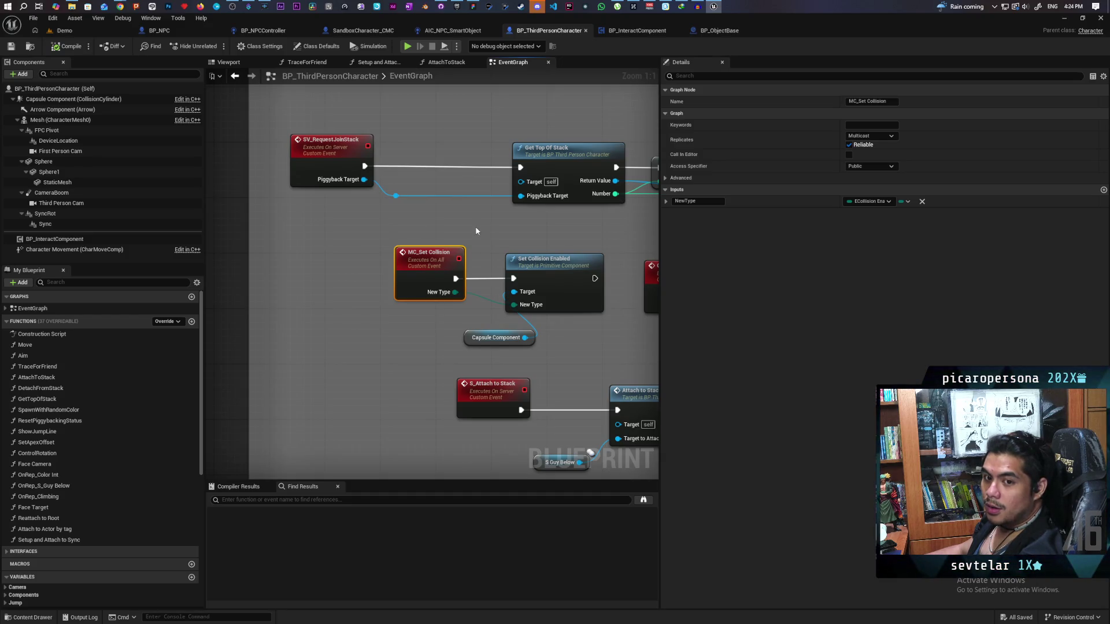
left_click_drag(521, 226, 449, 218)
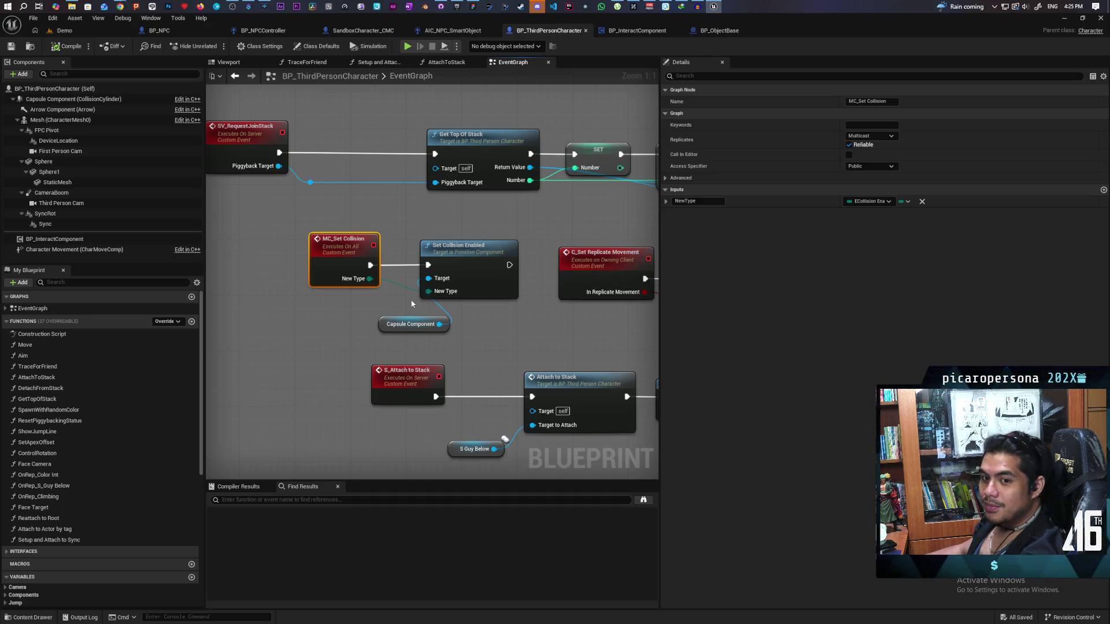
scroll(403, 310, "up", 1)
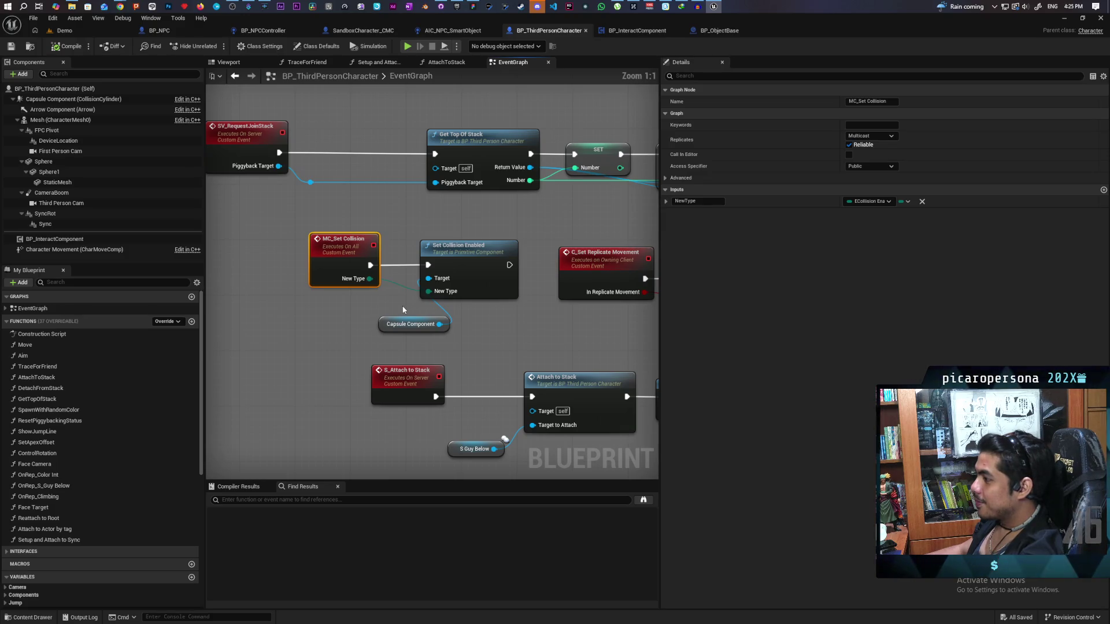
Step: Select the Capsule Component node to view its defaults, then bring Streamer.bot to the front
left_click(449, 329)
left_click_drag(448, 330, 457, 323)
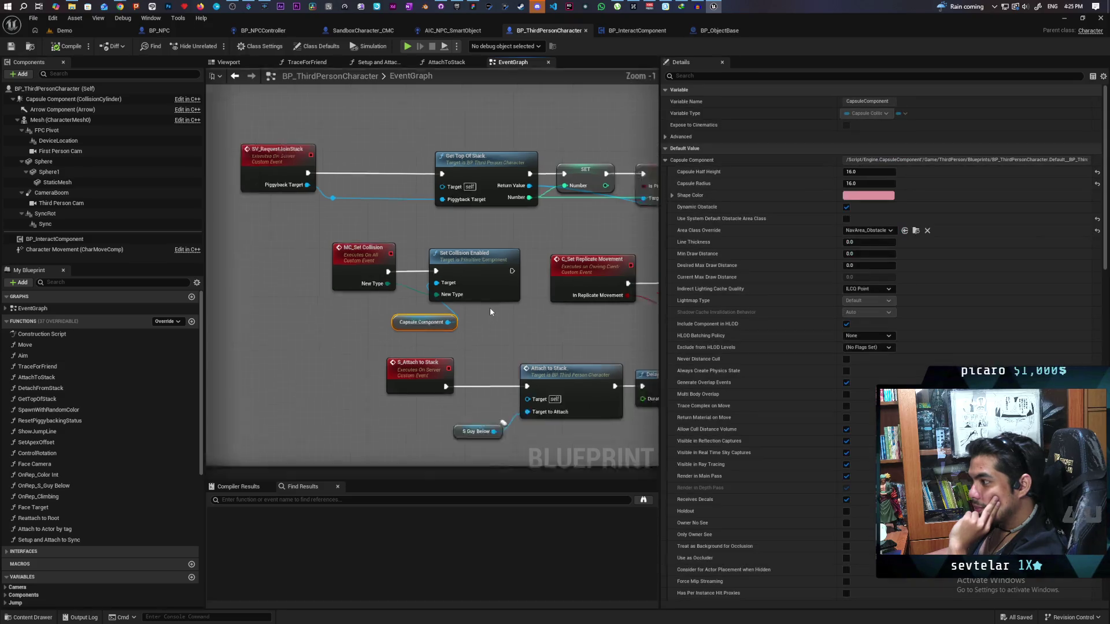
scroll(321, 345, "down", 4)
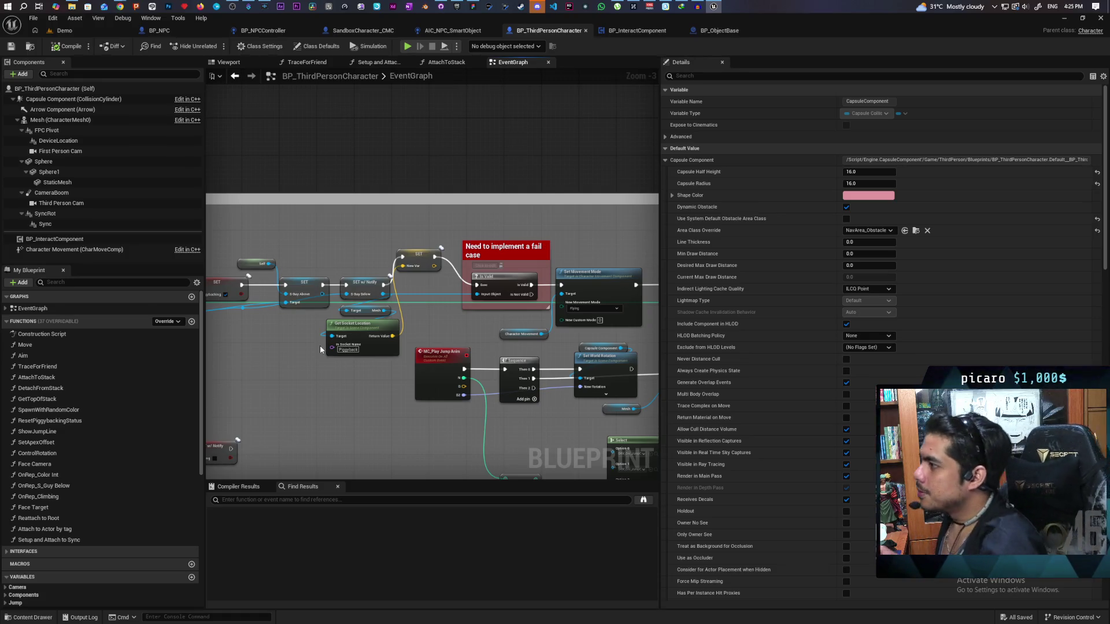
left_click(249, 7)
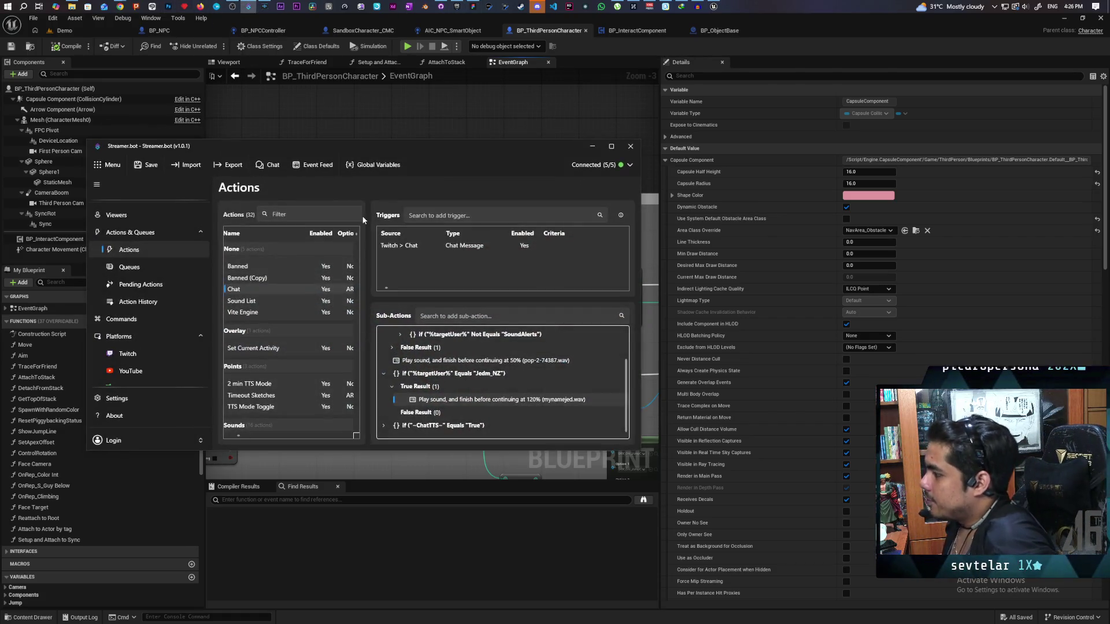
scroll(294, 368, "down", 3)
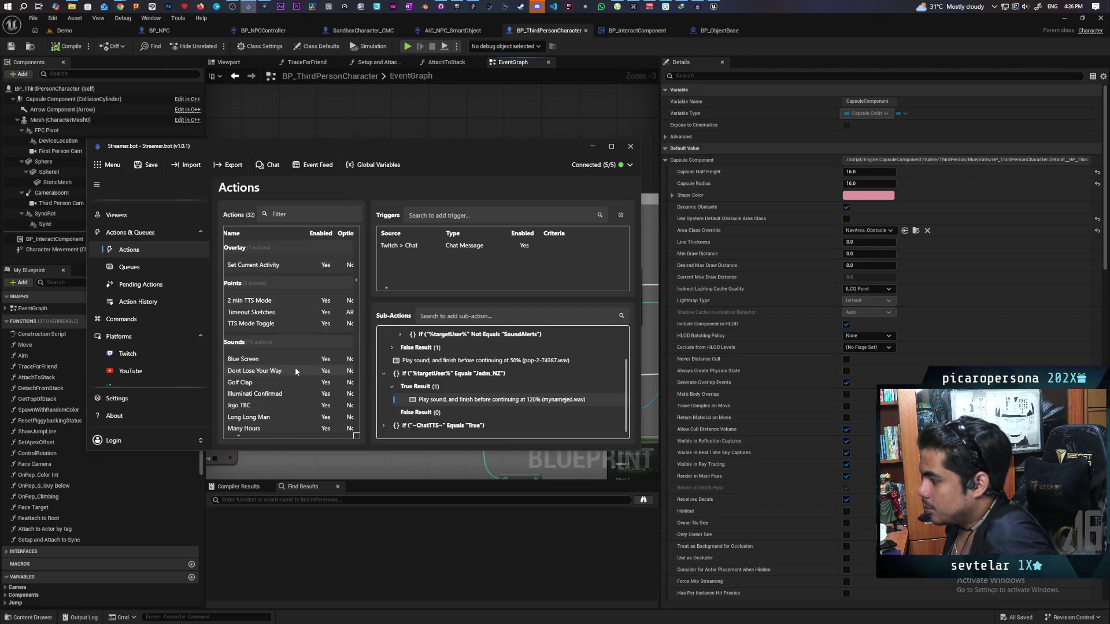
scroll(297, 350, "down", 2)
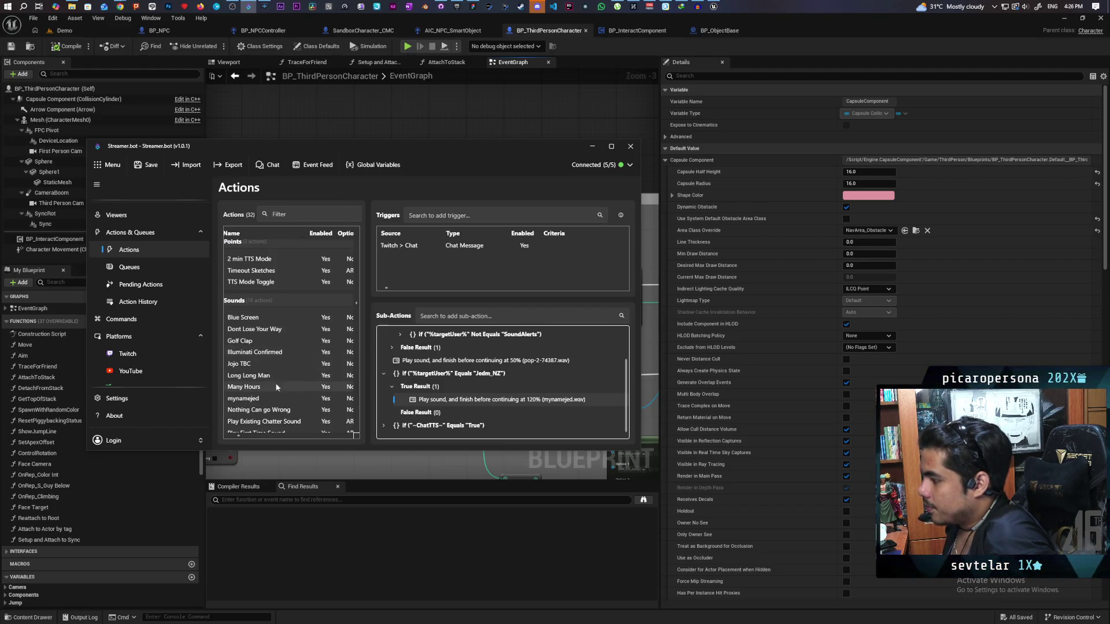
left_click(272, 398)
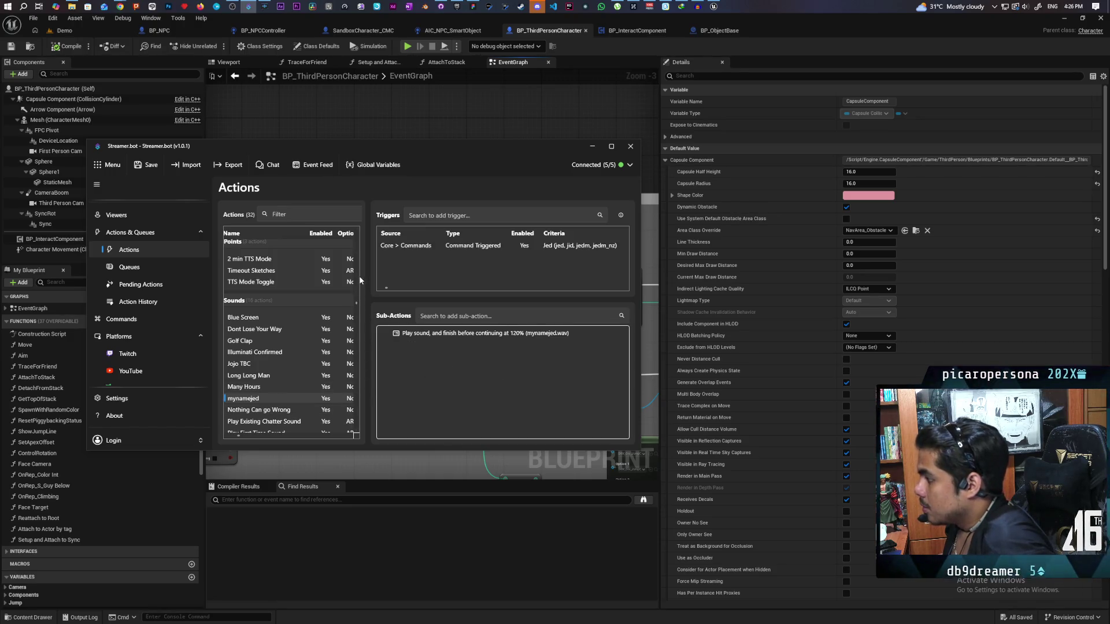
double_click(410, 149)
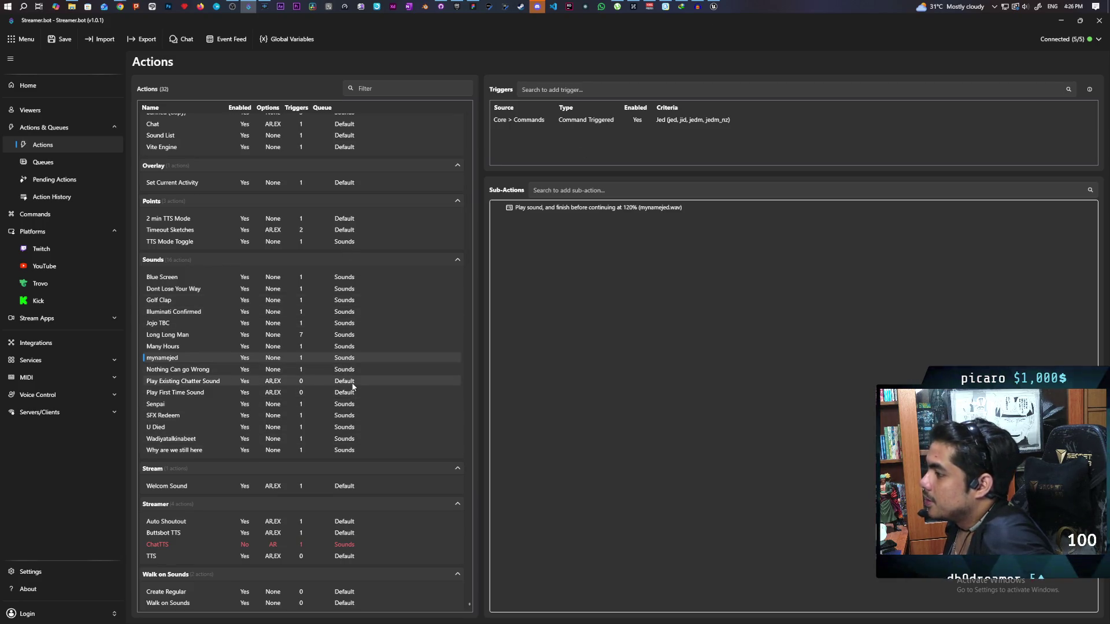
scroll(353, 386, "up", 2)
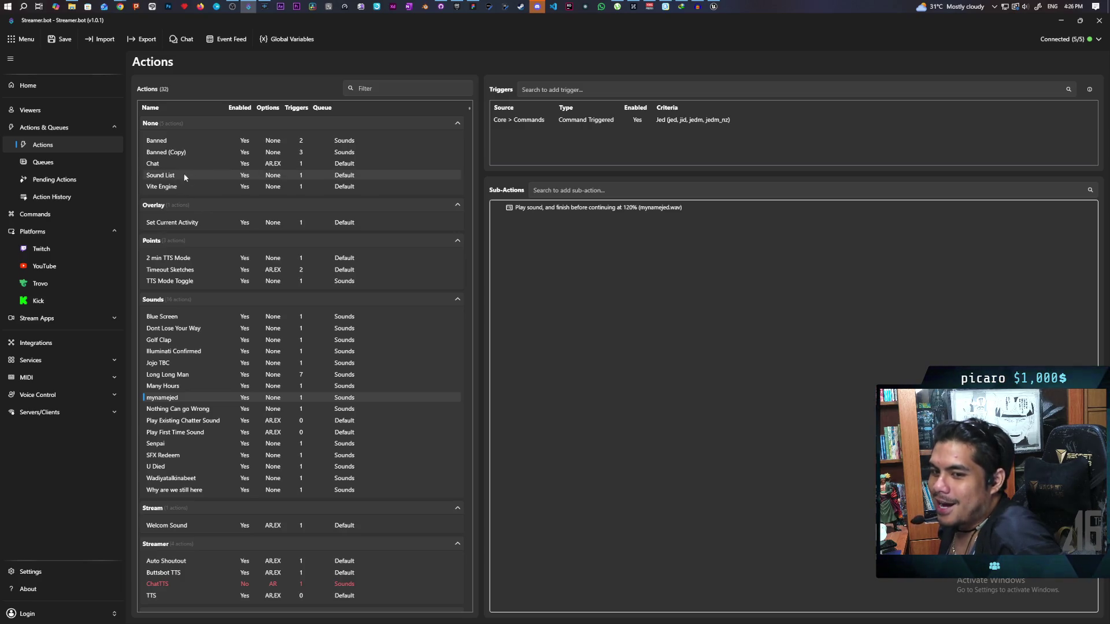
Step: Look over the Sound List action, then restore and minimize Streamer.bot
left_click(206, 175)
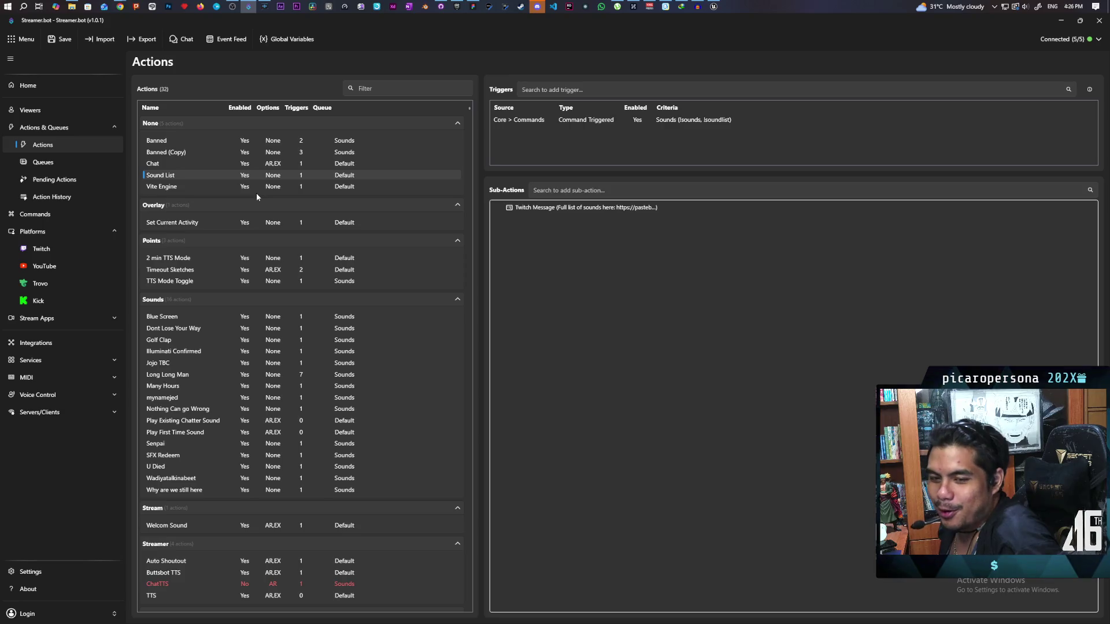
mouse_move(390, 26)
left_mouse_down()
mouse_move(485, 163)
mouse_move(396, 173)
mouse_move(389, 158)
left_mouse_up()
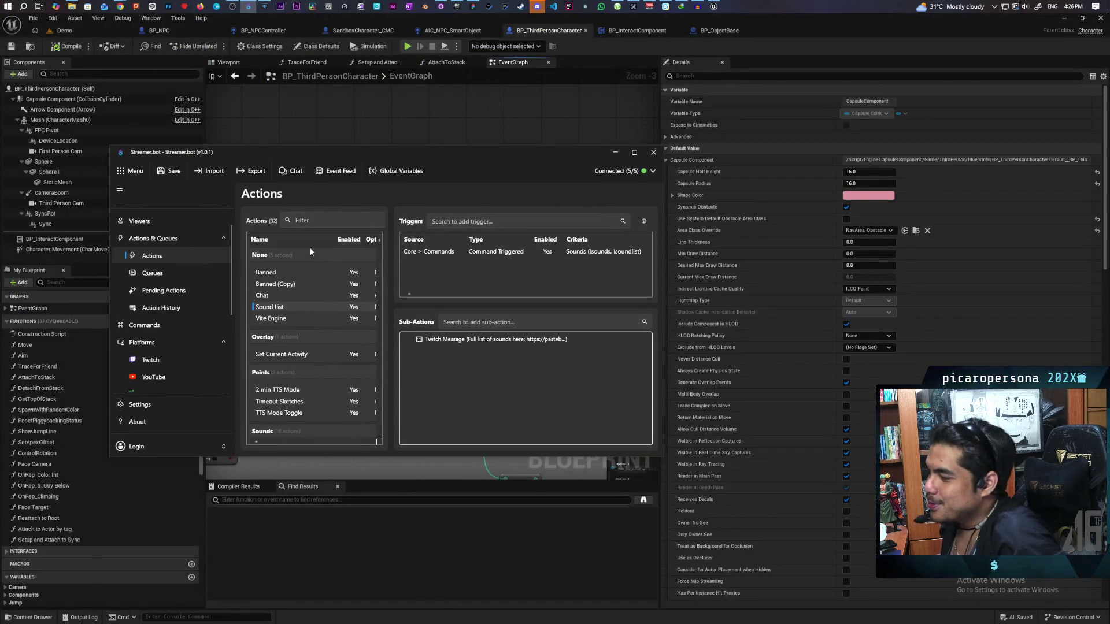
left_click(614, 153)
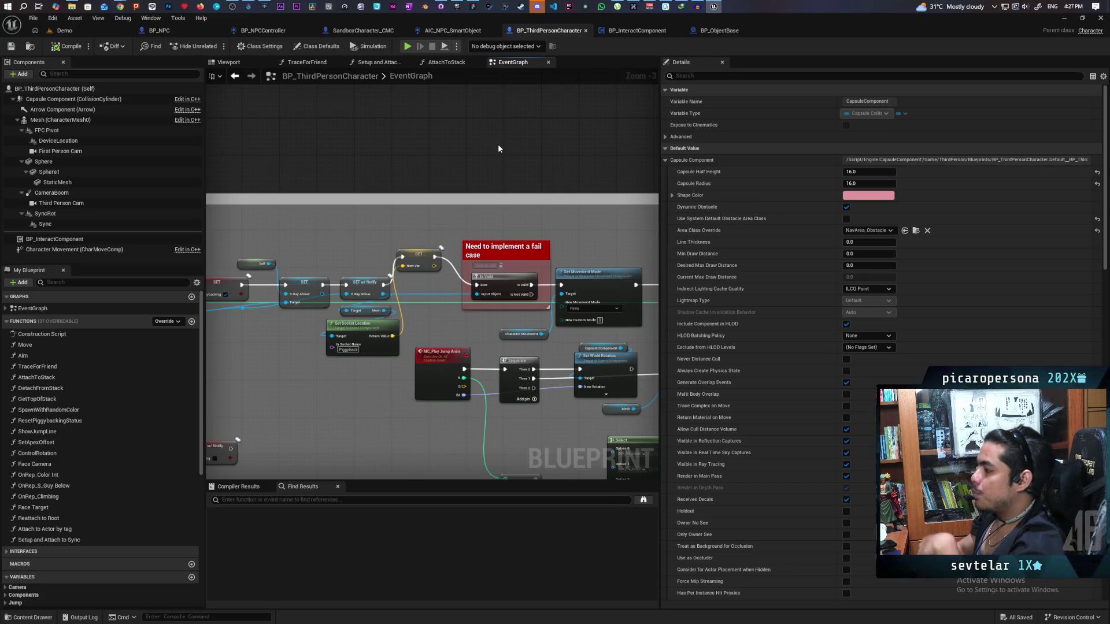
Step: Filter the Mesh component's Details by 'collisi', then switch to the FigJam Paparazi board
scroll(498, 144, "up", 1)
scroll(524, 236, "up", 2)
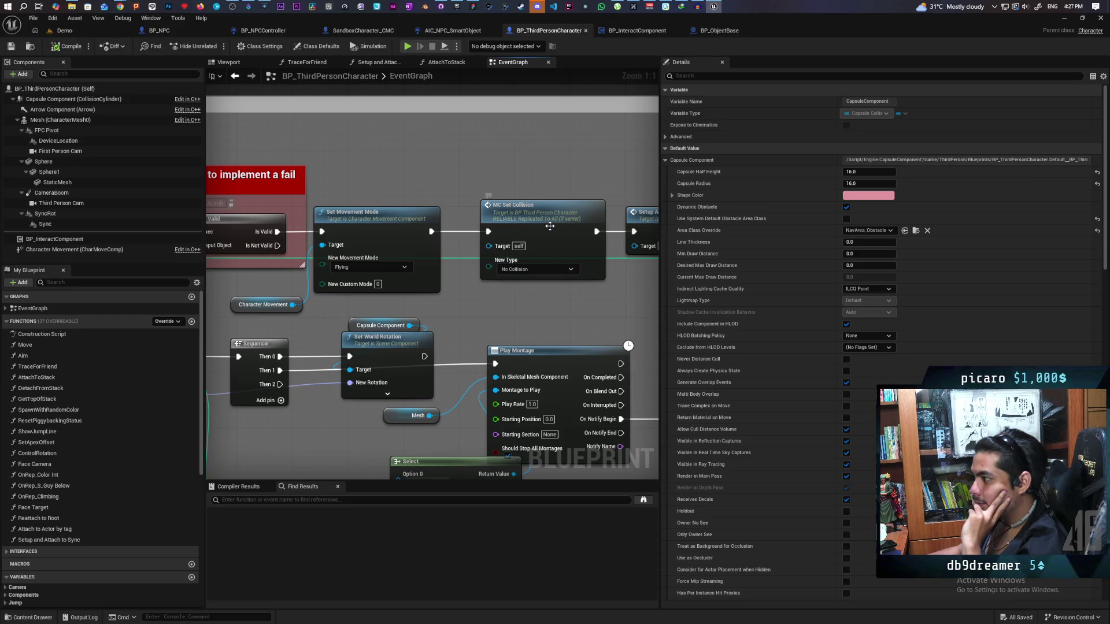
left_click(549, 229)
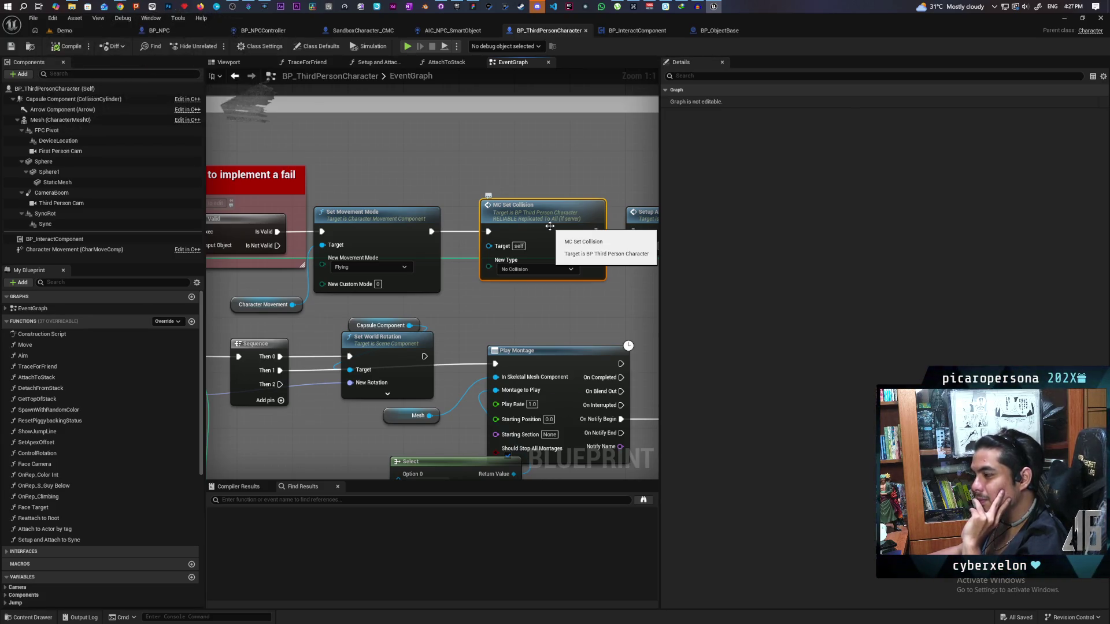
left_click(58, 121)
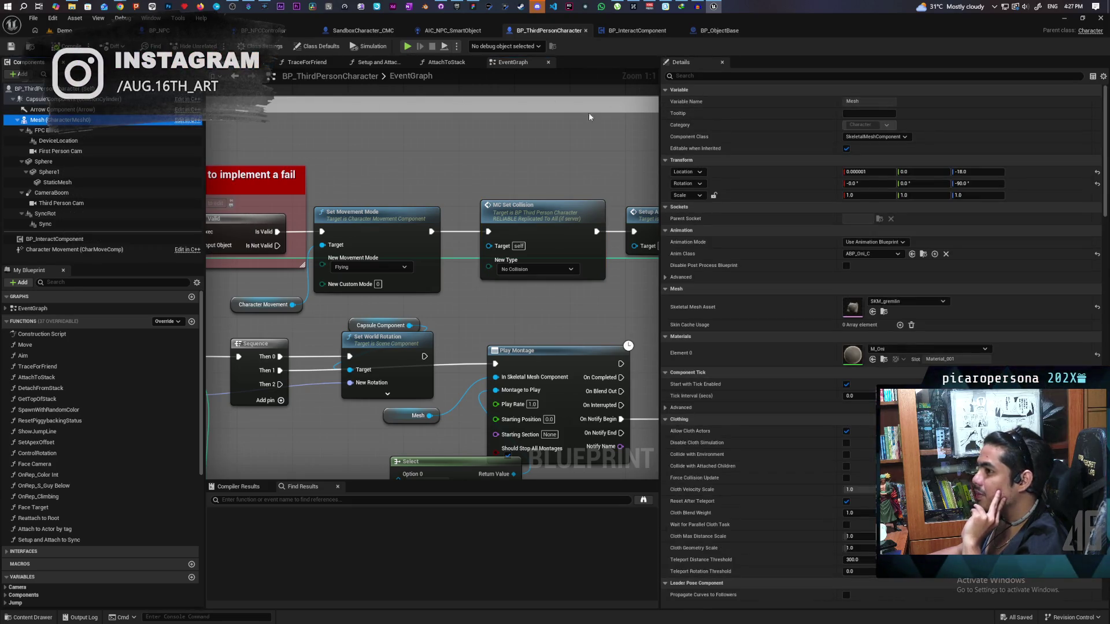
left_click(700, 77)
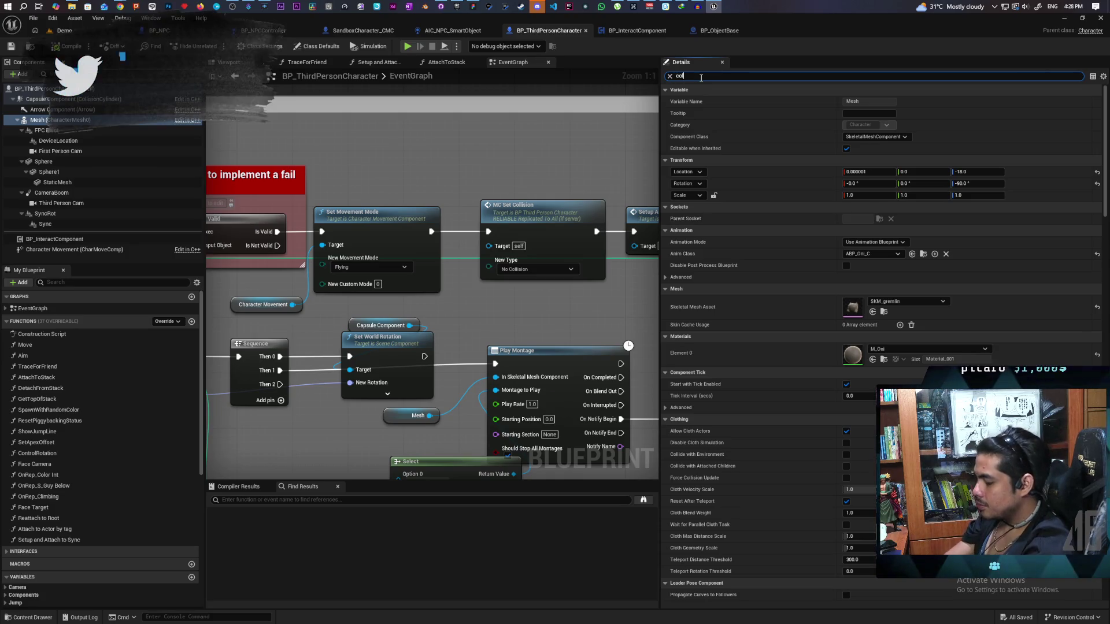
type("collisi")
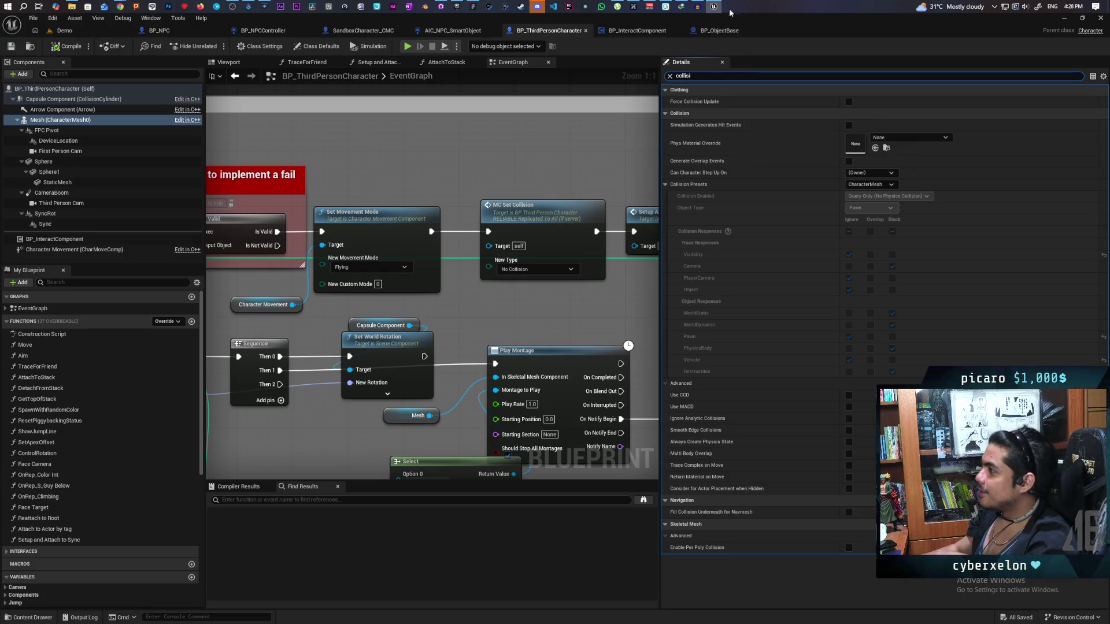
left_click(484, 7)
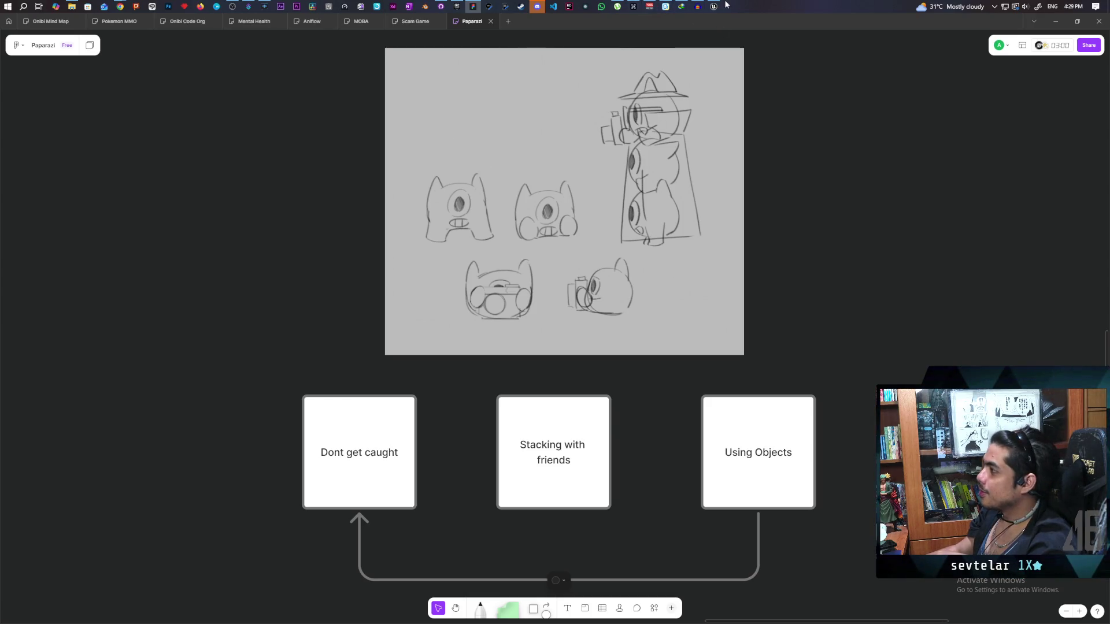
Step: Review the Paparazi board's character sketches and its three gameplay idea cards
mouse_move(716, 5)
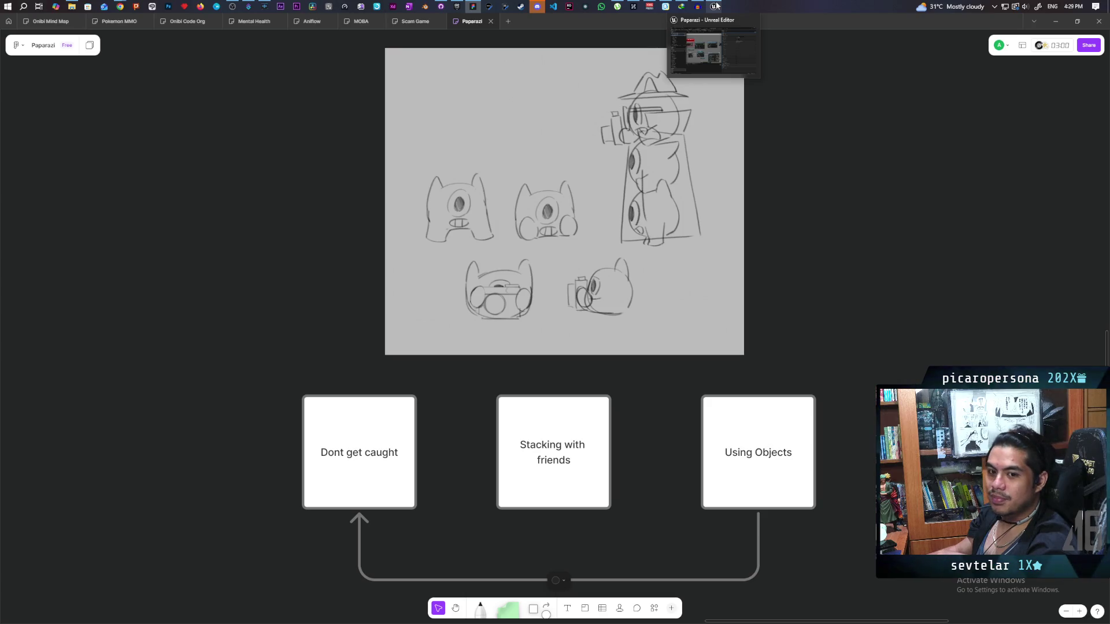
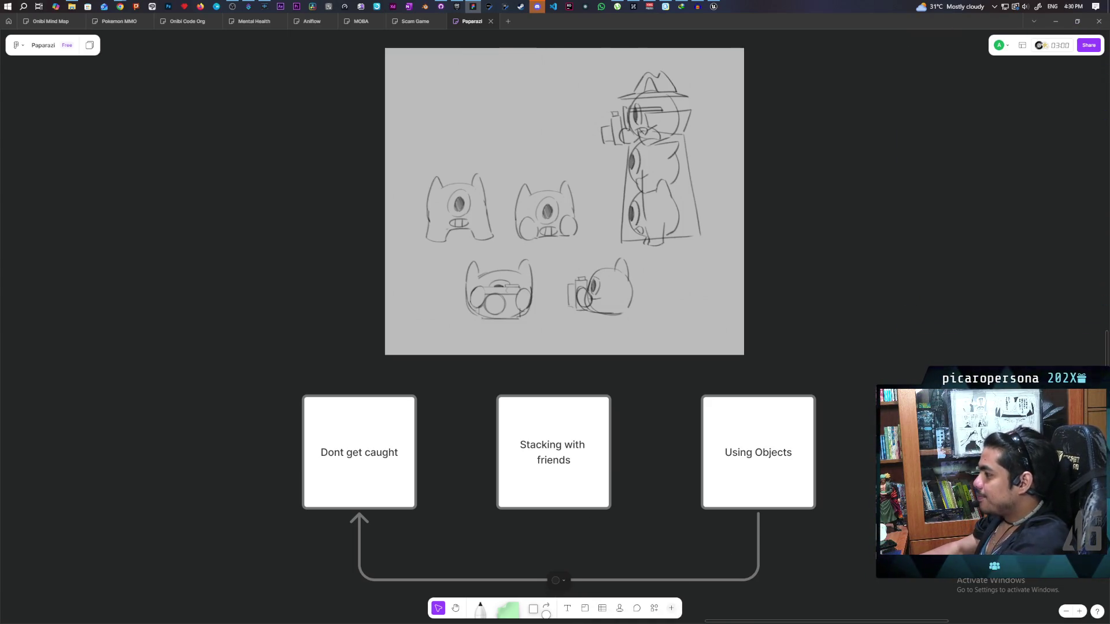
Step: Bring the Unreal Editor with BP_ThirdPersonCharacter back in front of the browser whiteboard
left_click(717, 8)
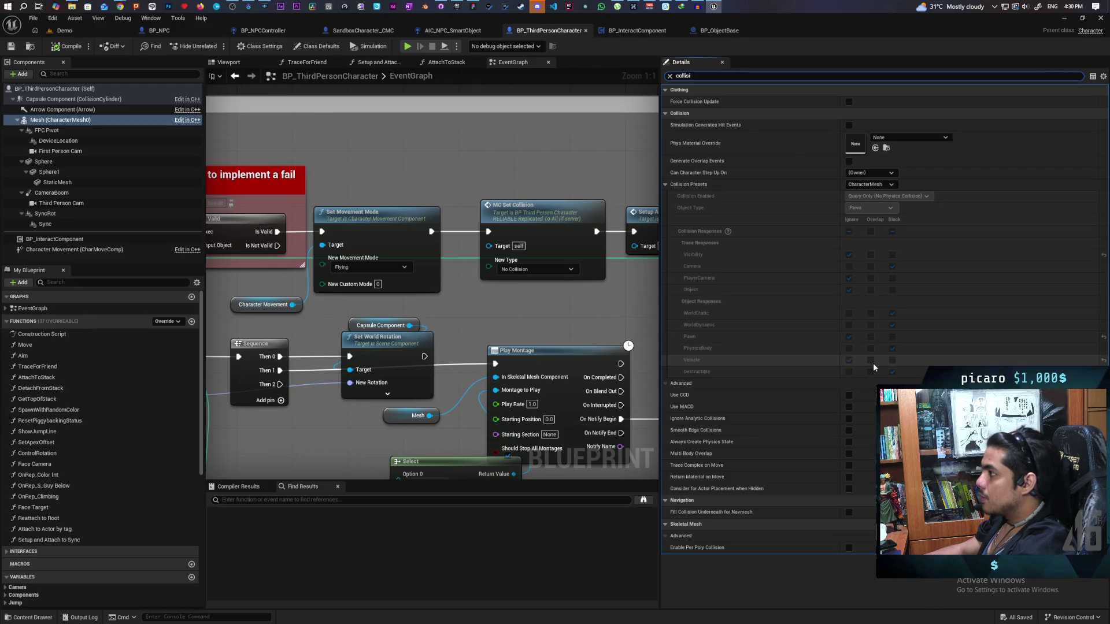
Step: From the Demo level, open BP_ObjectBase and filter the Cube component's Details by 'colli'
left_click(62, 30)
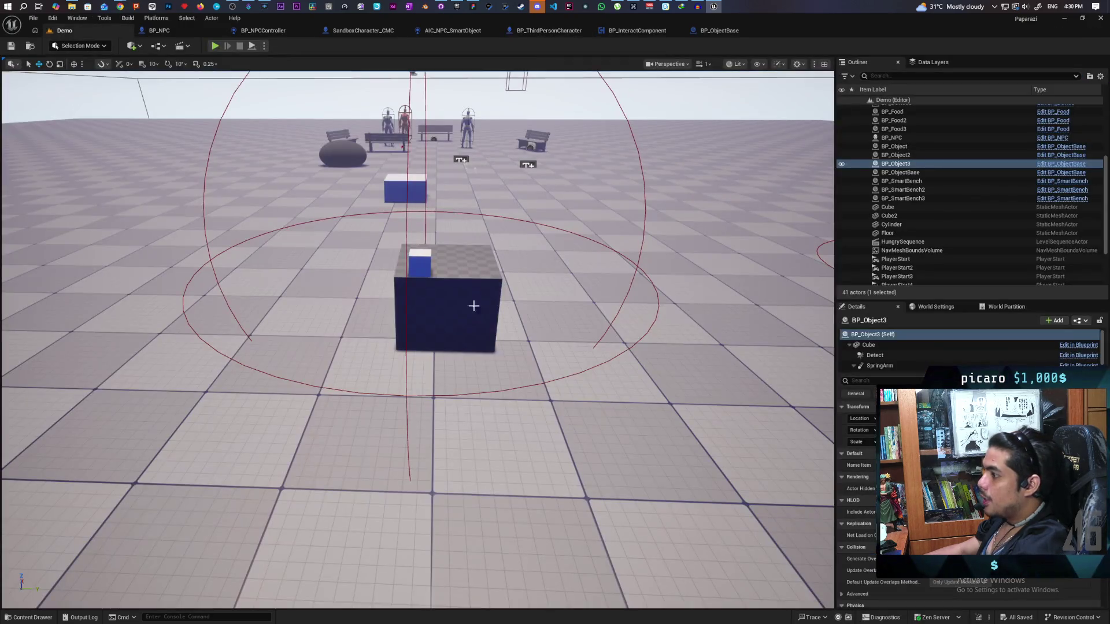
left_click(433, 273)
left_click(1061, 172)
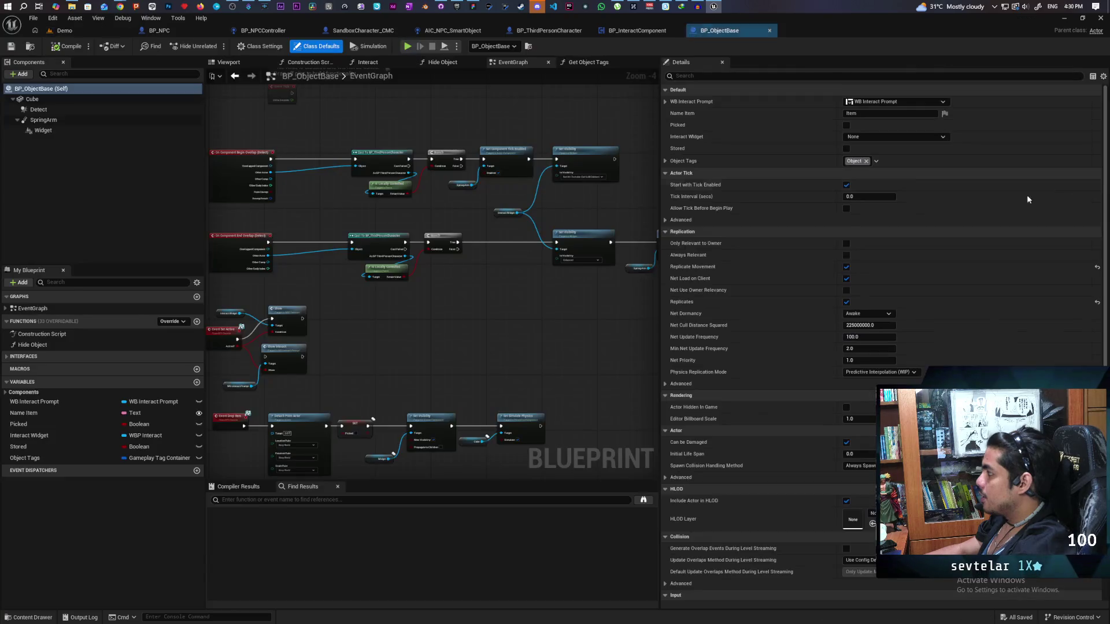
left_click(50, 100)
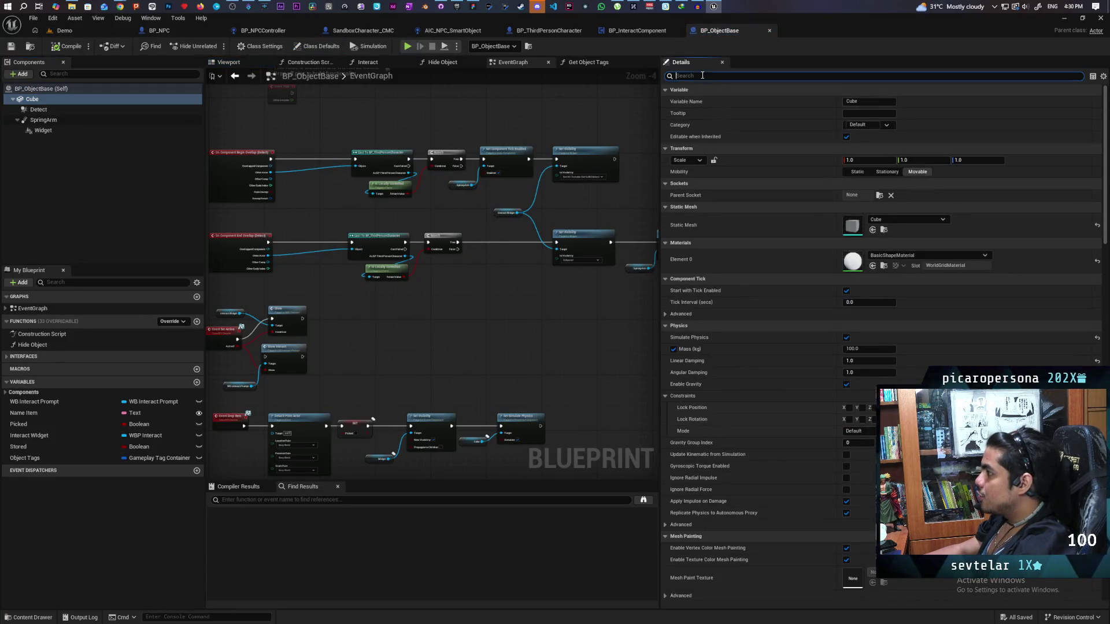
type("collisi")
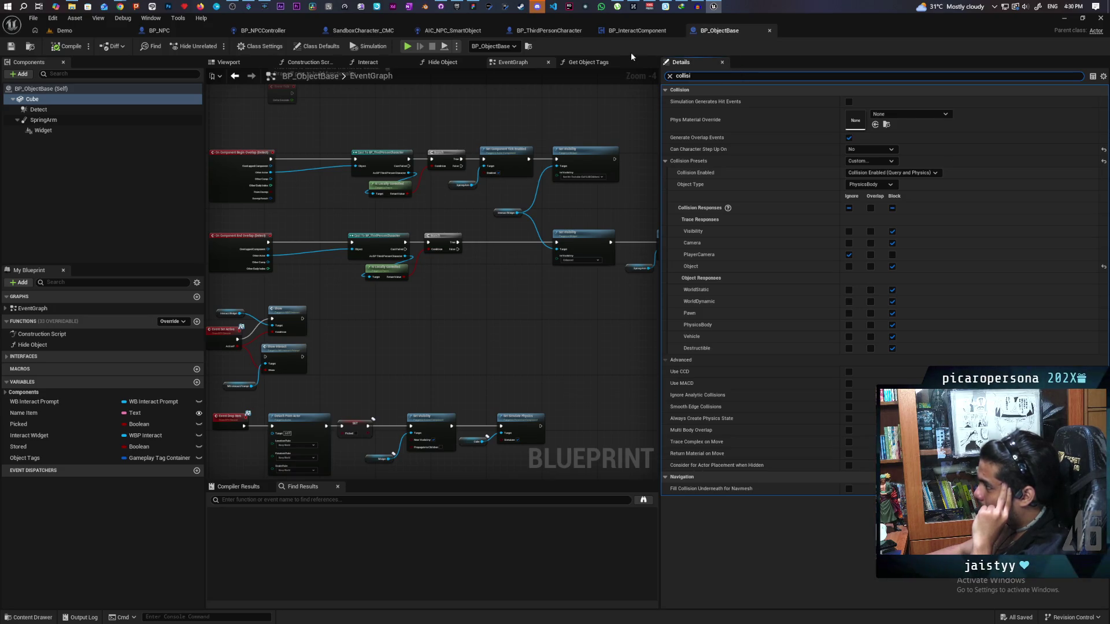
Step: Check the interact component's sphere trace, then go to BP_ThirdPersonCharacter
left_click(637, 31)
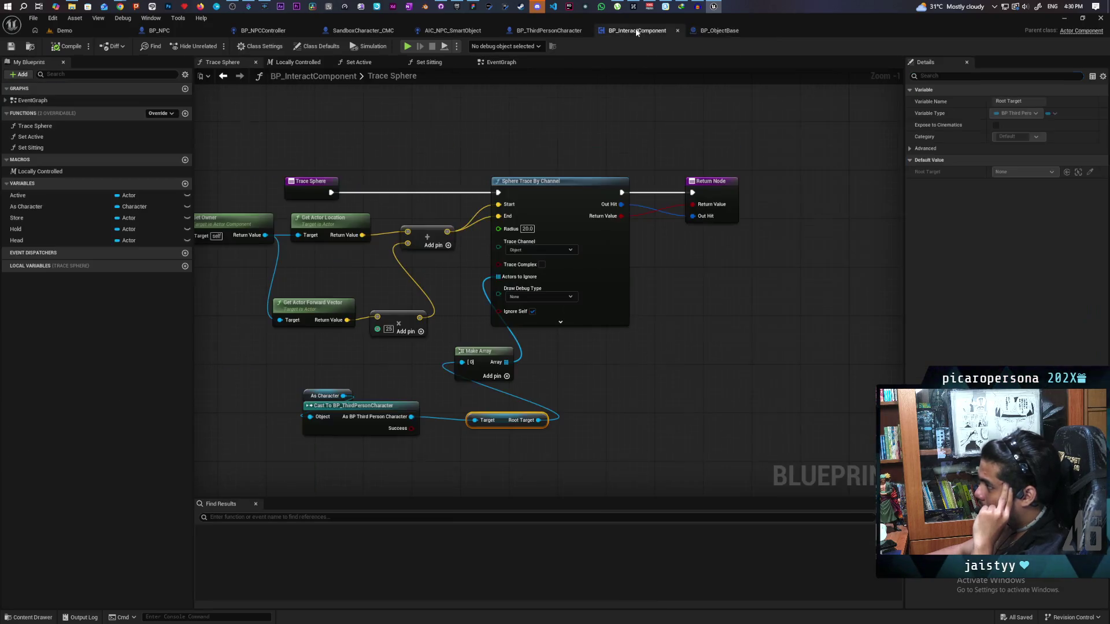
left_click(734, 32)
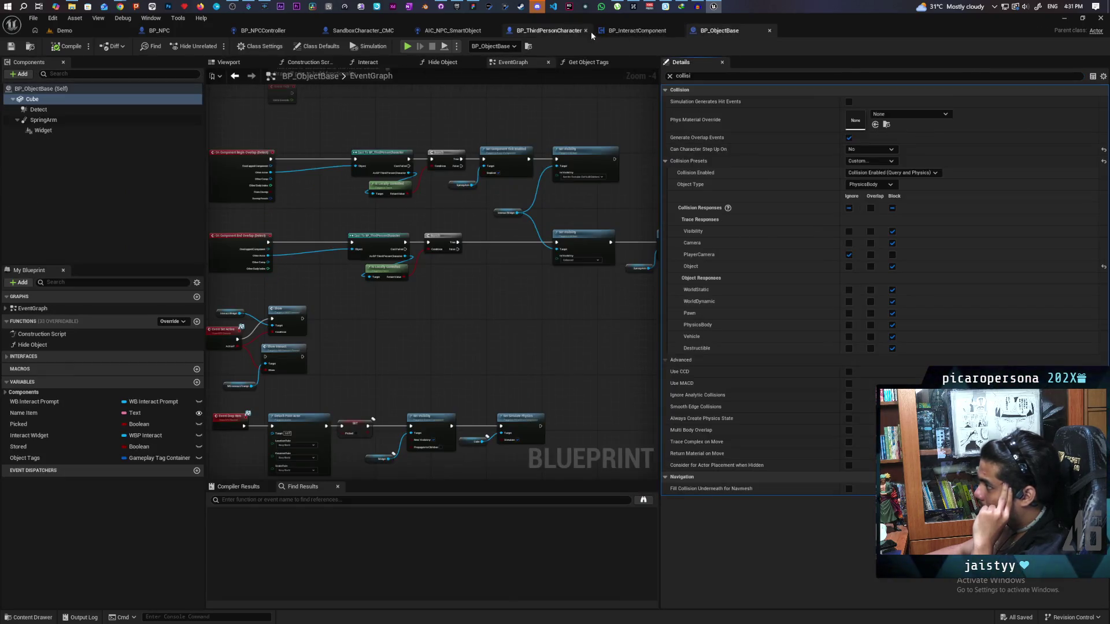
left_click(559, 31)
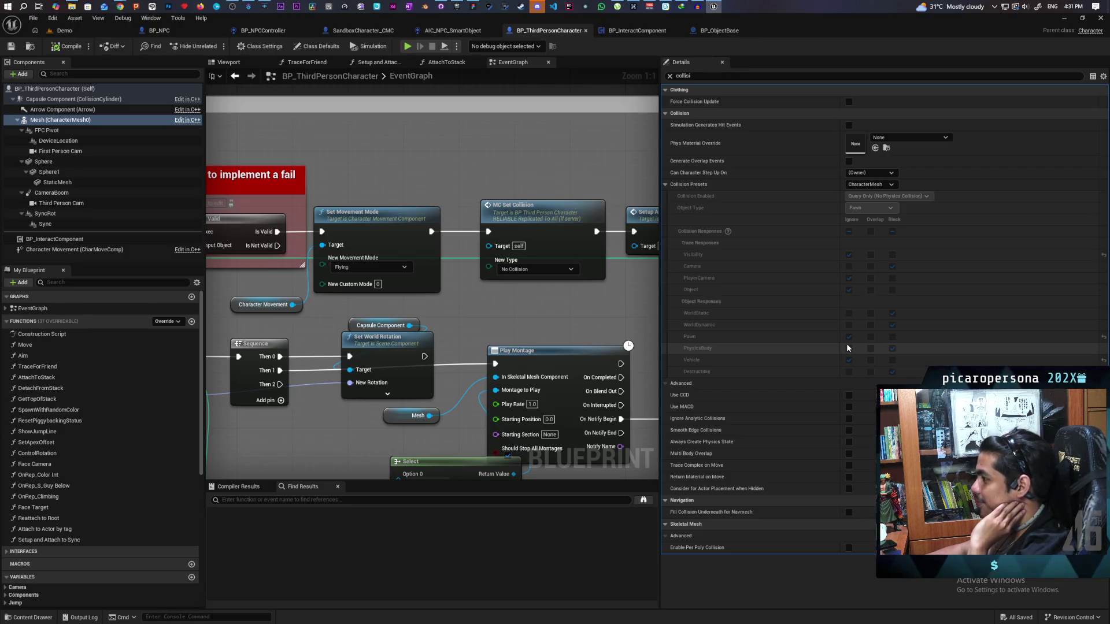
Step: Change MC Set Collision's New Type to Query Only (No Physics Collision), save, and return to Demo
mouse_move(567, 306)
left_mouse_down()
mouse_move(501, 309)
mouse_move(552, 304)
left_mouse_up()
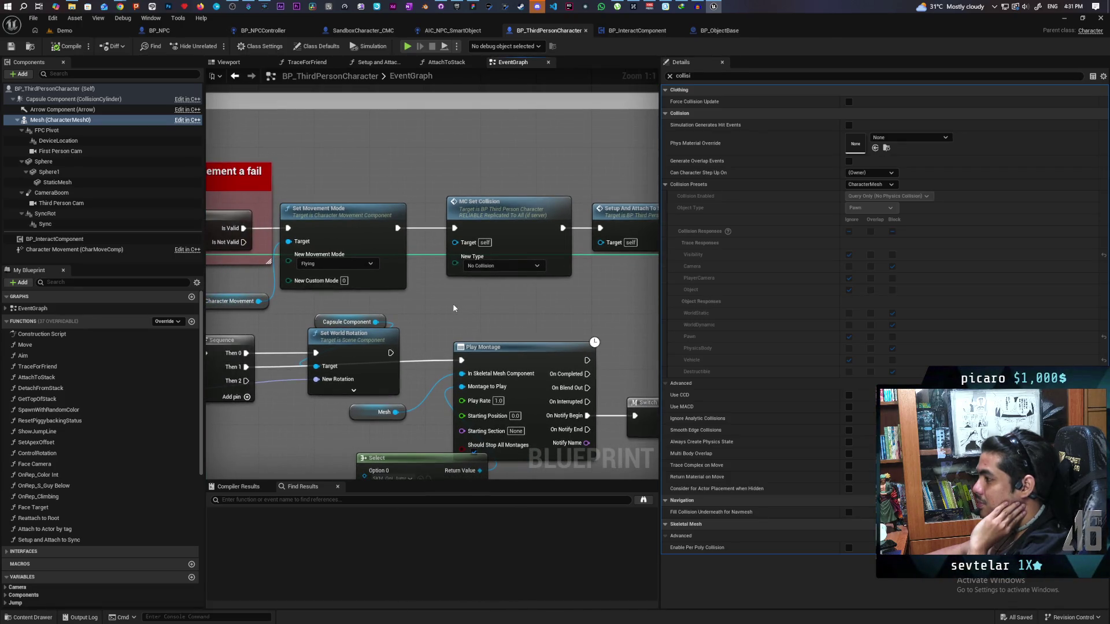
scroll(449, 304, "down", 2)
scroll(449, 304, "up", 2)
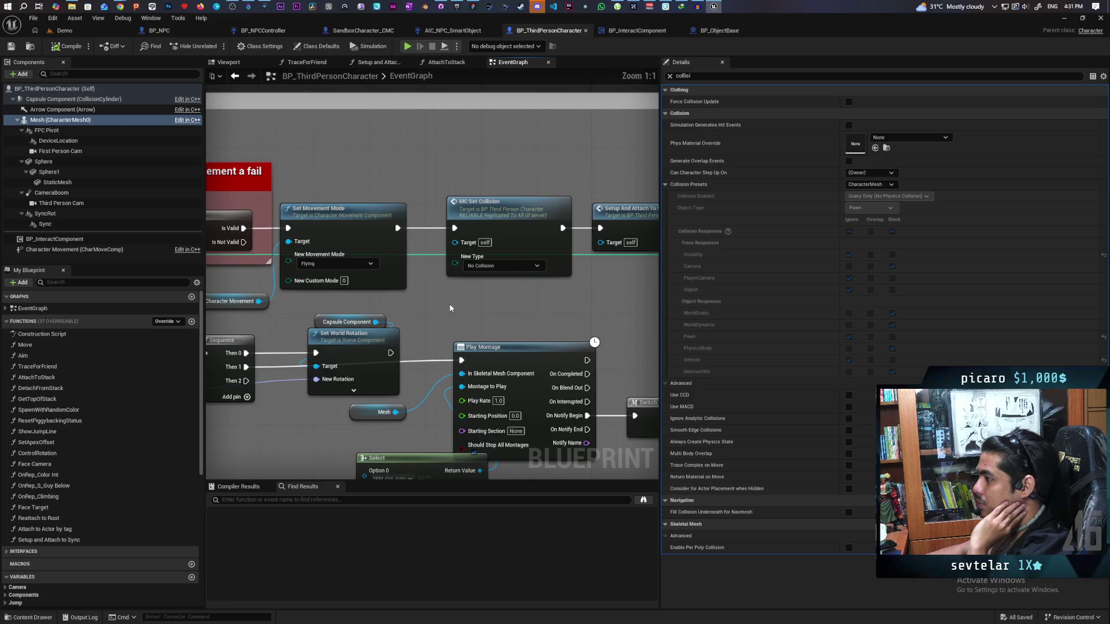
left_click(488, 267)
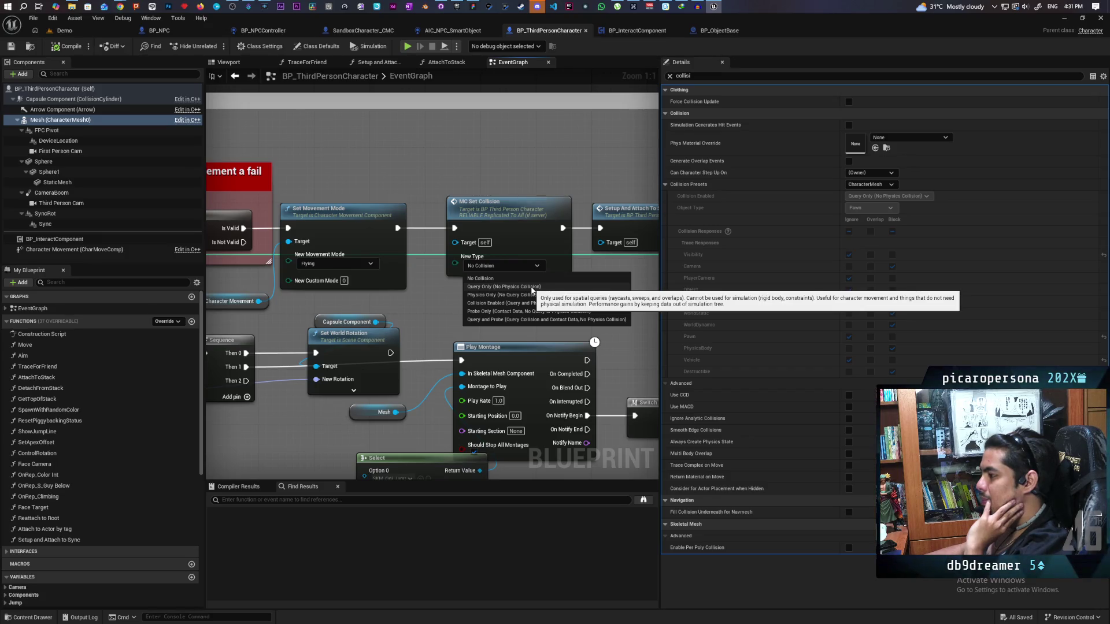
left_click(531, 287)
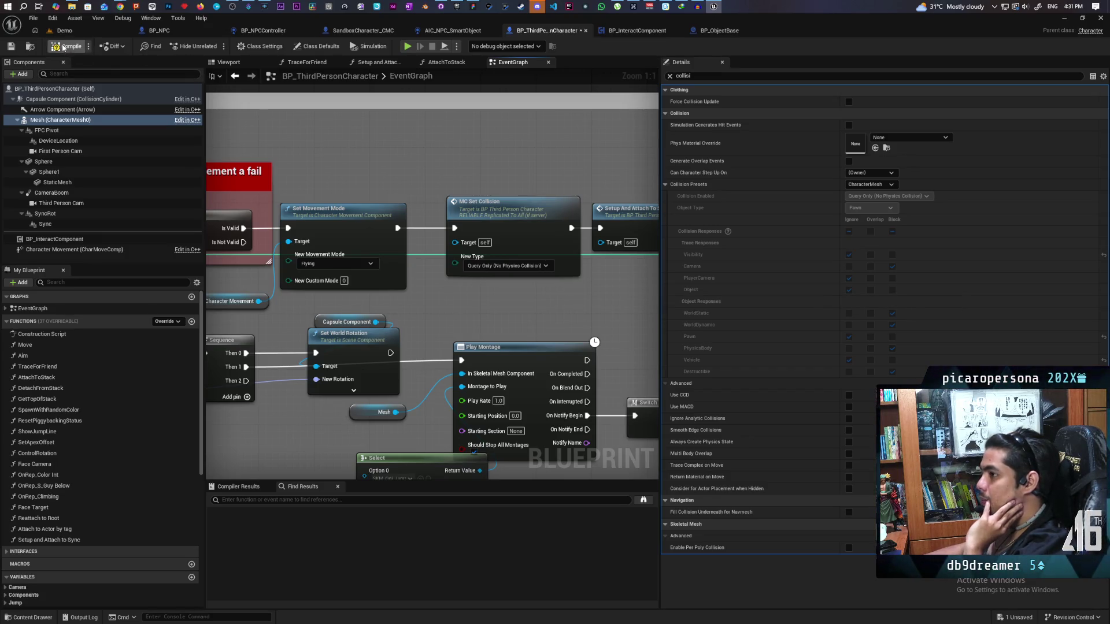
key("ctrl+s")
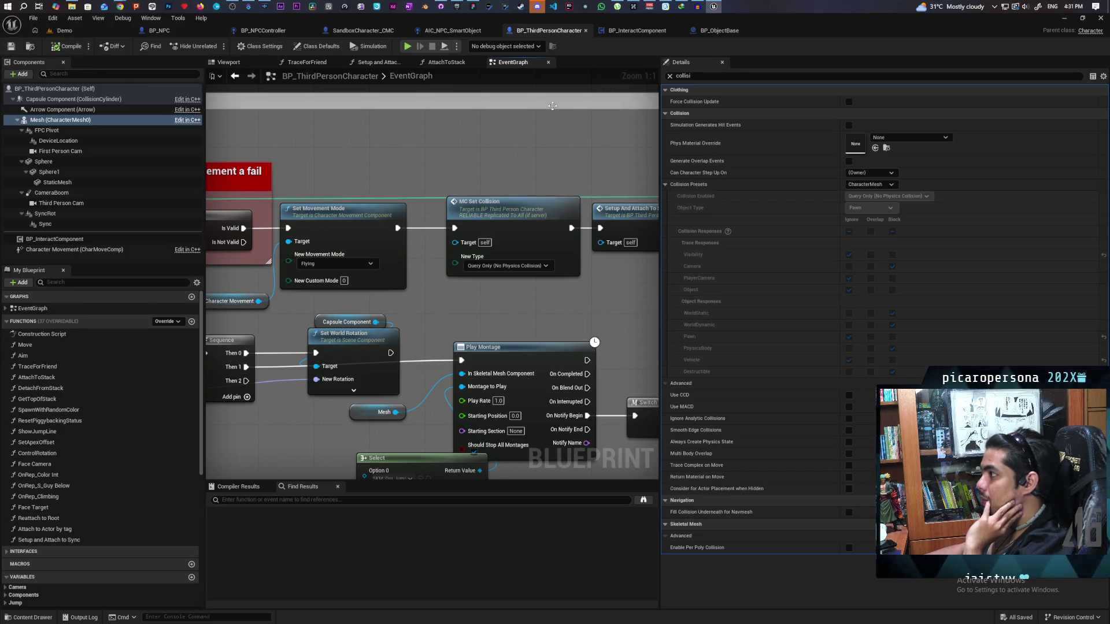
left_click(64, 30)
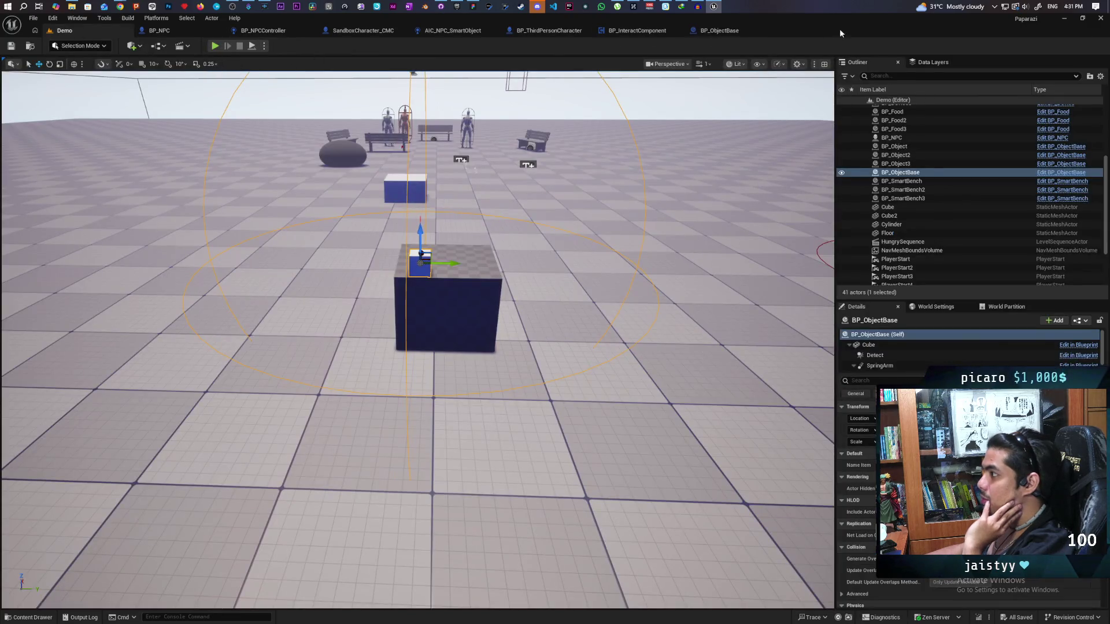
Step: Float the editor window to the left and launch the three-client playtest
double_click(872, 35)
left_click_drag(872, 39, 748, 33)
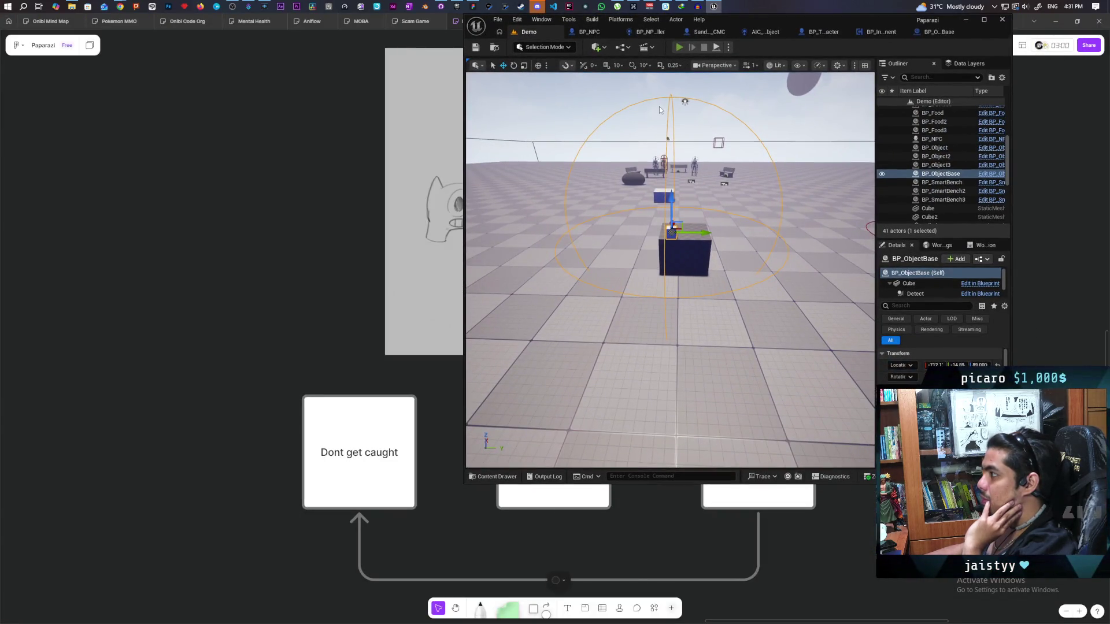
left_click(680, 47)
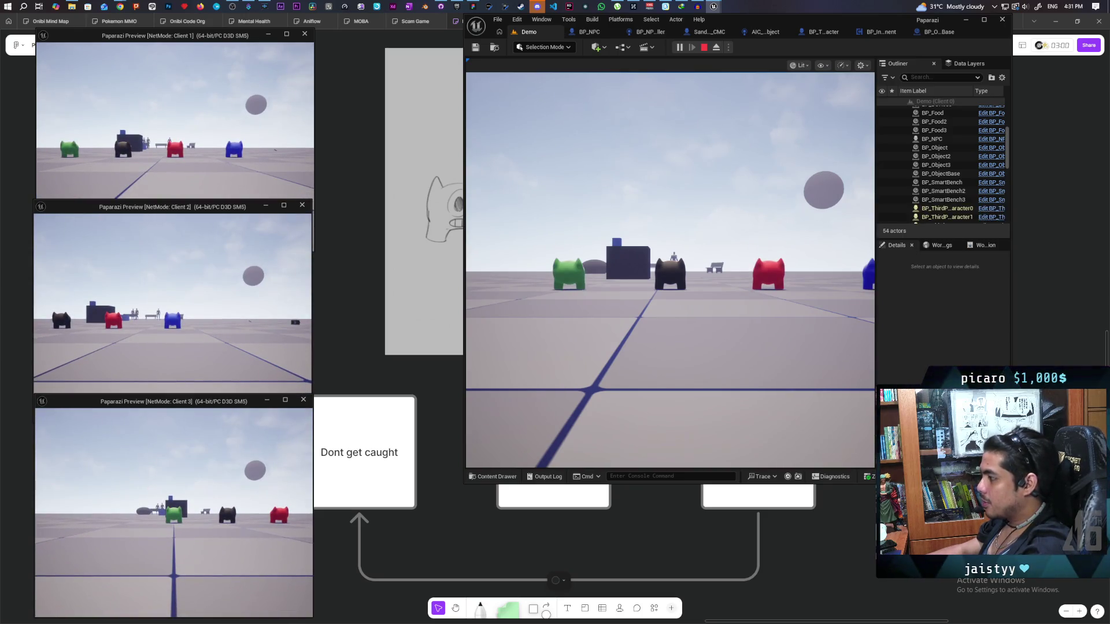
Step: Enlarge the Client 2 window, test the F Item interaction near cubes, then stop play
left_click_drag(312, 393, 311, 409)
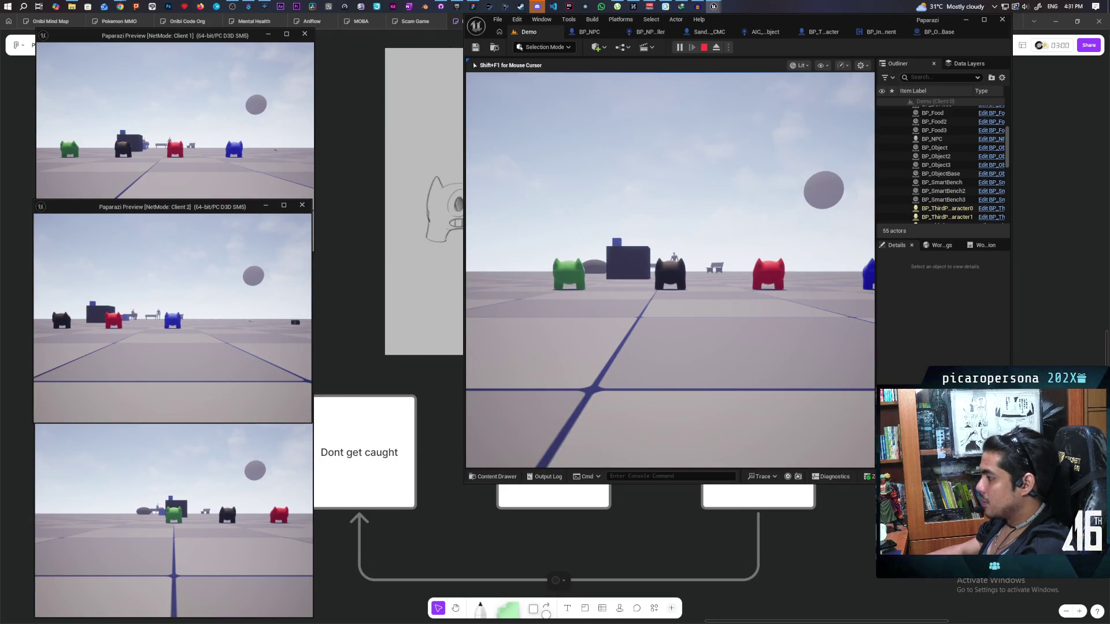
key("shift+F1")
left_click(174, 145)
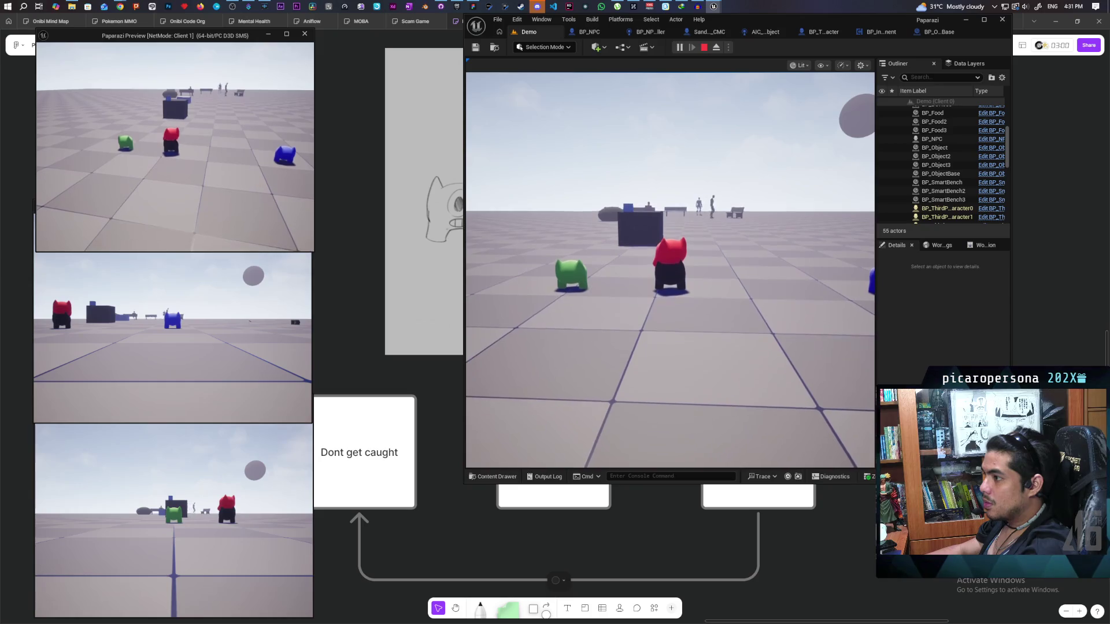
left_click(174, 318)
left_click(670, 272)
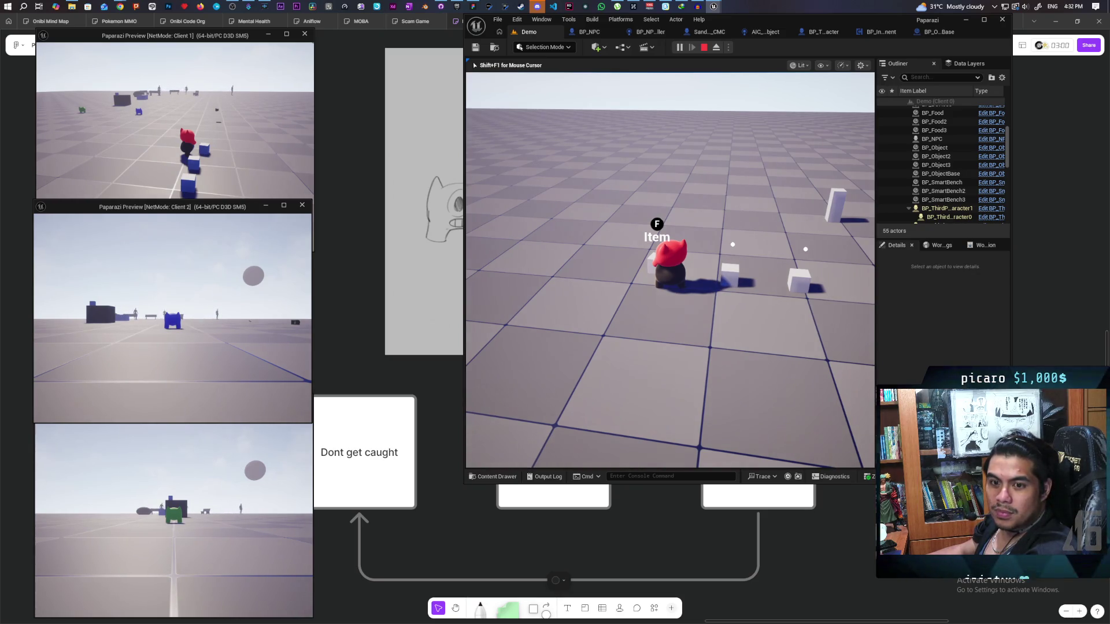
key("Escape")
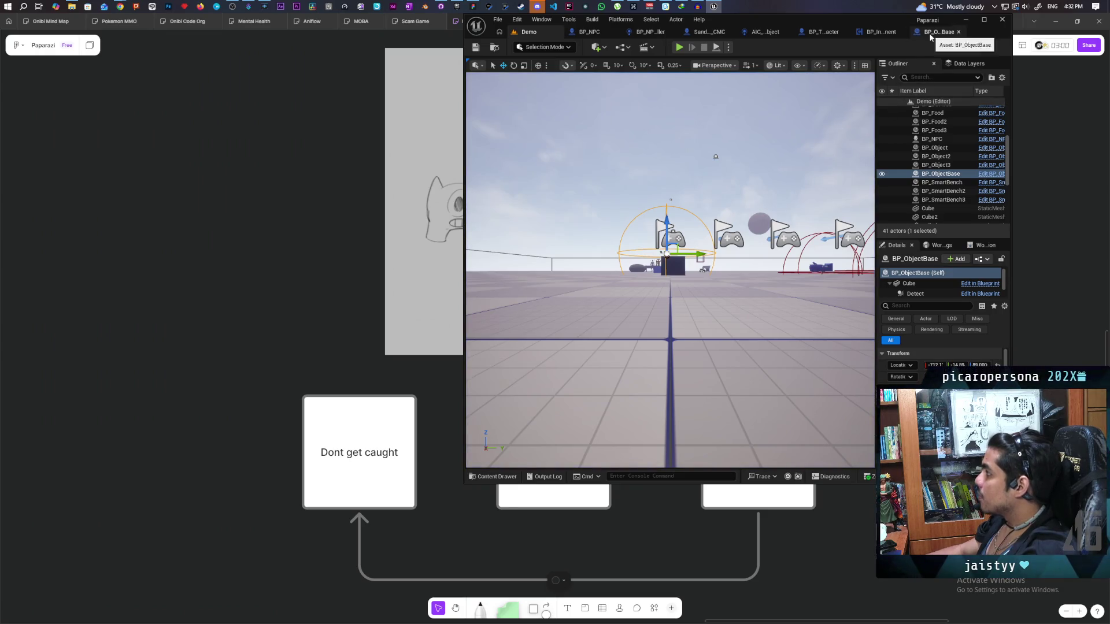
Step: Inspect the Detect sphere's collision settings in BP_ObjectBase
left_click(932, 33)
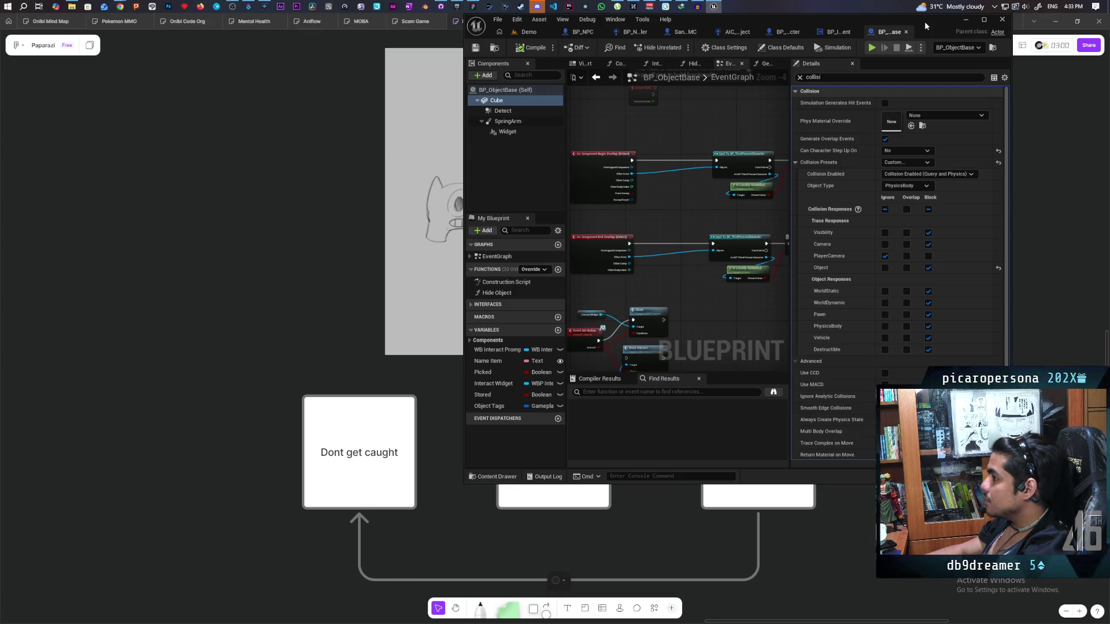
left_click(503, 110)
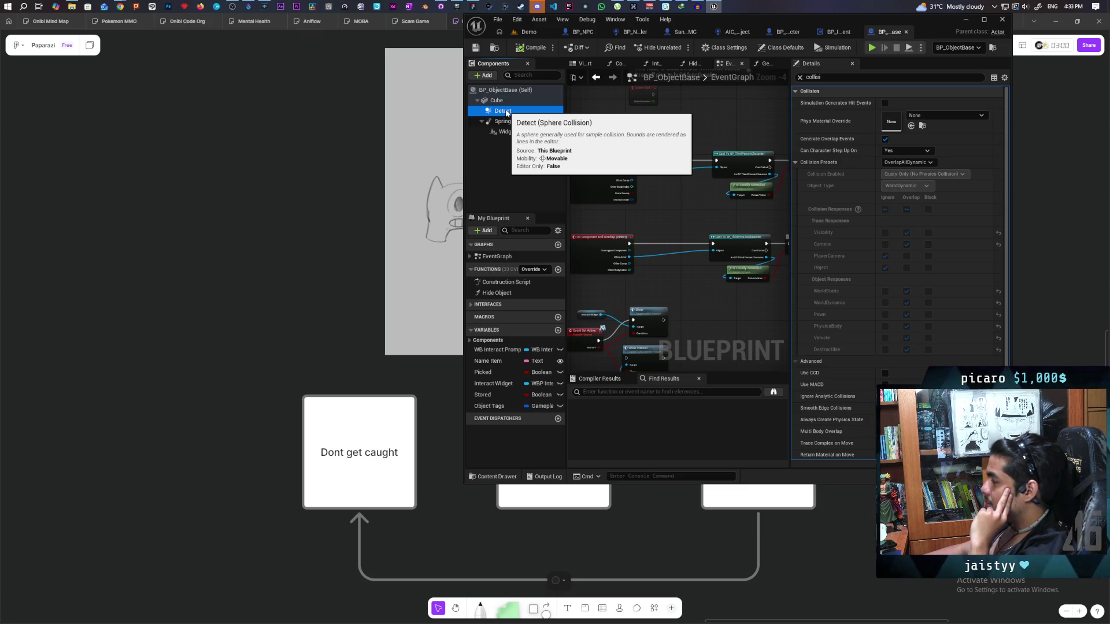
left_click(784, 31)
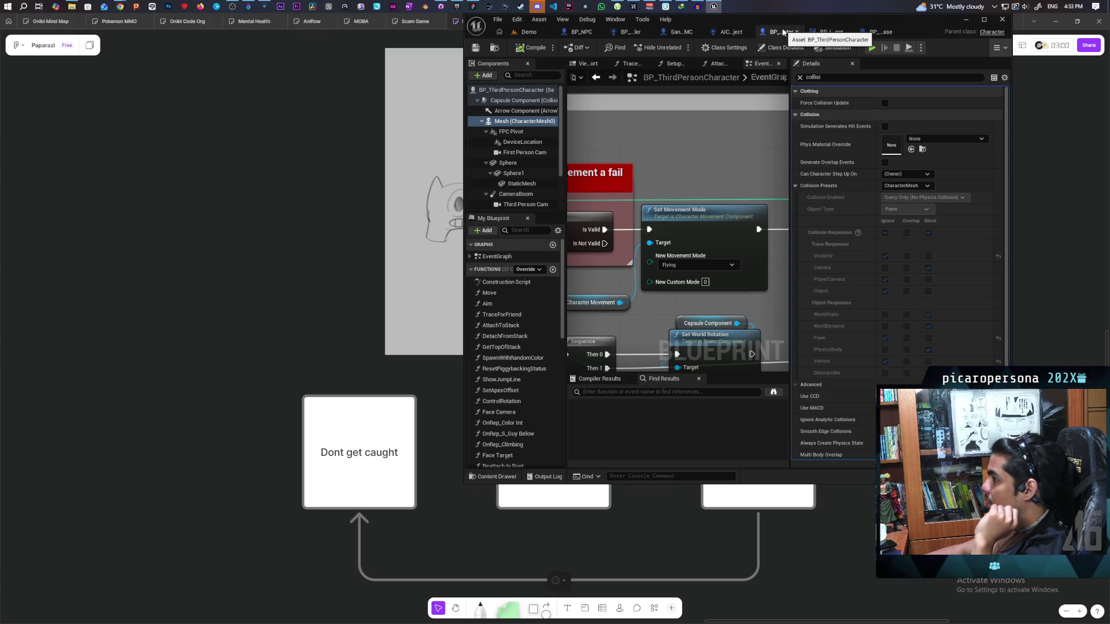
Step: Set MC Set Collision back to No Collision and enable Generate Overlap Events on the Mesh
mouse_move(712, 178)
left_mouse_down()
mouse_move(721, 171)
mouse_move(615, 177)
left_mouse_up()
scroll(693, 249, "up", 1)
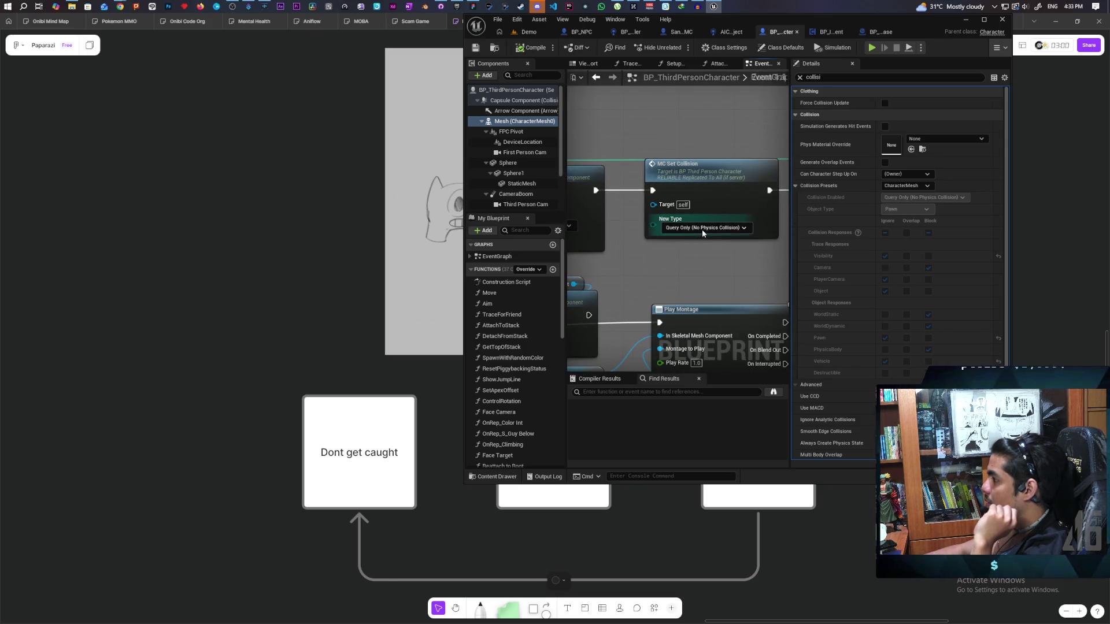
left_click(701, 229)
left_click(696, 239)
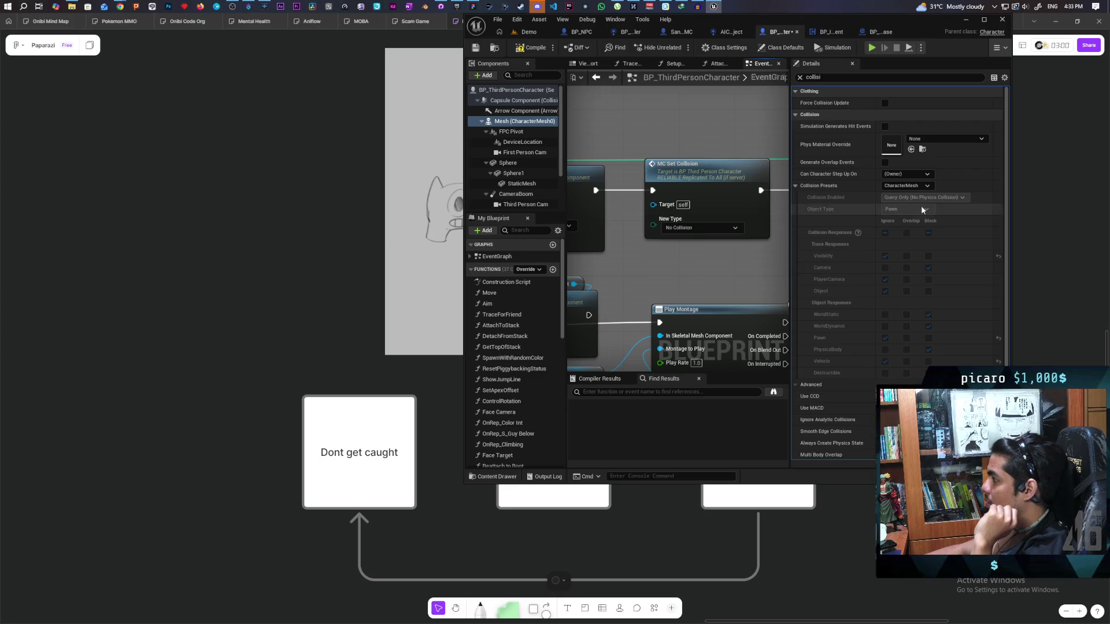
left_click(884, 162)
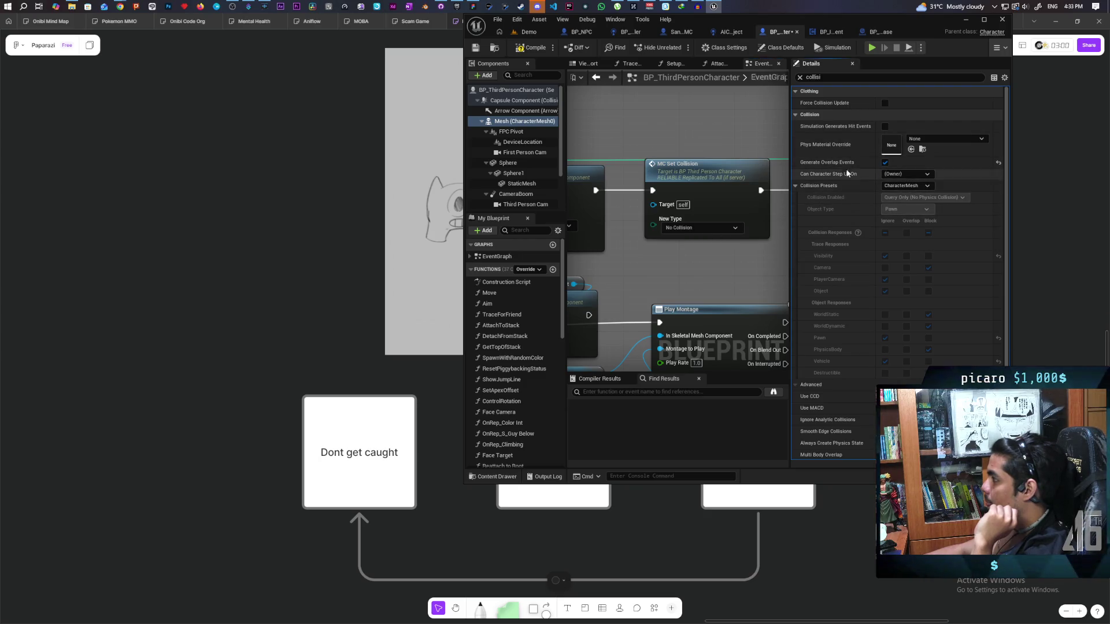
left_click(530, 32)
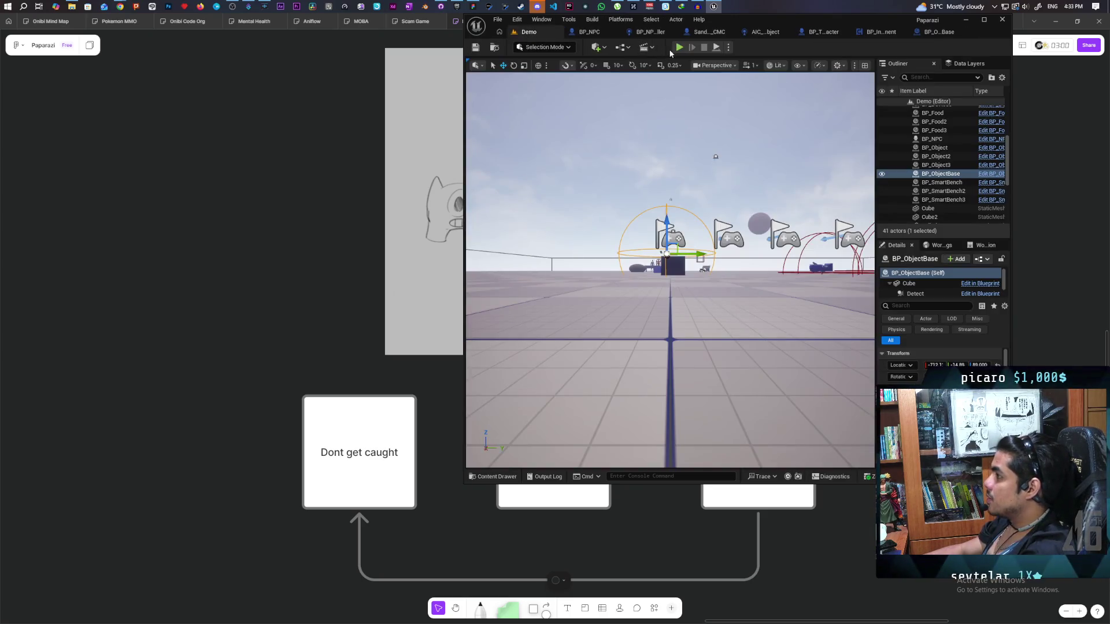
Step: Start the Alt+P three-client playtest and walk the red character onto the black box and back
key("alt+p")
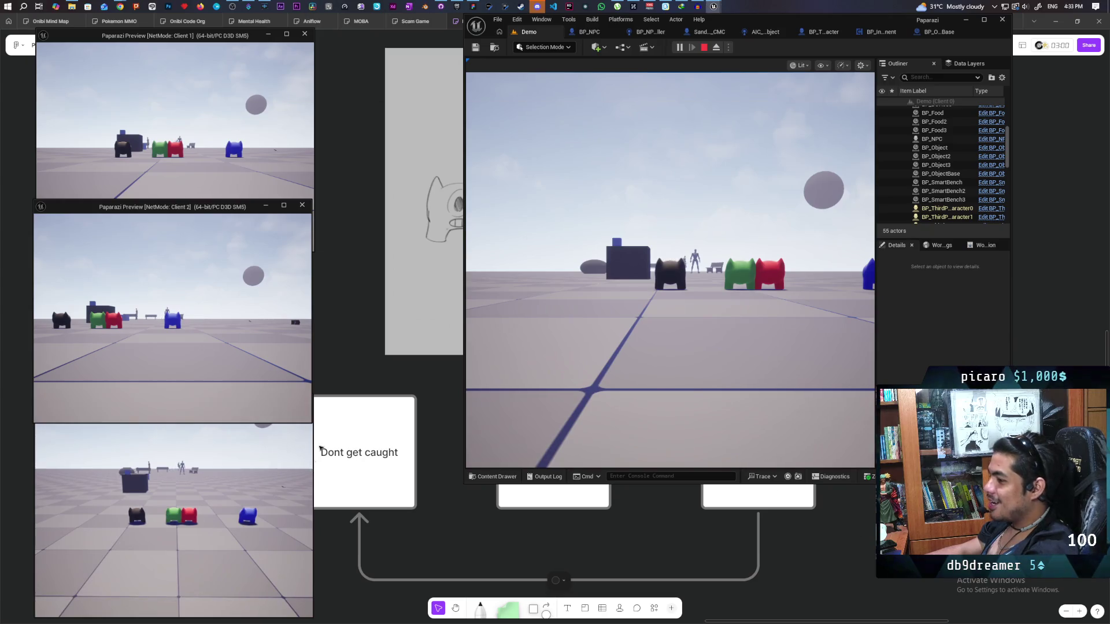
left_click(671, 266)
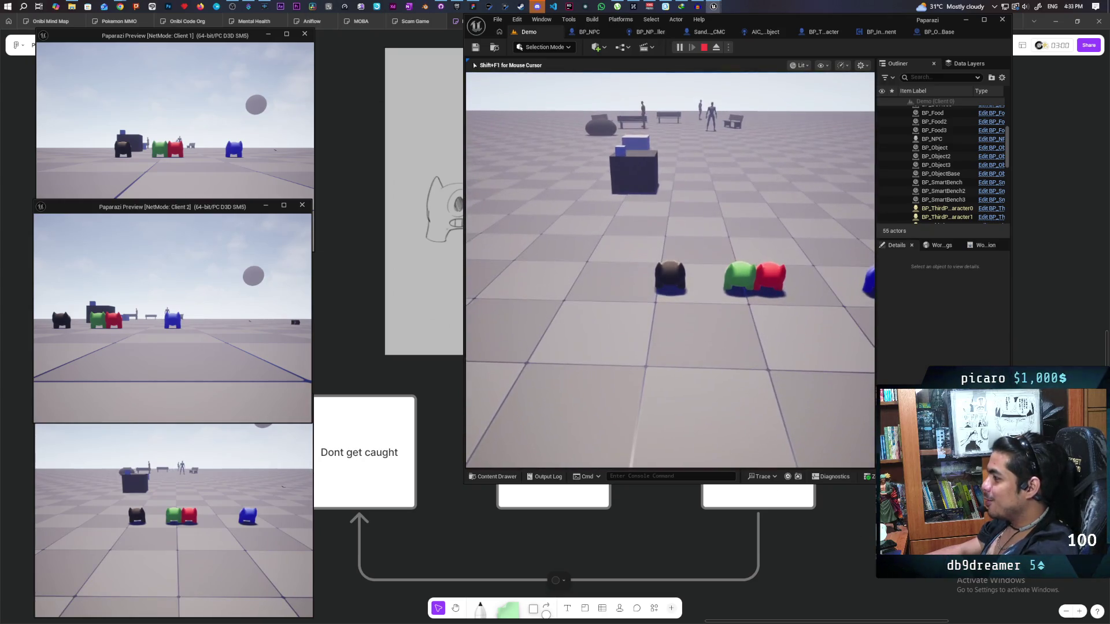
key("alt+Tab")
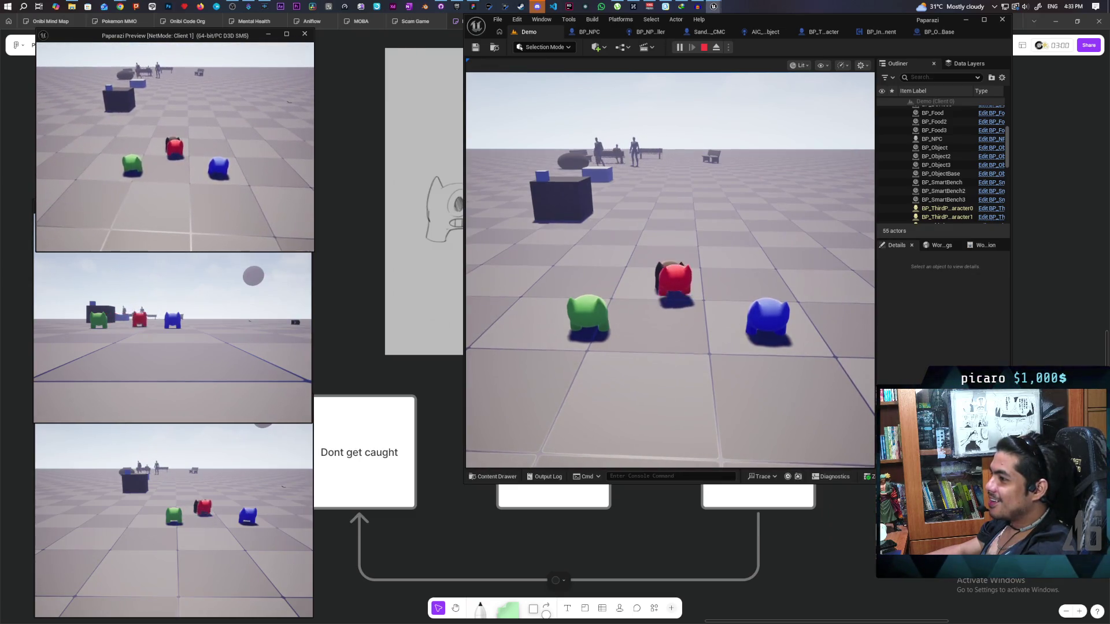
key("alt+Tab")
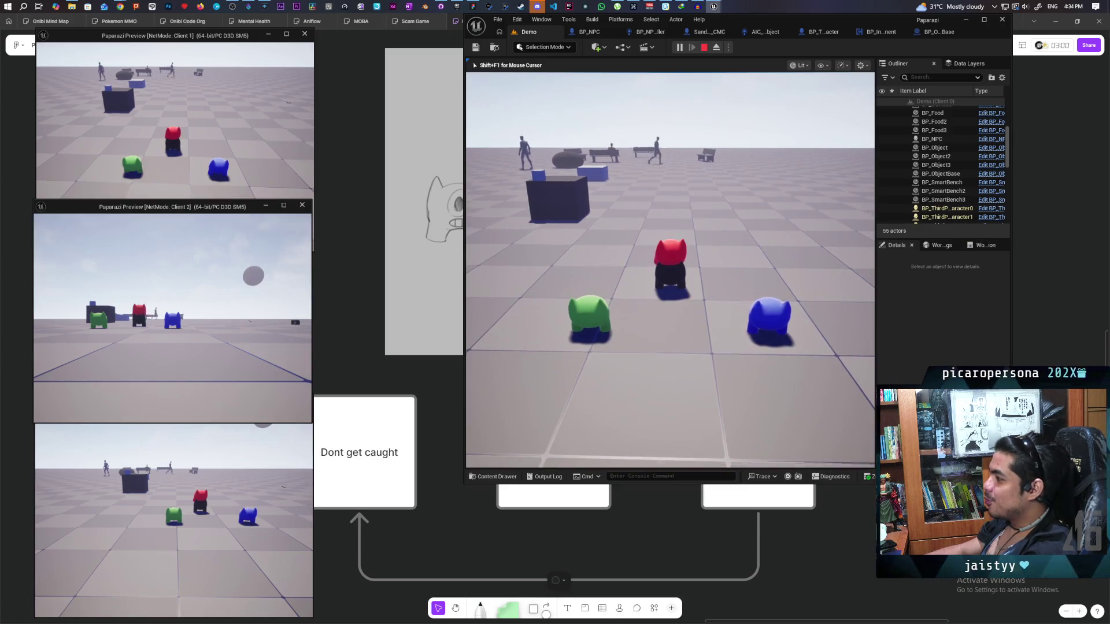
key("w")
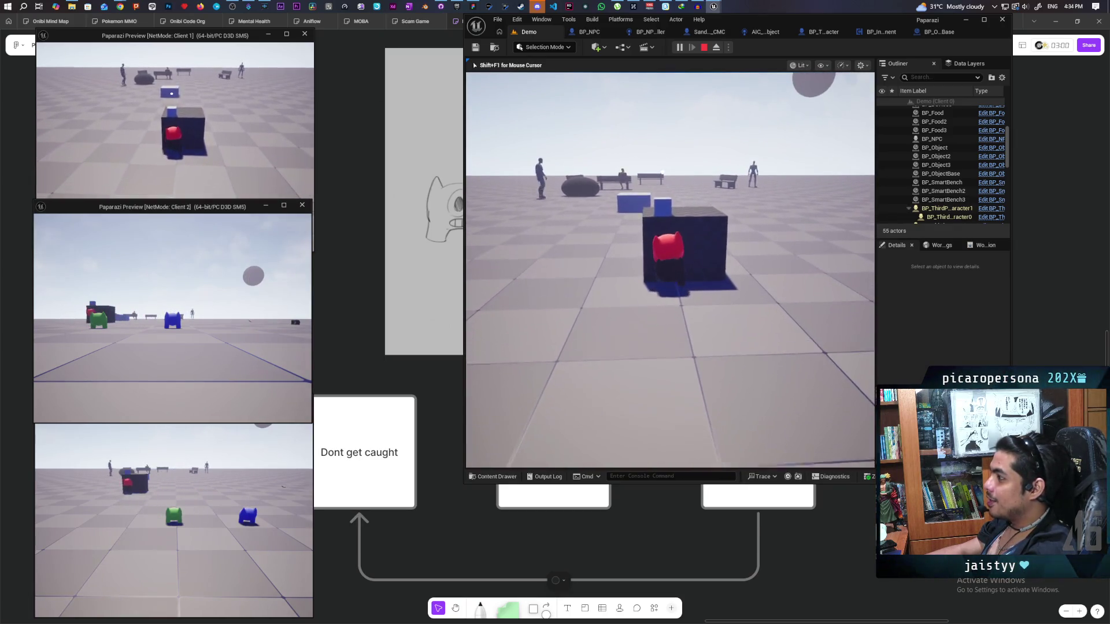
key("s")
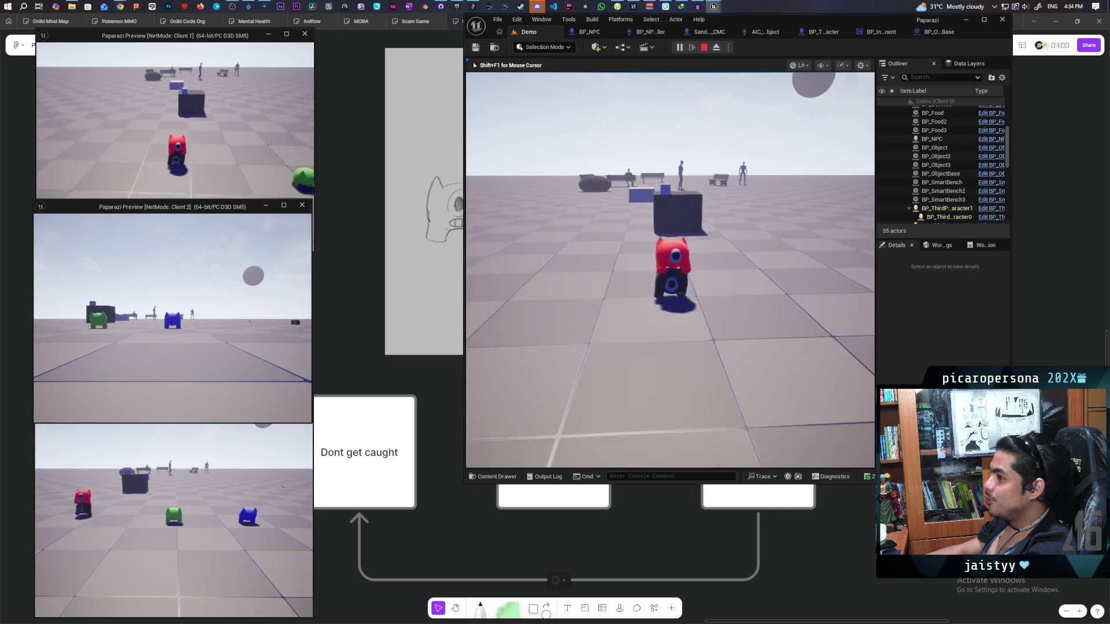
key("w")
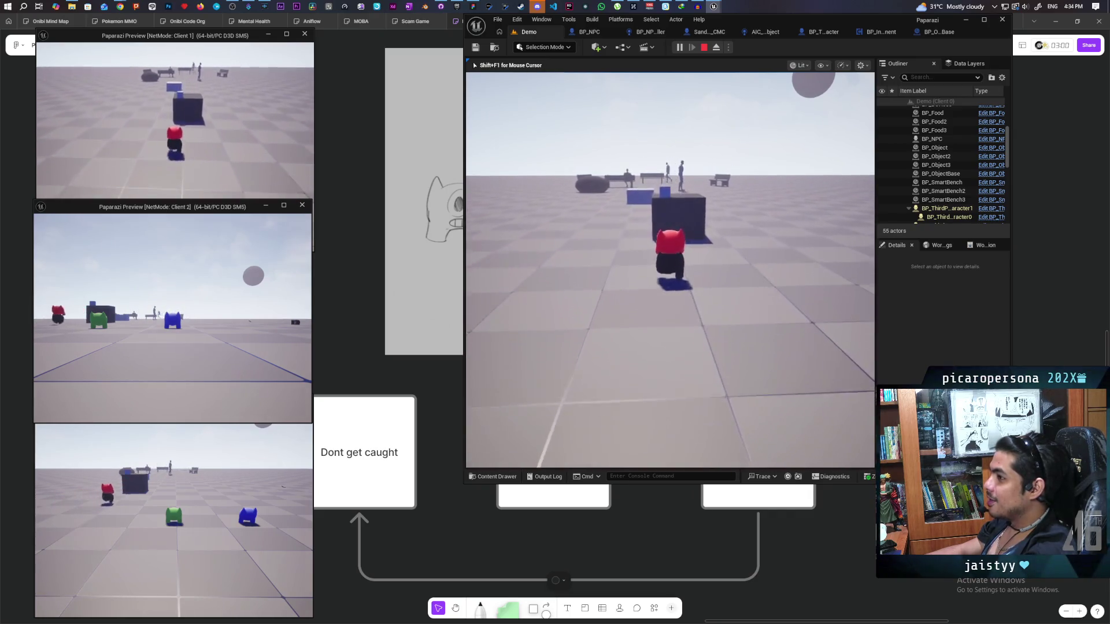
mouse_move(670, 269)
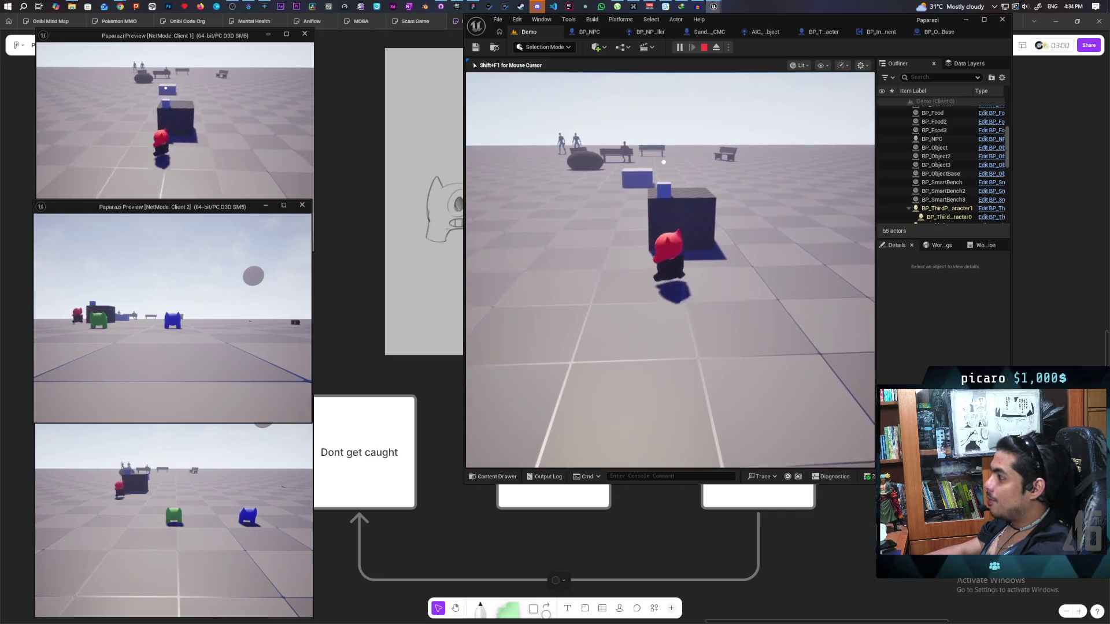
key("s")
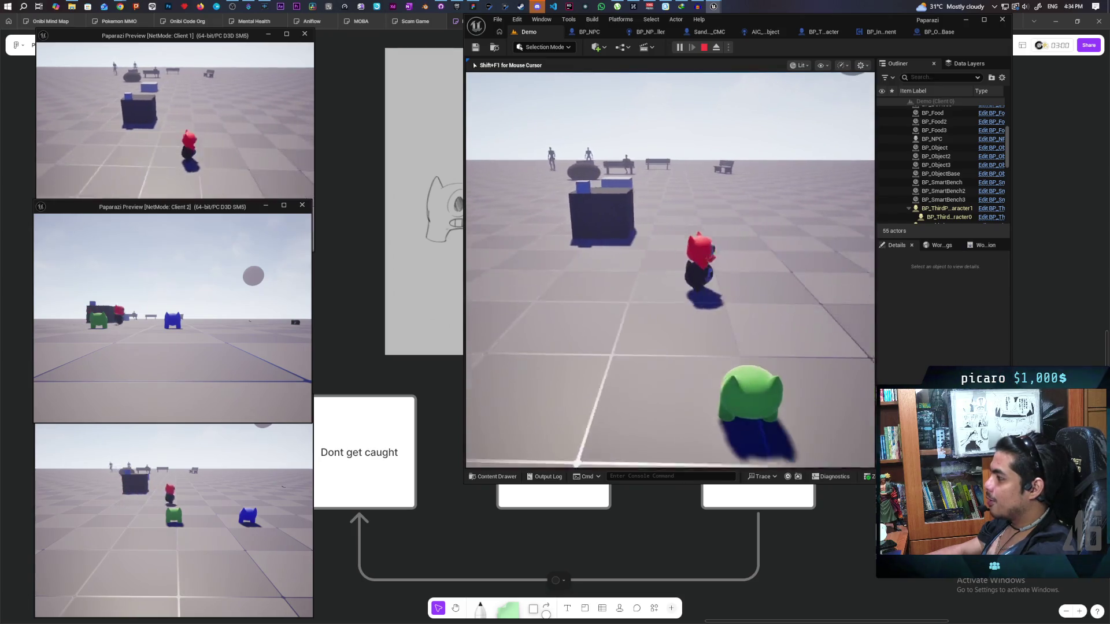
key("w")
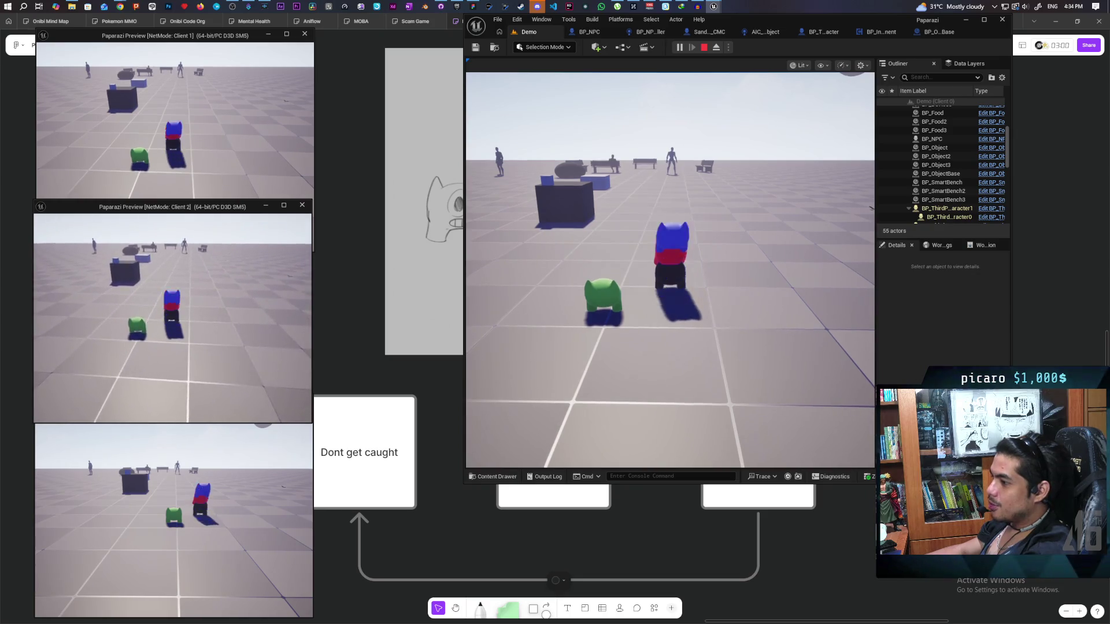
Step: Jump the green character onto the stack and walk the stacked characters up to the box
key("alt+Tab")
key("w")
key("space")
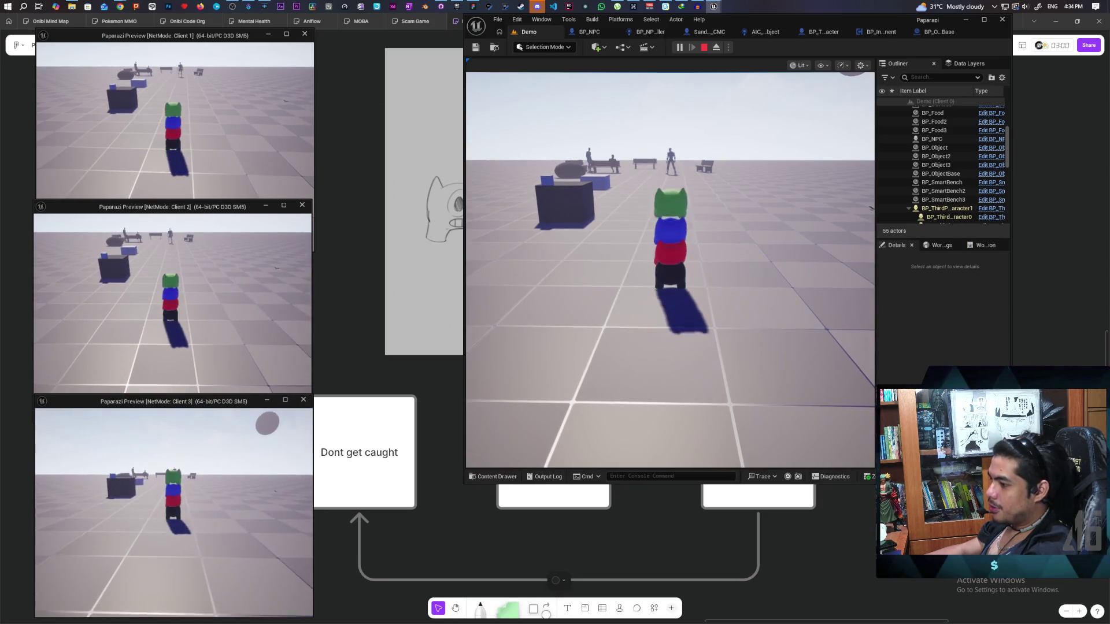
left_click(669, 269)
key("w")
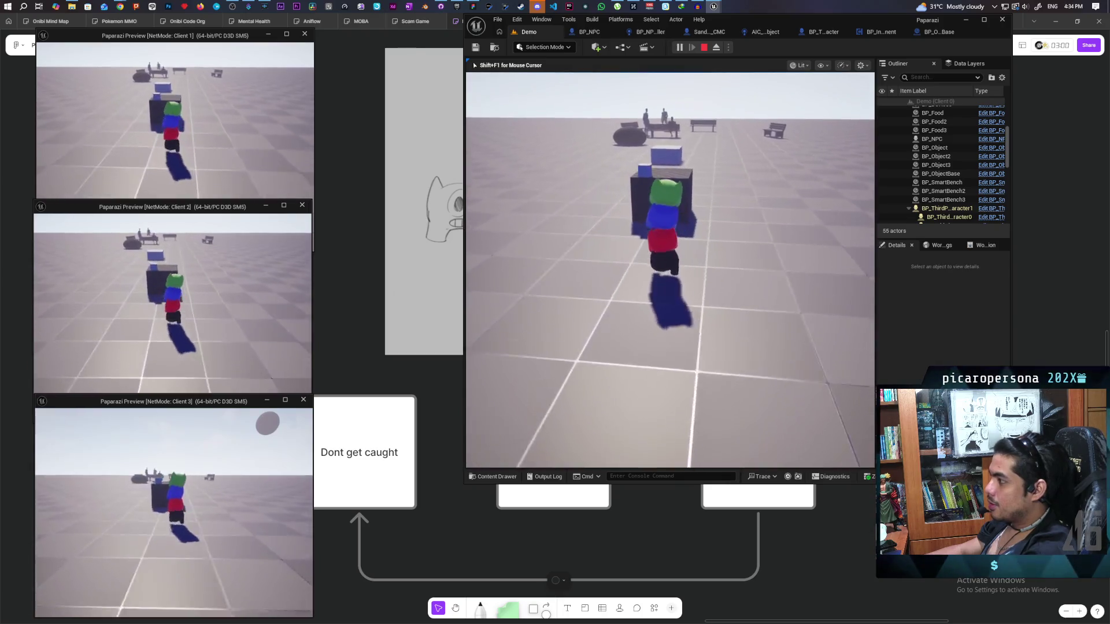
key("w")
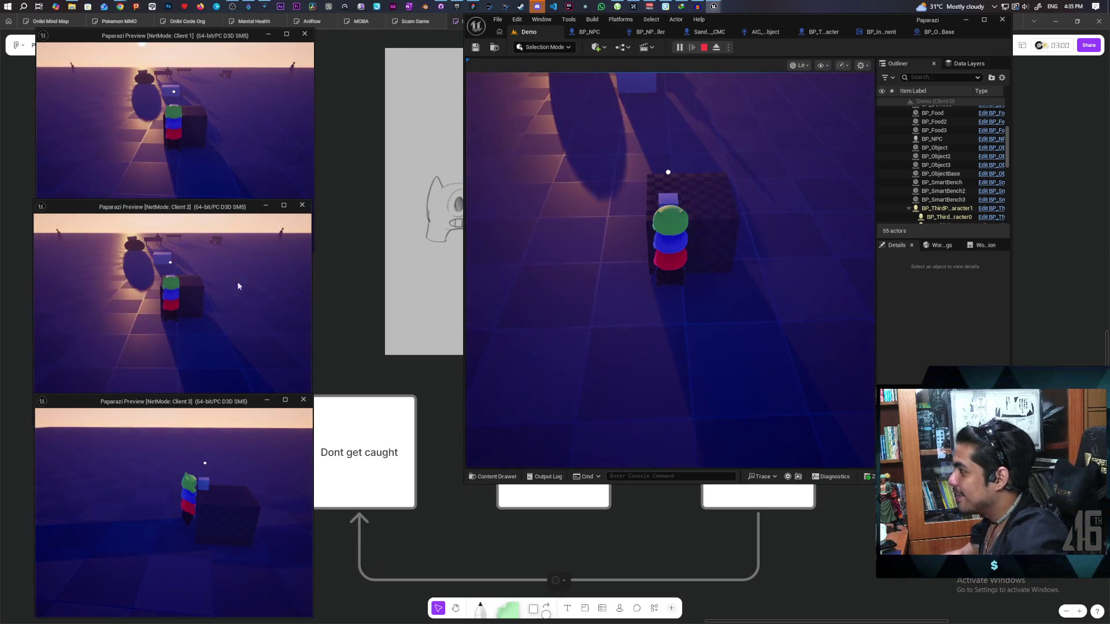
Step: Walk the character stack past the dark box and back, then stop the play test
left_click(670, 266)
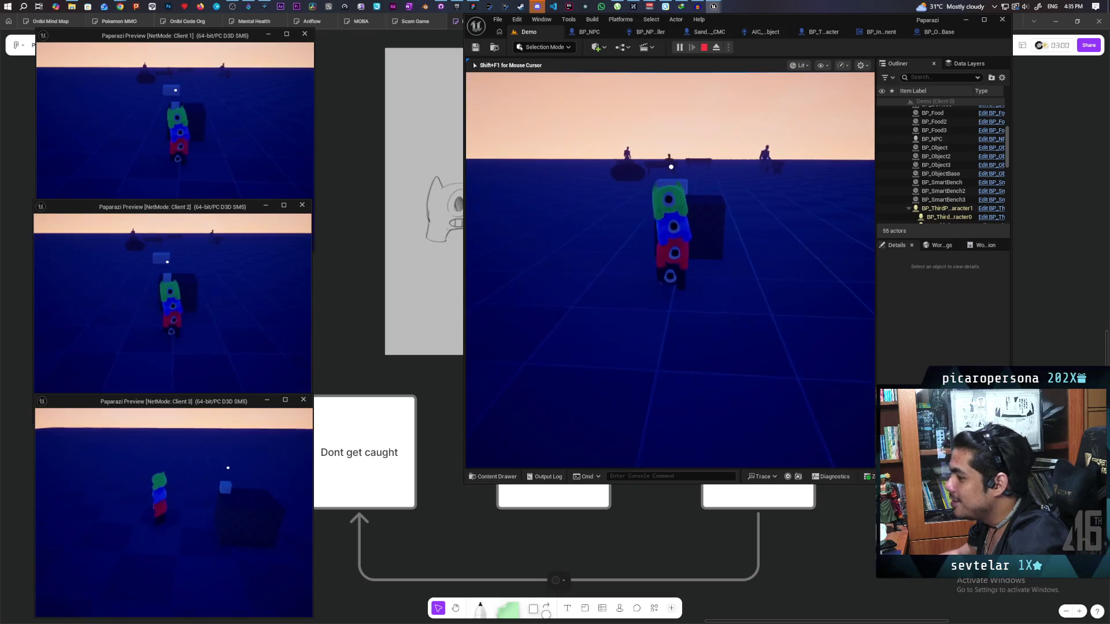
key("w")
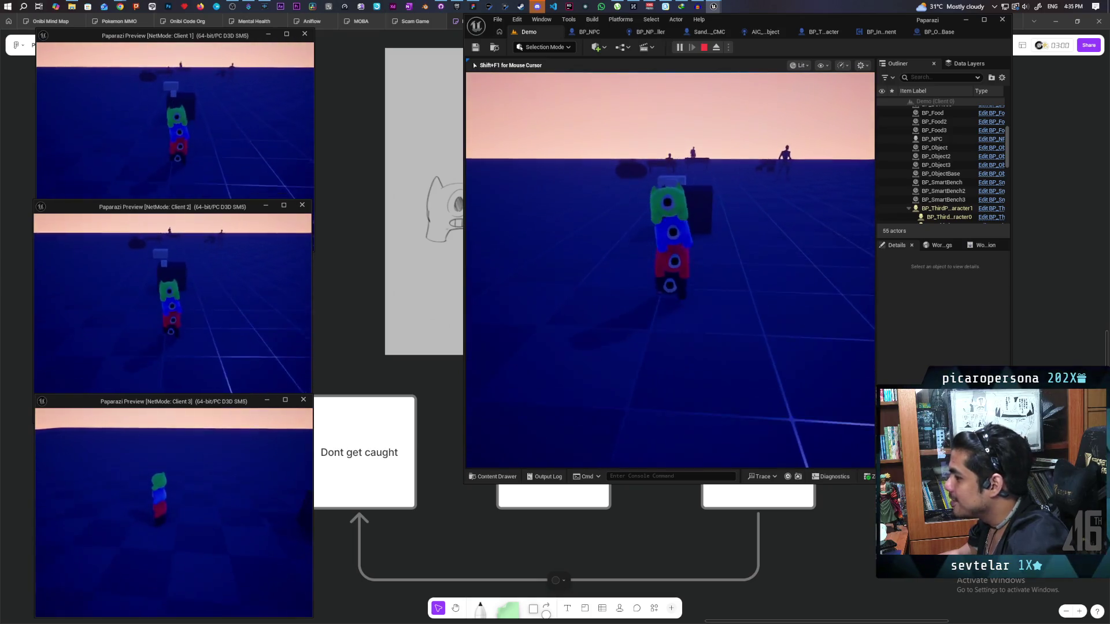
key("w")
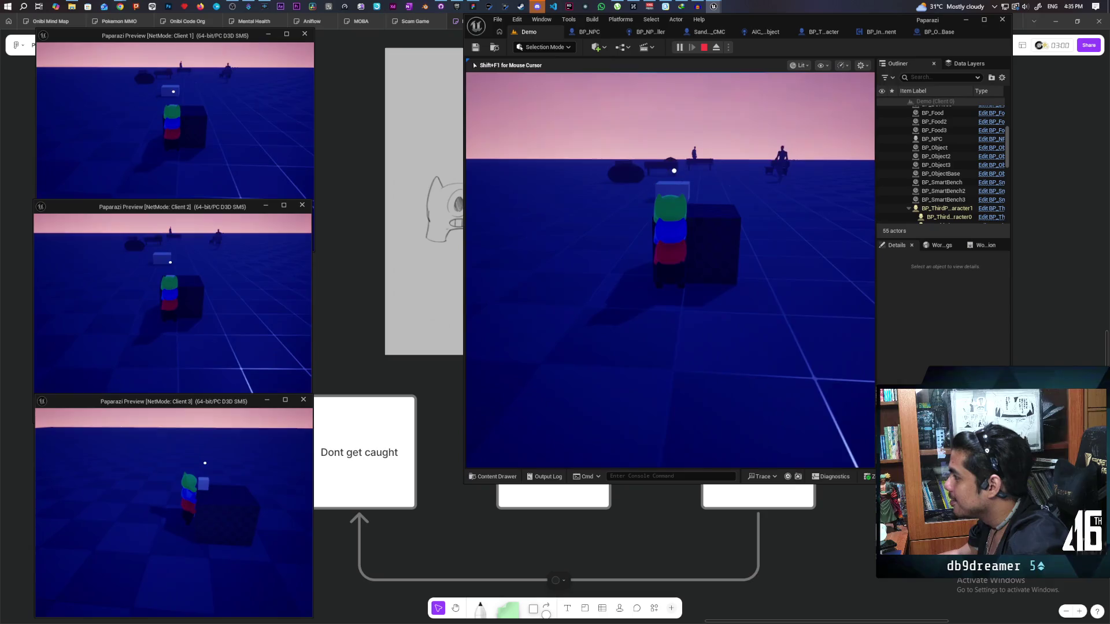
key("w")
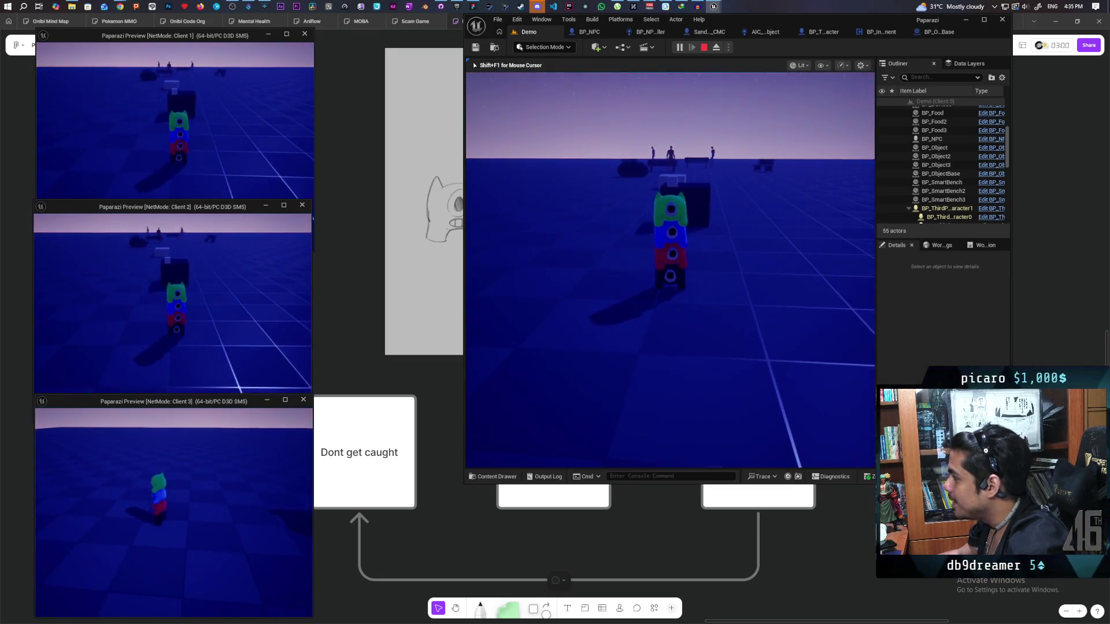
key("w")
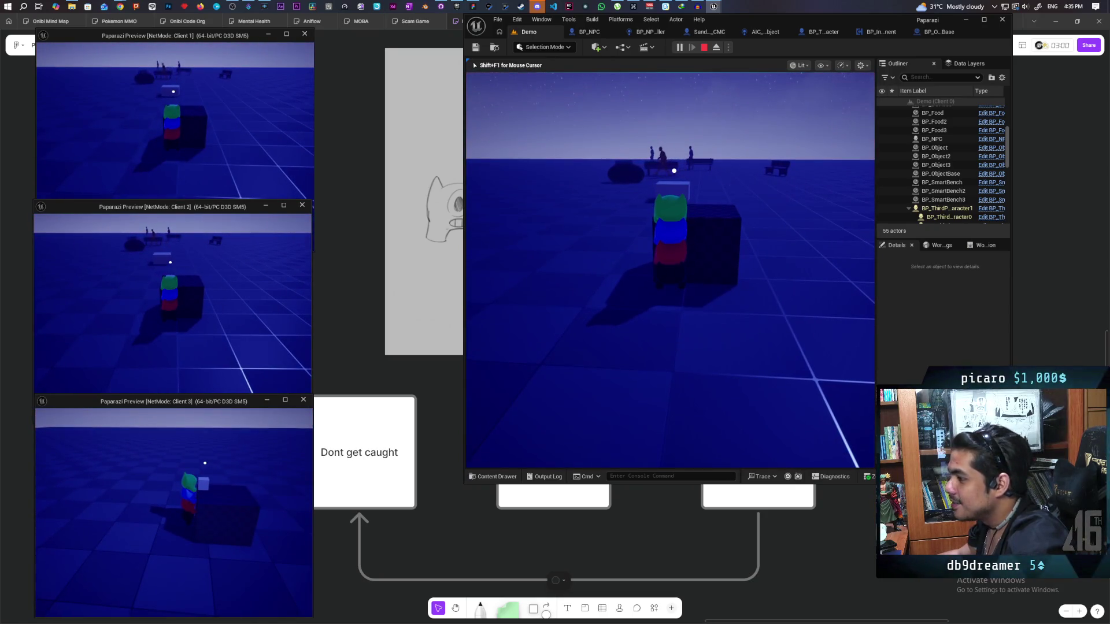
key("w")
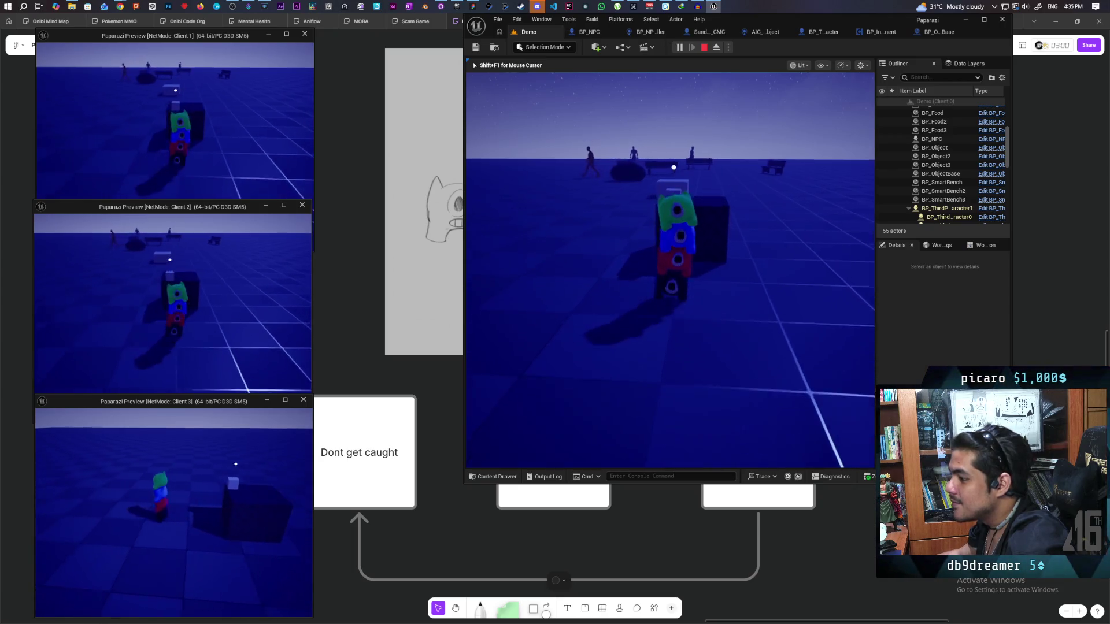
key("s")
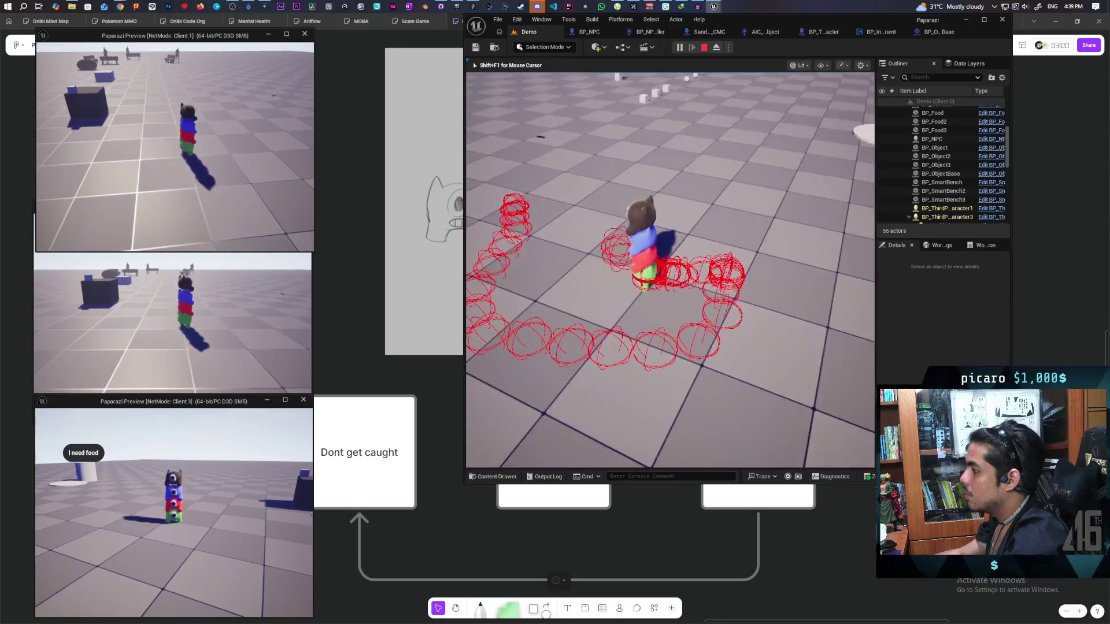
key("Escape")
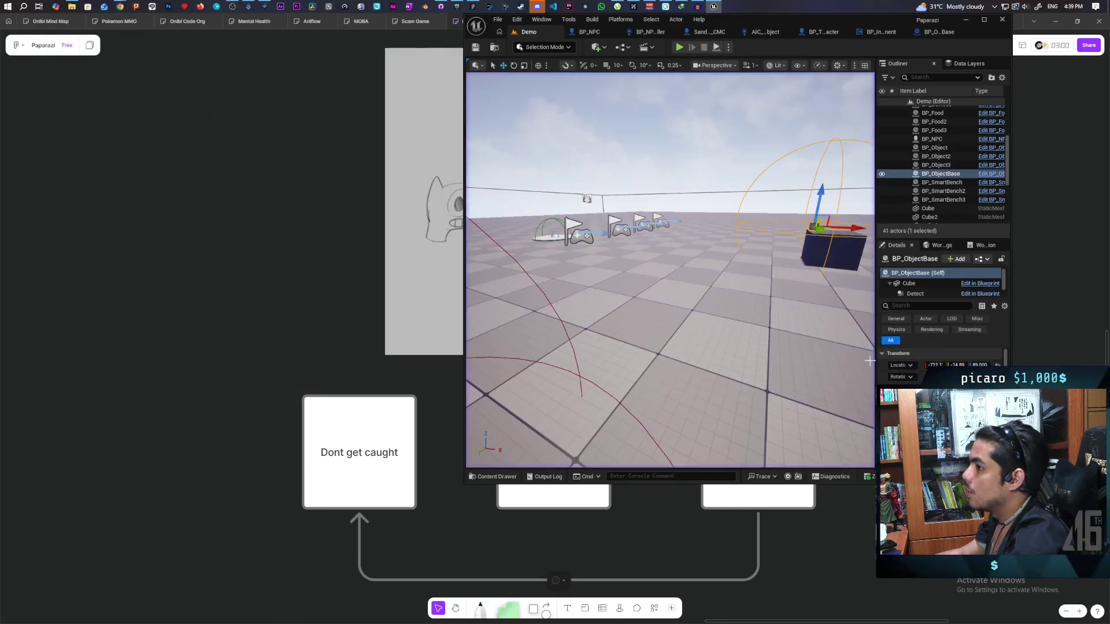
Step: Maximize the editor and look through BP_ObjectBase's event graph
left_click(937, 32)
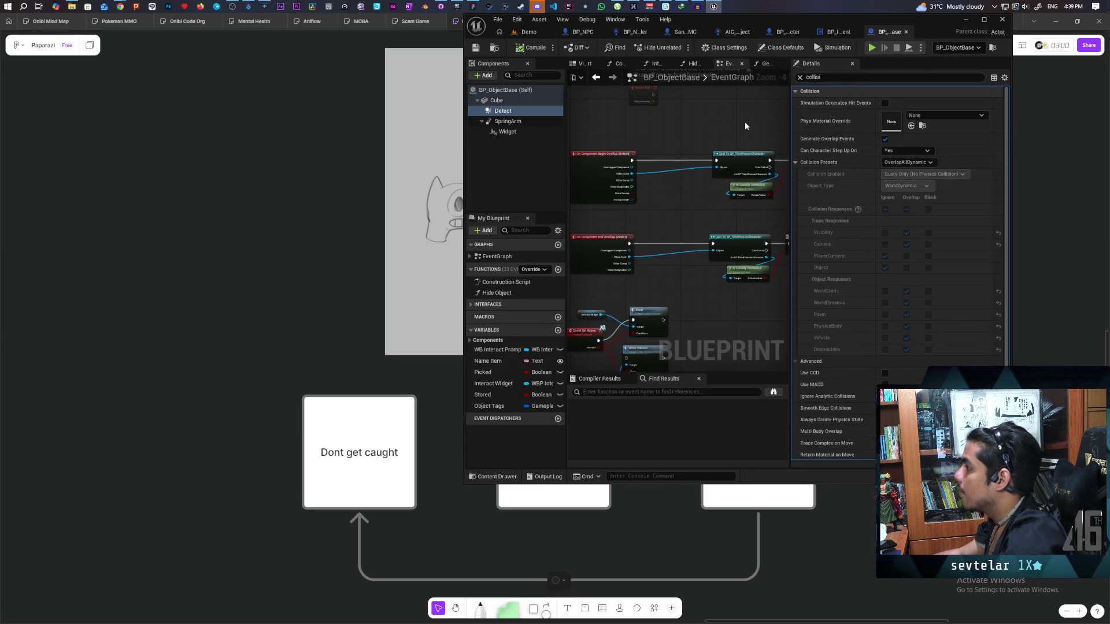
scroll(745, 123, "down", 2)
mouse_move(931, 19)
left_mouse_down()
mouse_move(505, 40)
mouse_move(508, 1)
left_mouse_up()
scroll(565, 276, "up", 4)
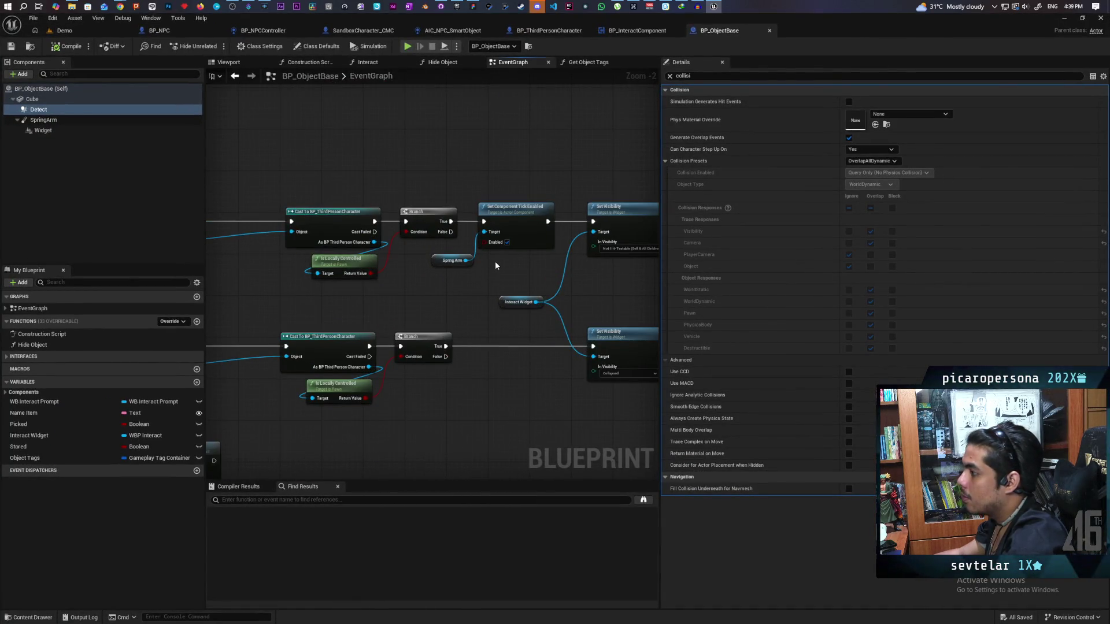
scroll(459, 284, "down", 3)
scroll(456, 278, "up", 3)
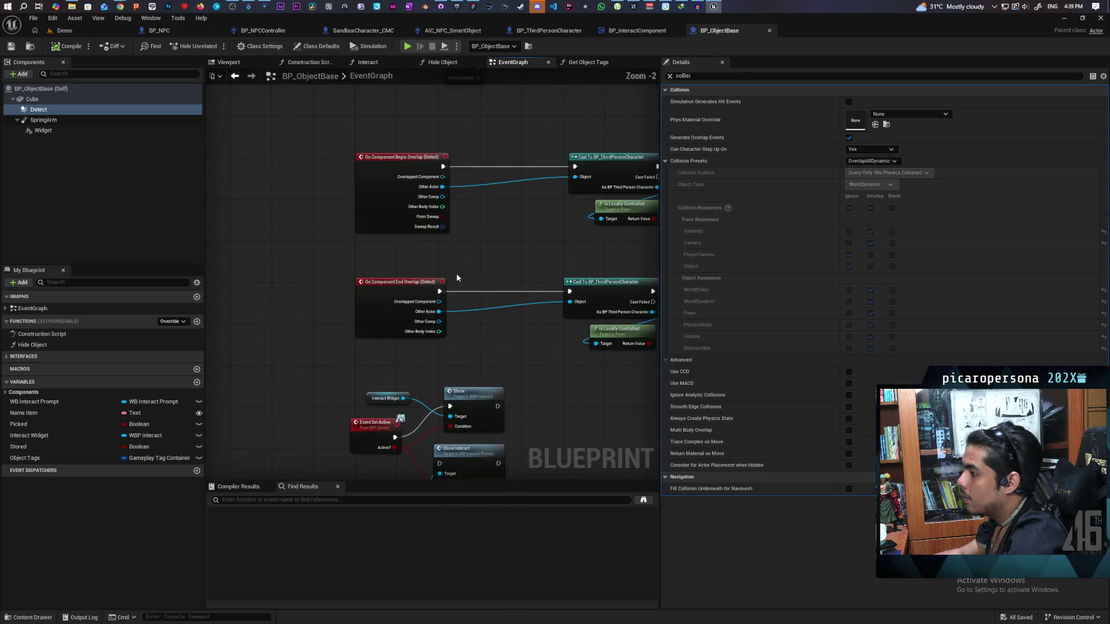
scroll(498, 251, "down", 3)
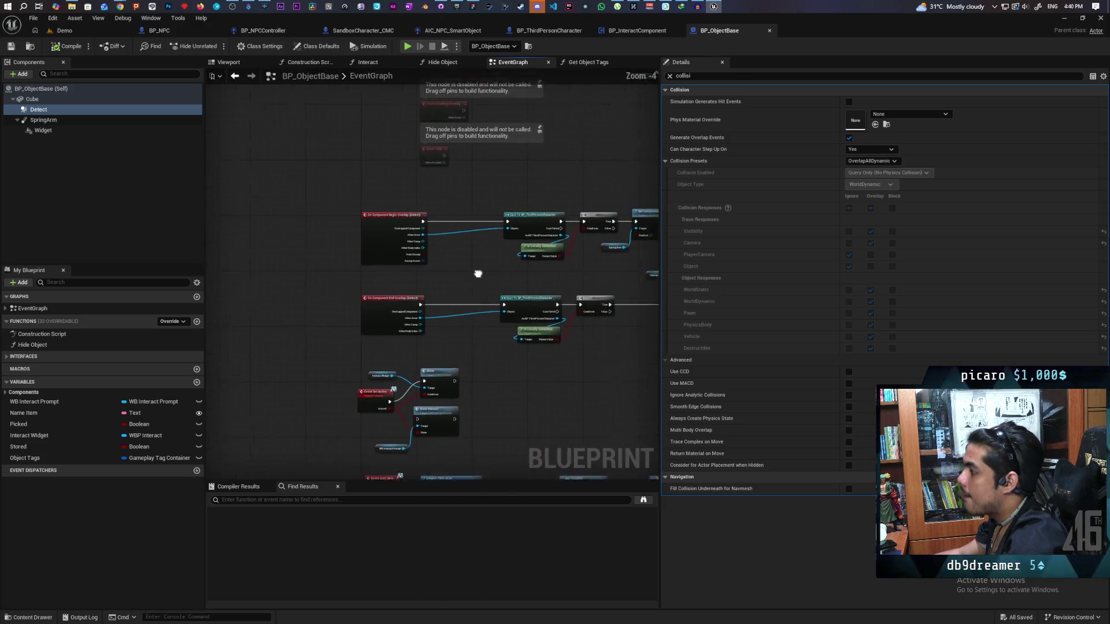
Step: Show BP_InteractComponent's Trace Sphere function graph
left_click(636, 30)
scroll(525, 144, "down", 3)
scroll(523, 156, "up", 4)
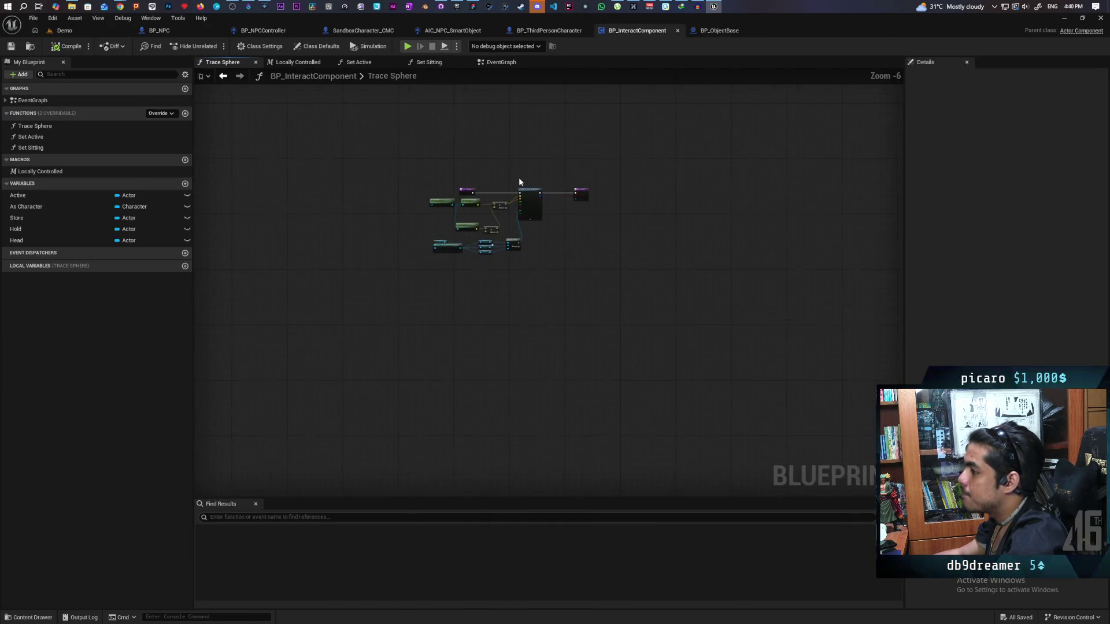
Step: In BP_InteractComponent's event graph, pan from Event Tick to the authority switch and branch nodes
left_click(431, 63)
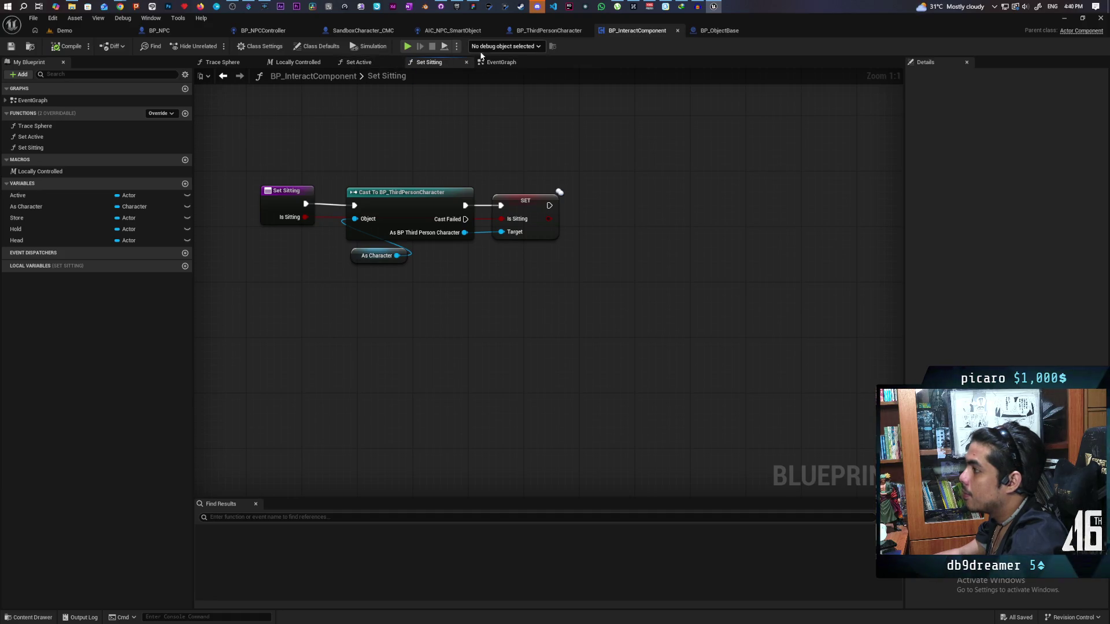
left_click(500, 62)
scroll(479, 146, "down", 2)
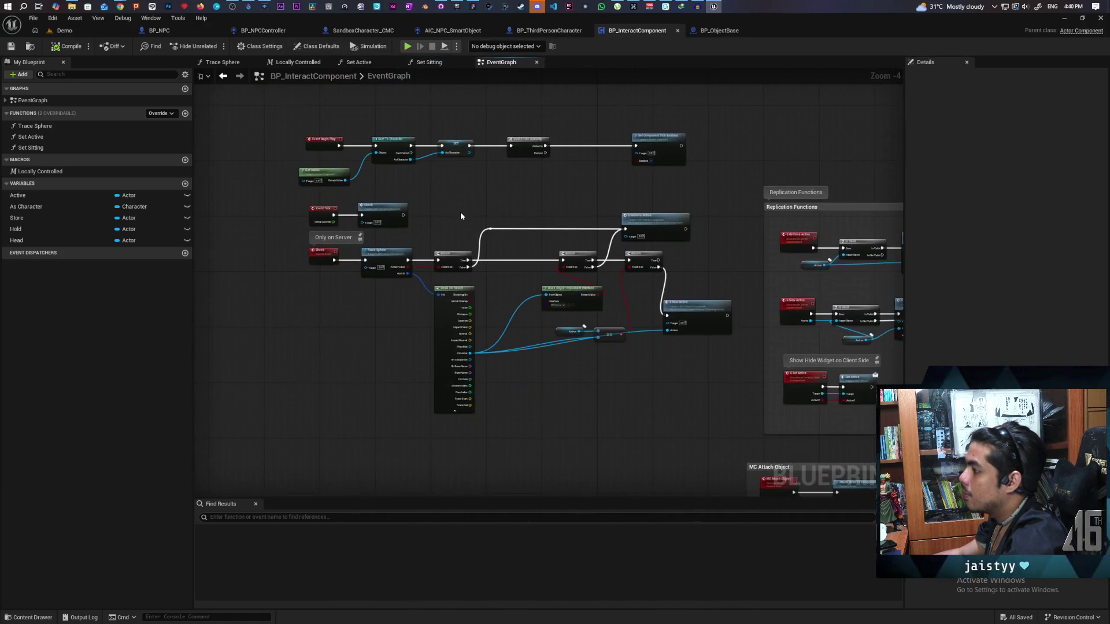
scroll(462, 213, "up", 1)
scroll(463, 216, "up", 1)
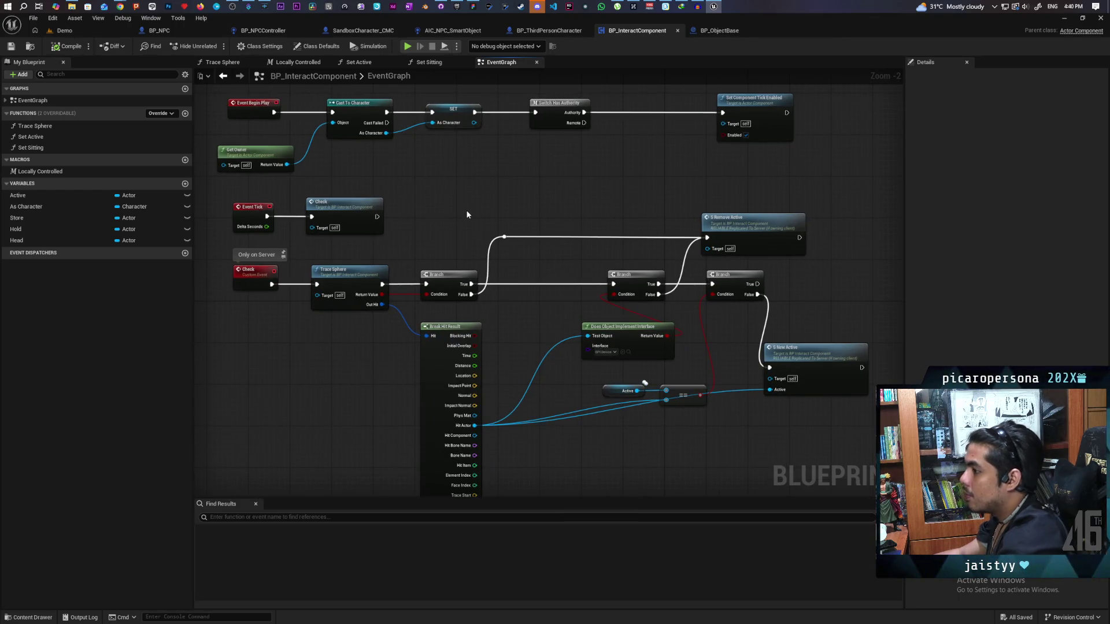
mouse_move(498, 173)
left_mouse_down()
mouse_move(385, 222)
mouse_move(354, 218)
mouse_move(607, 203)
mouse_move(734, 210)
mouse_move(675, 169)
left_mouse_up()
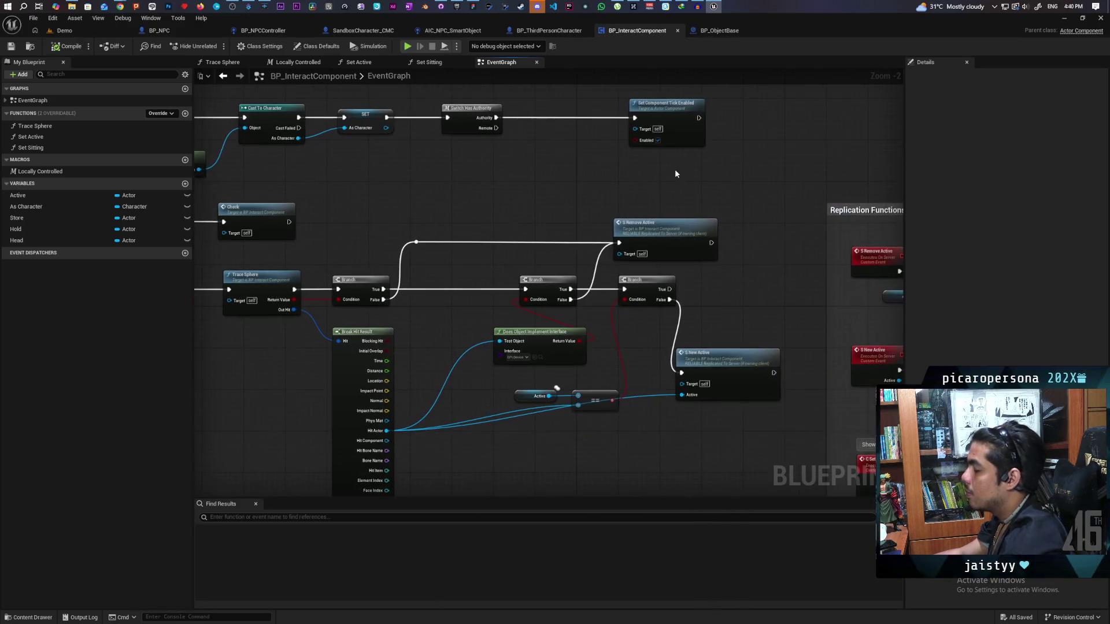
mouse_move(734, 191)
left_mouse_down()
mouse_move(555, 132)
mouse_move(383, 158)
left_mouse_up()
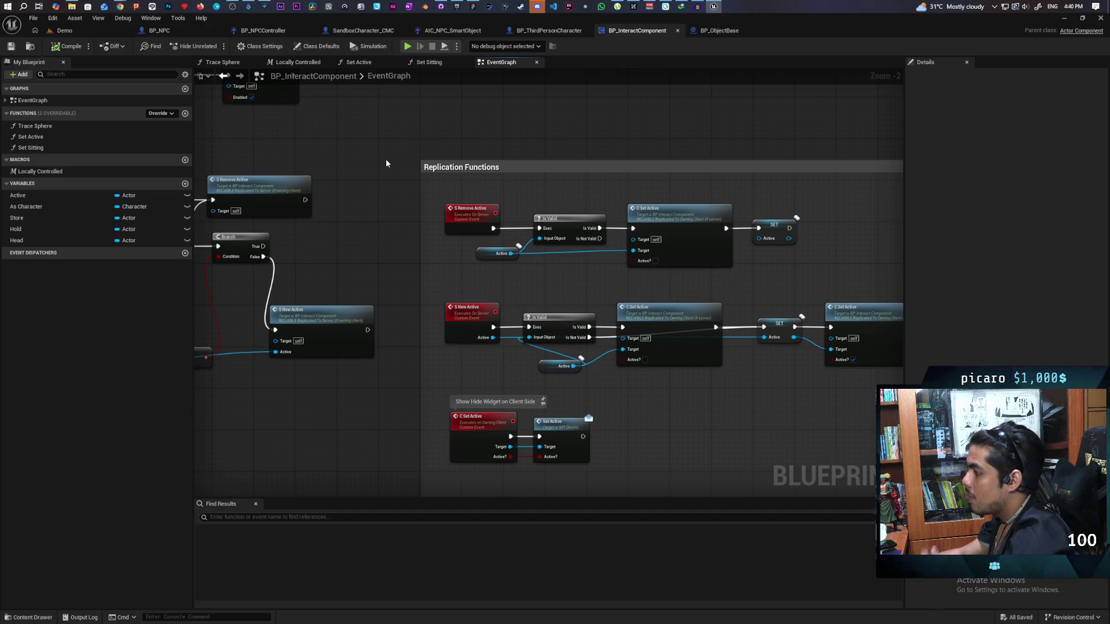
mouse_move(386, 163)
left_mouse_down()
mouse_move(526, 189)
mouse_move(570, 254)
left_mouse_up()
Step: Find all references to Set Component Tick Enabled by class member, then go to BP_ThirdPersonCharacter
right_click(523, 198)
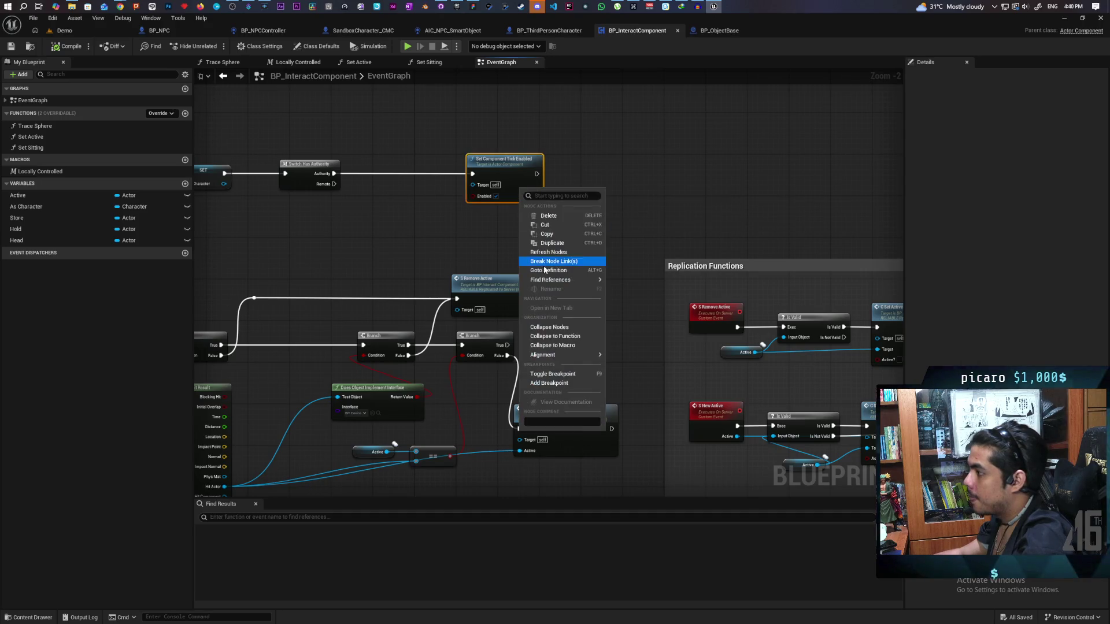
mouse_move(578, 280)
left_click(657, 303)
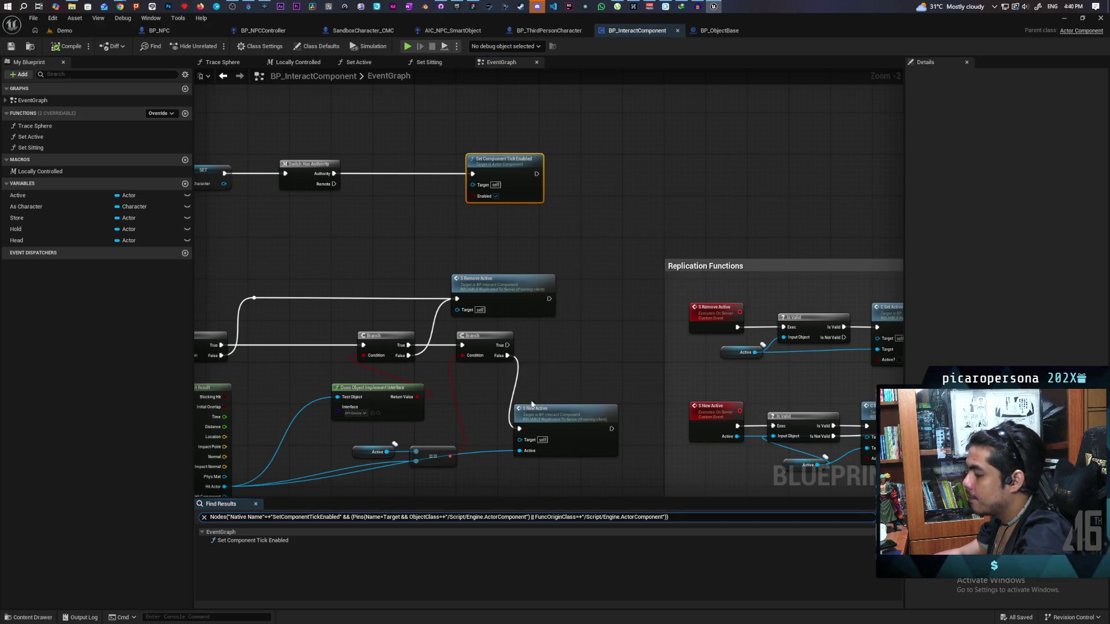
scroll(360, 442, "down", 3)
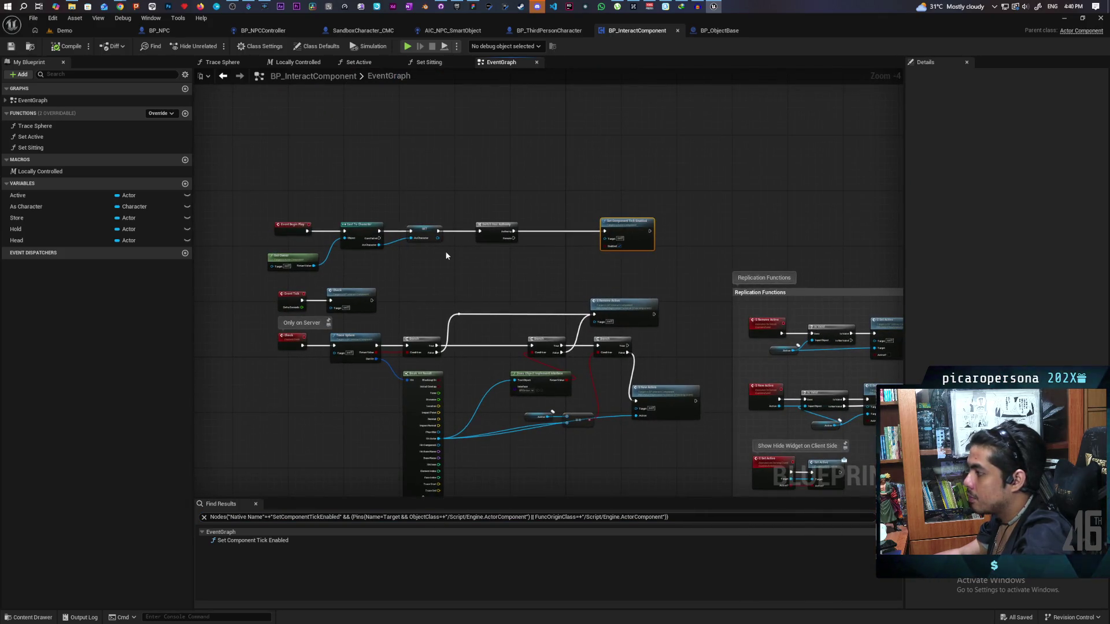
scroll(445, 255, "up", 1)
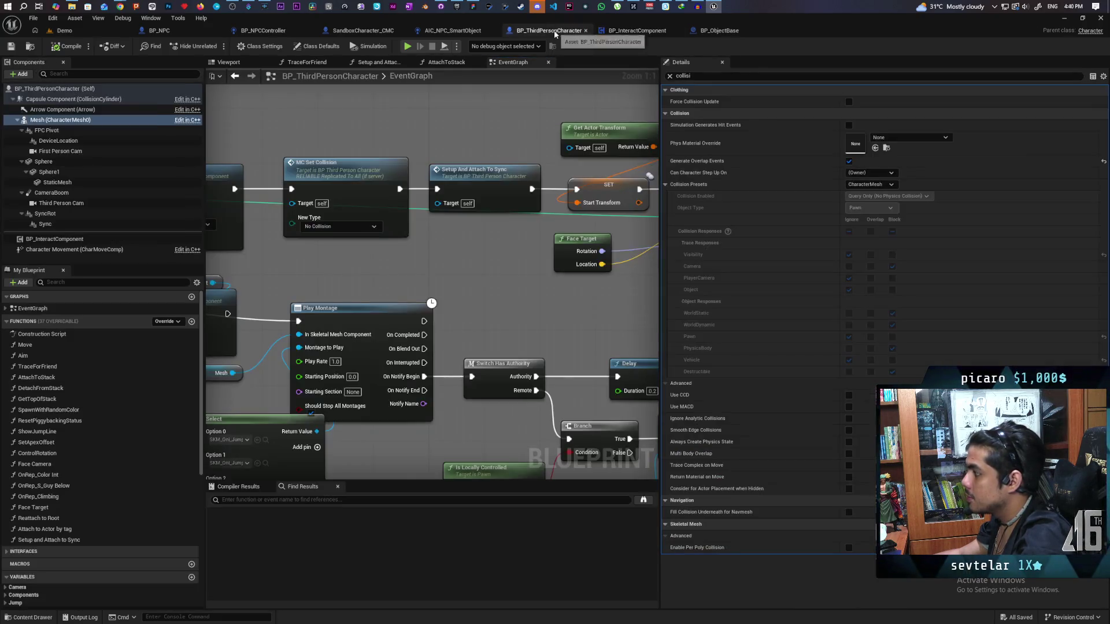
left_click(554, 31)
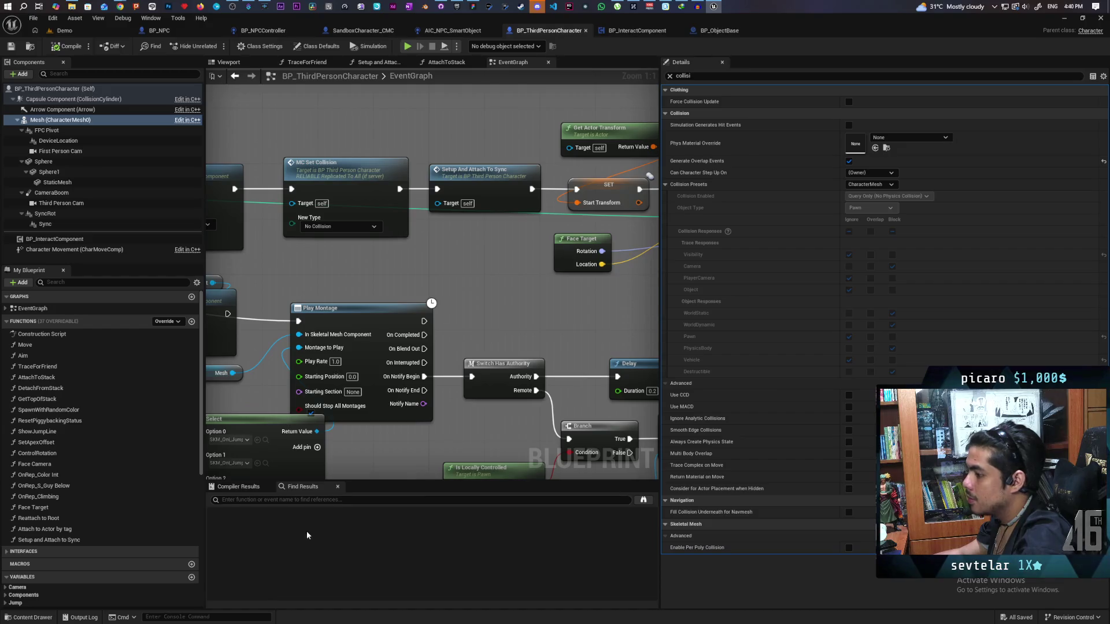
Step: Search the character Blueprint for 'component tick' and open the OnRep_Climbing result
left_click(317, 500)
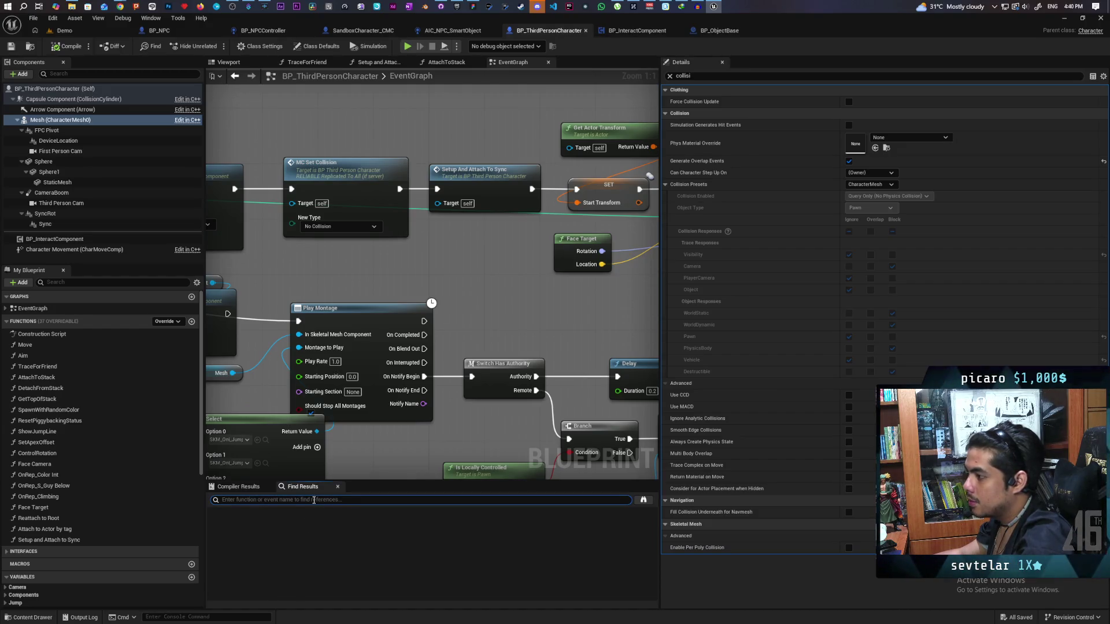
type("ci")
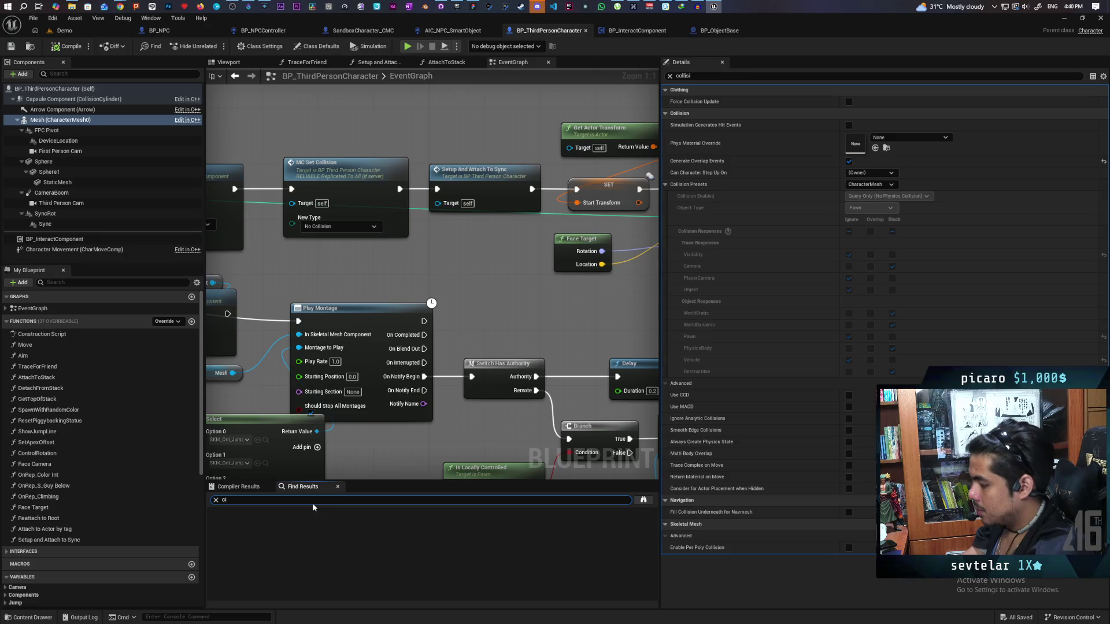
type("ompoenen")
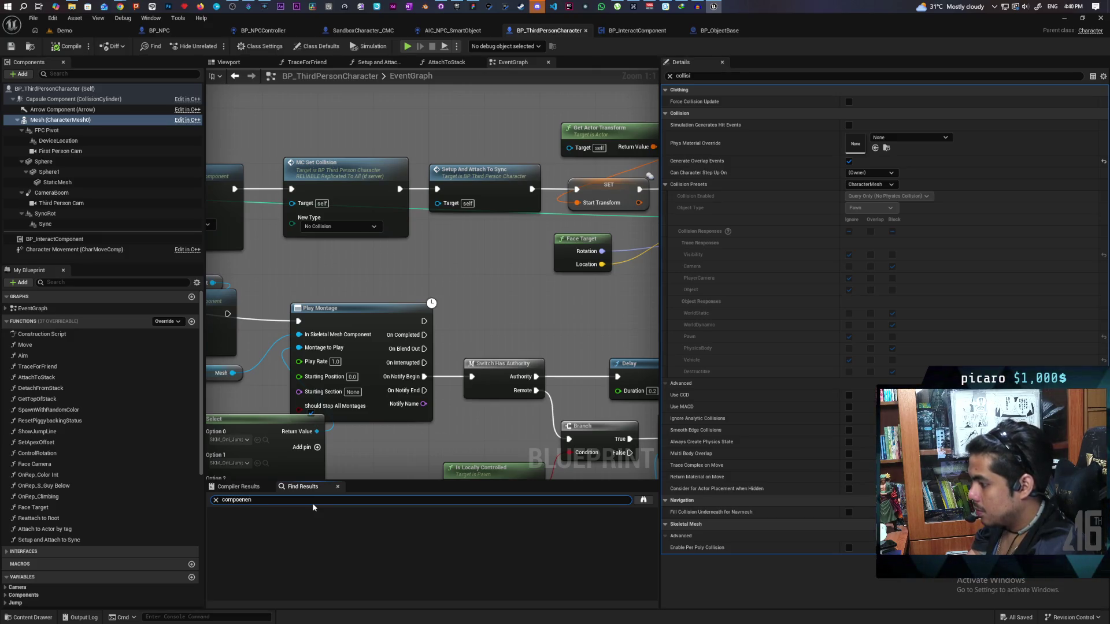
type(" tick")
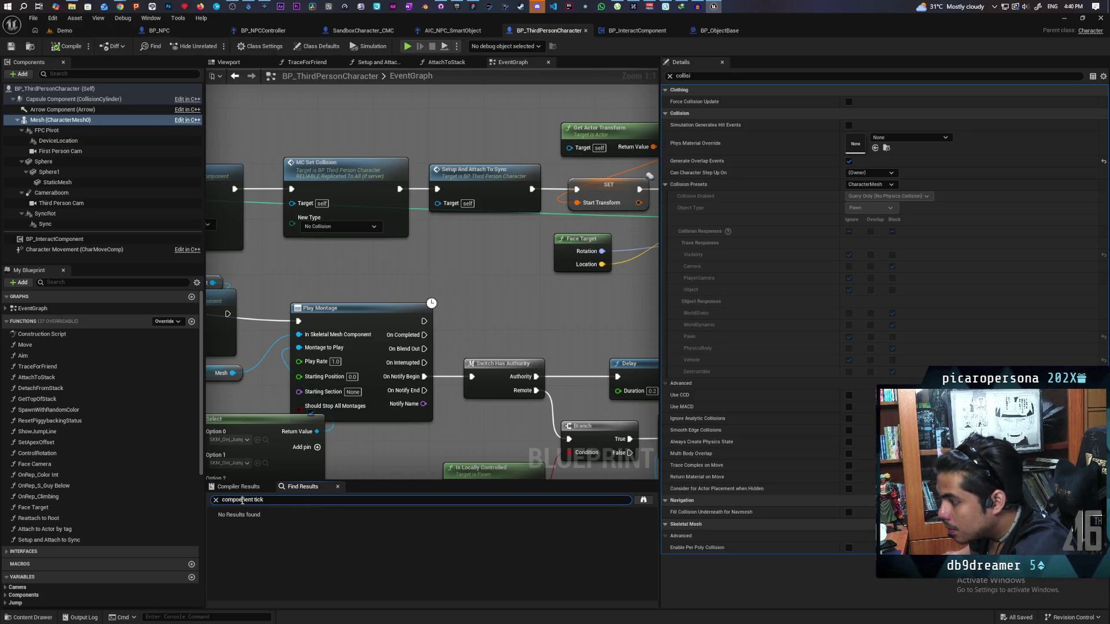
key("Return")
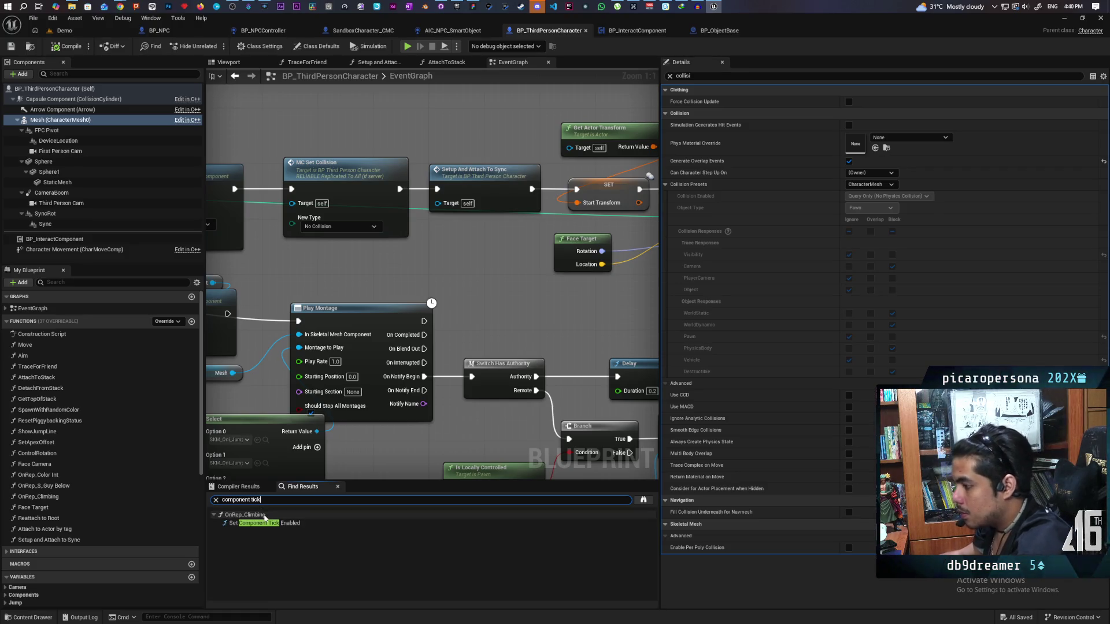
left_click(285, 524)
Step: Pan through OnRep_Climbing's entry and Character Movement nodes, then return to the EventGraph
scroll(358, 392, "down", 4)
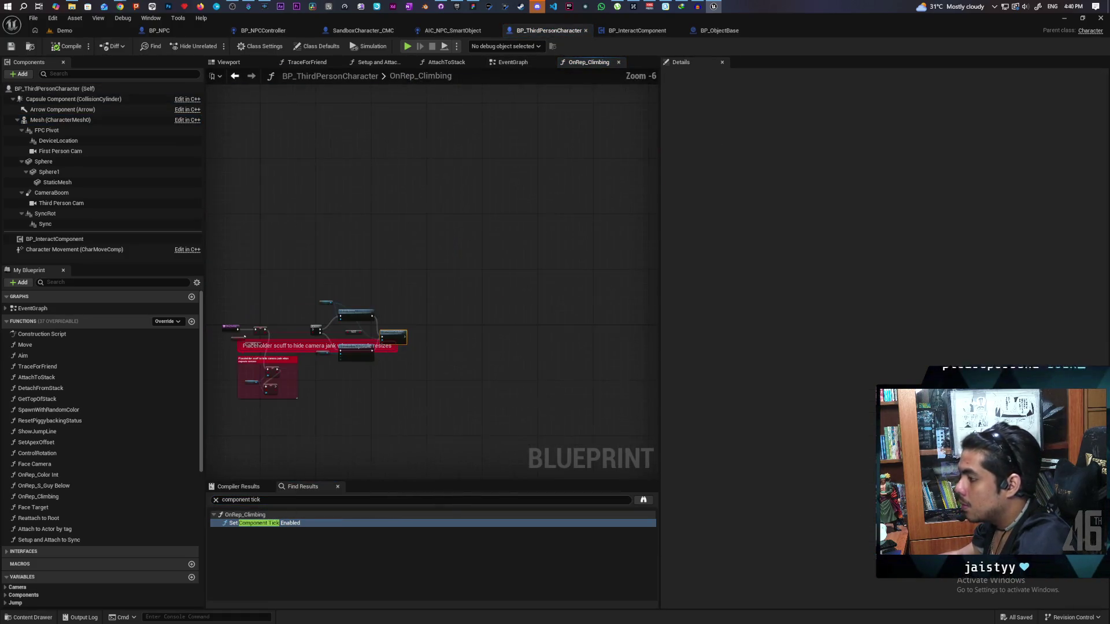
scroll(467, 349, "up", 1)
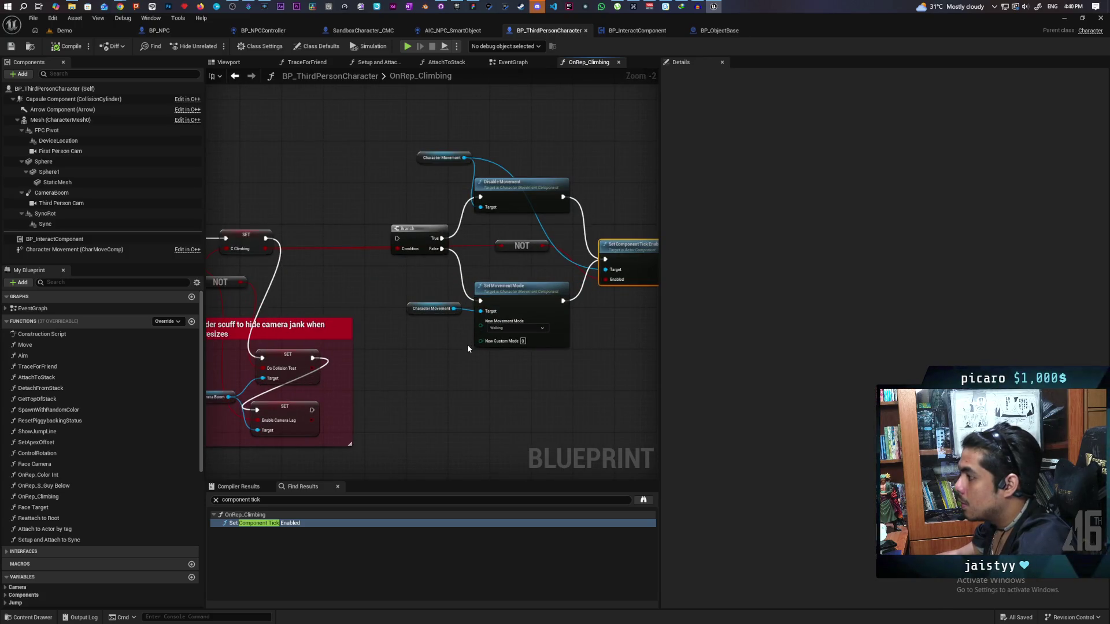
mouse_move(468, 344)
left_mouse_down()
mouse_move(580, 322)
mouse_move(417, 331)
left_mouse_up()
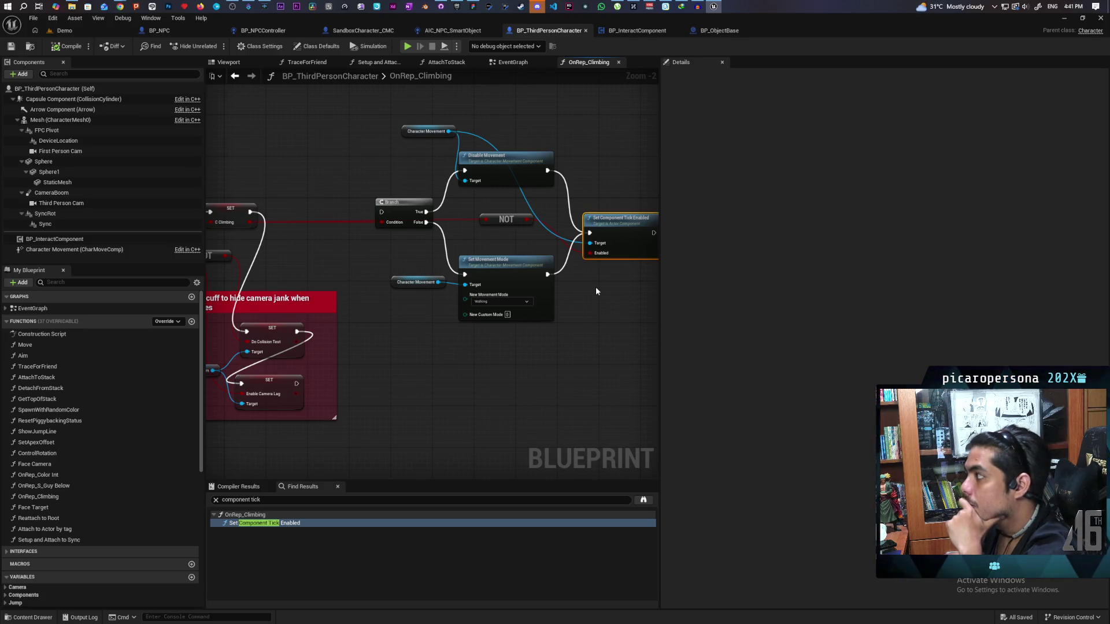
left_click_drag(485, 386, 505, 350)
mouse_move(461, 317)
left_mouse_down()
mouse_move(451, 324)
mouse_move(489, 322)
left_mouse_up()
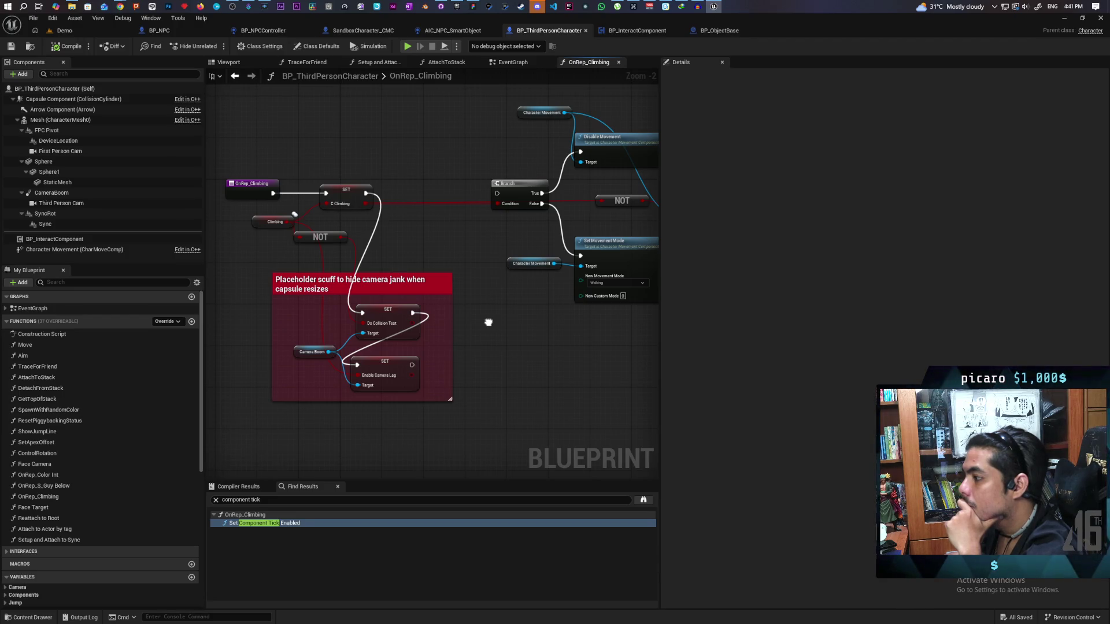
left_click_drag(488, 323, 448, 386)
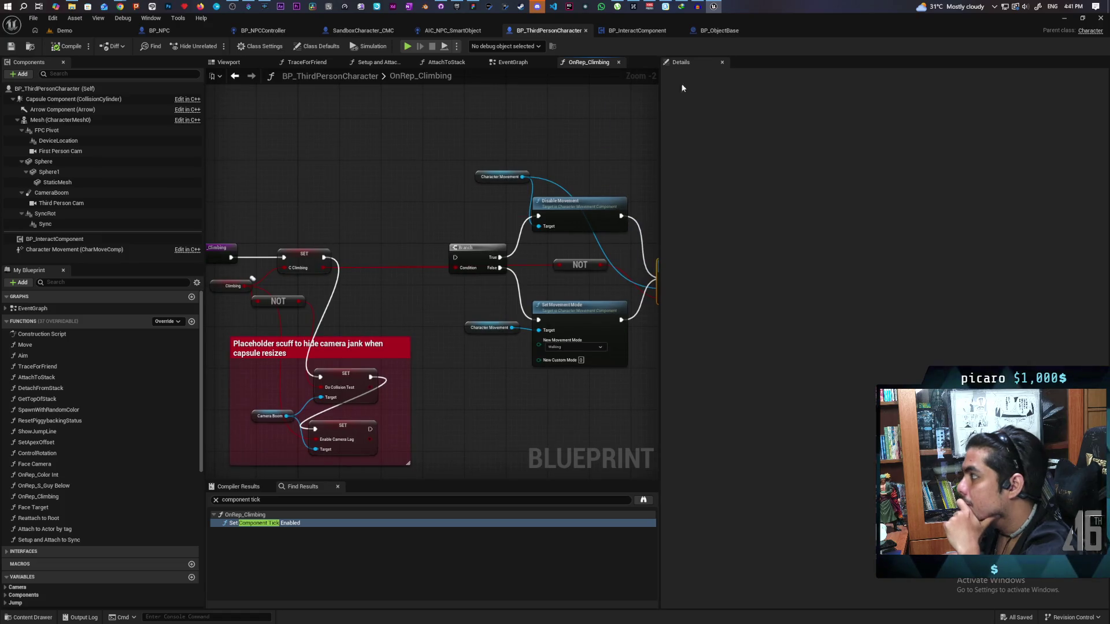
left_click(515, 63)
scroll(485, 248, "down", 5)
scroll(481, 219, "down", 1)
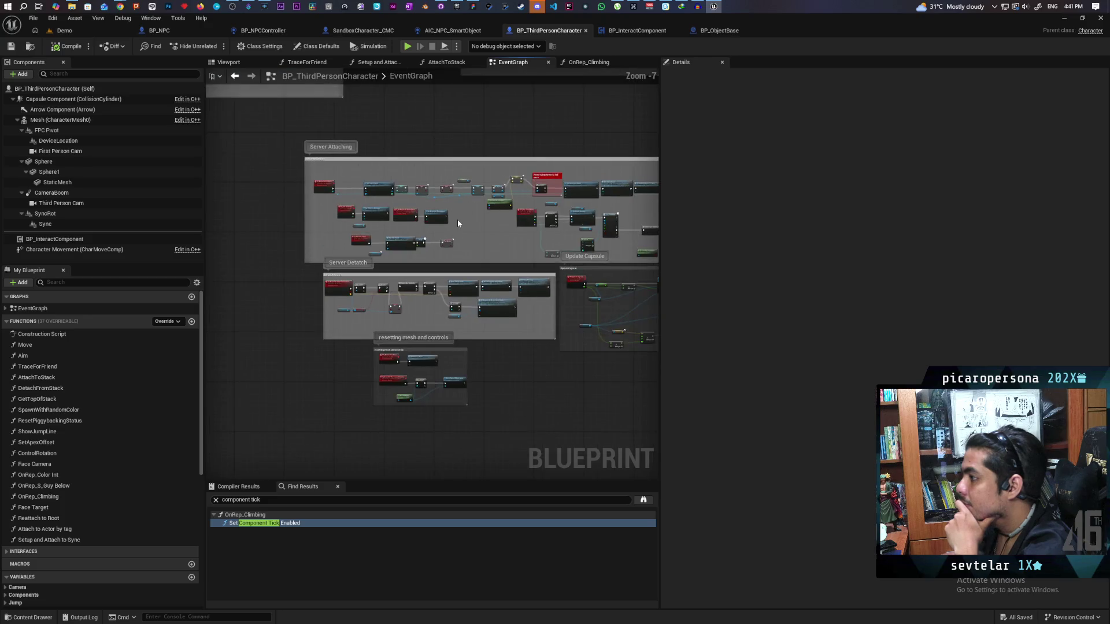
Step: Zoom around the Server Attaching and Attach to Stack logic in the character's EventGraph
scroll(457, 219, "up", 2)
scroll(456, 220, "down", 1)
scroll(359, 243, "up", 2)
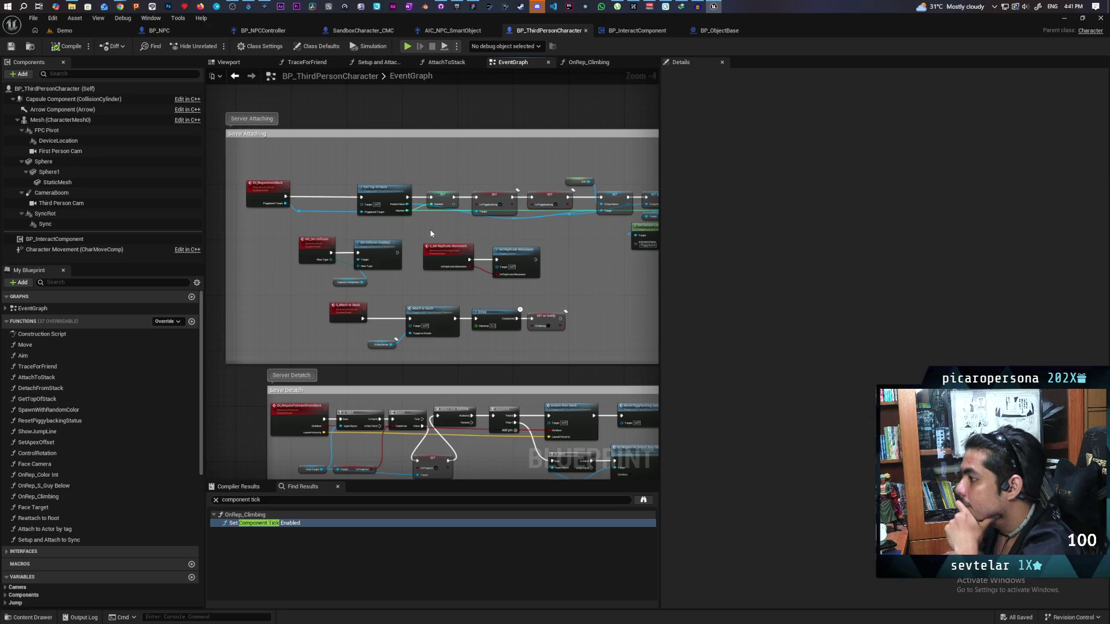
scroll(498, 269, "up", 3)
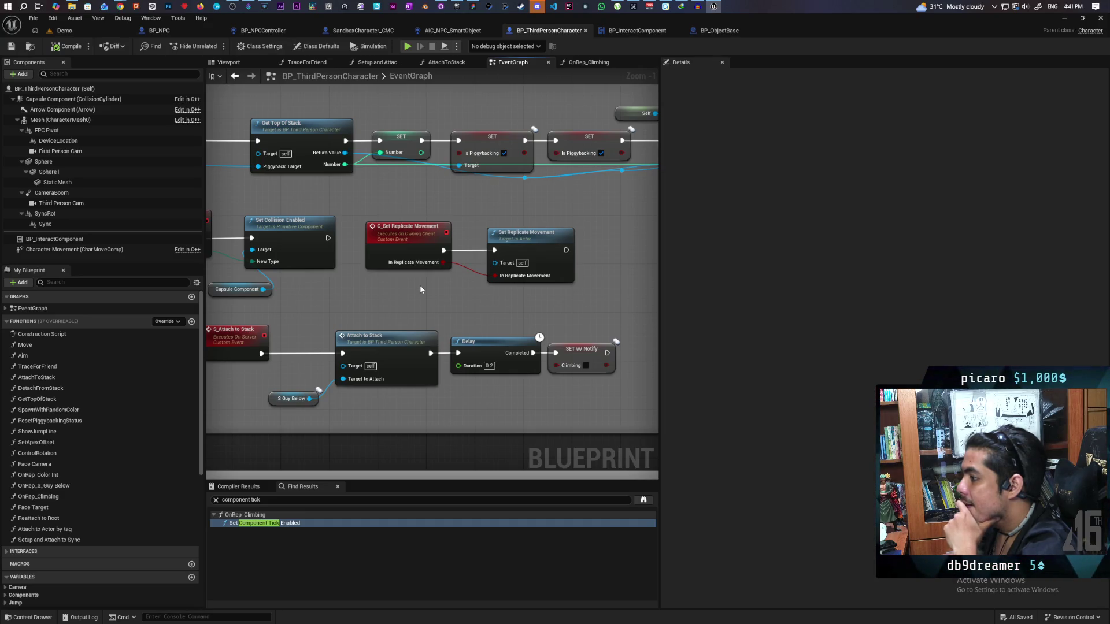
scroll(420, 288, "down", 3)
scroll(551, 311, "up", 2)
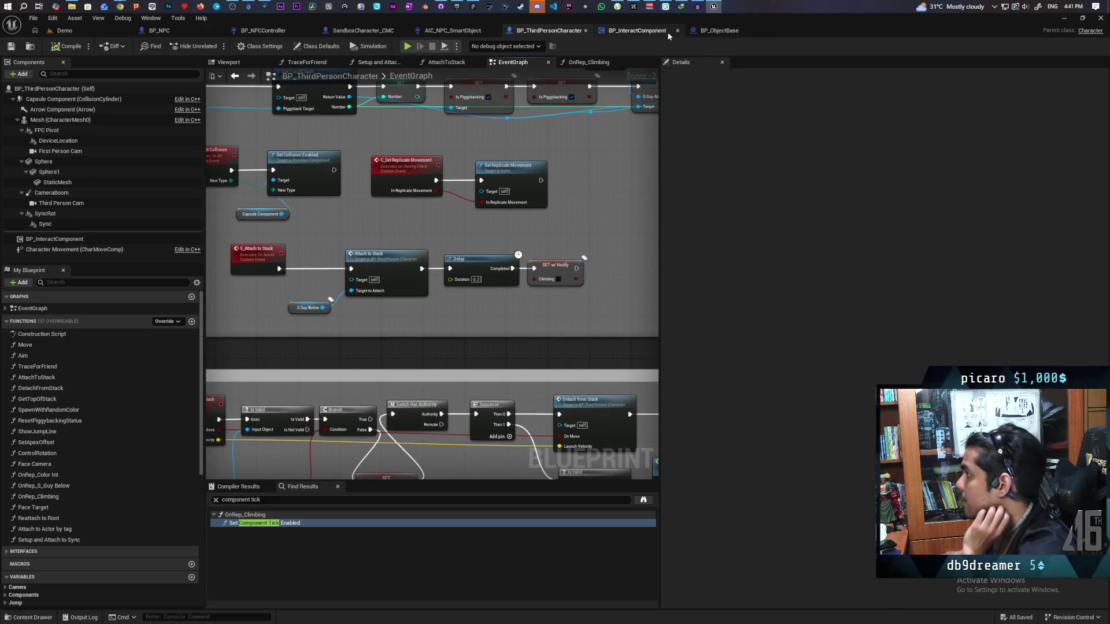
scroll(379, 306, "up", 2)
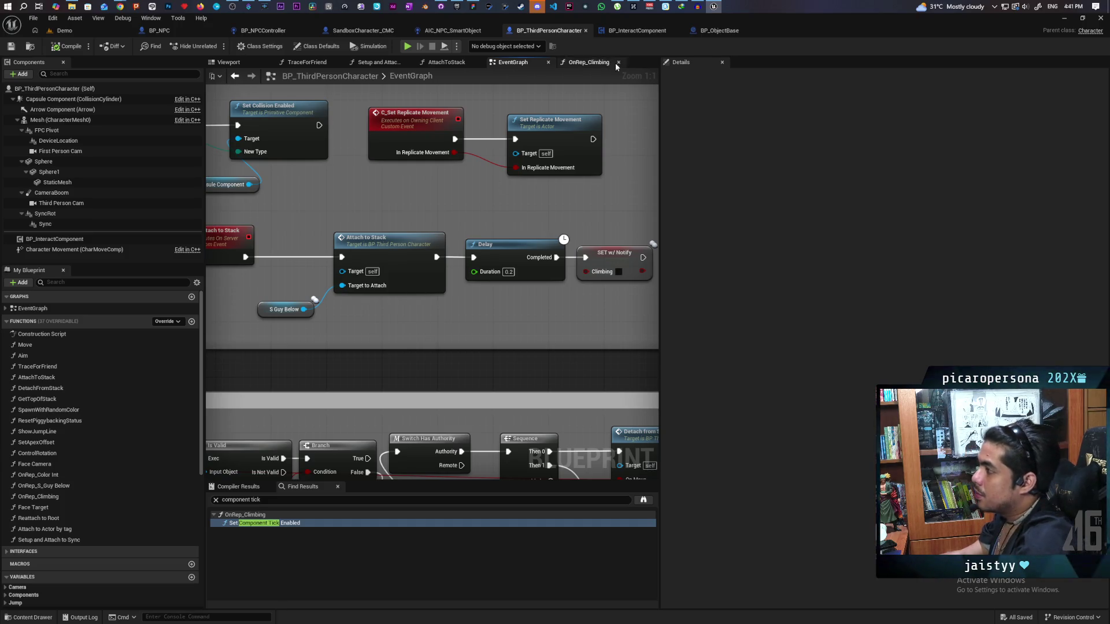
Step: In BP_InteractComponent, frame the Event BeginPlay chain leading to Set Component Tick Enabled
left_click(633, 30)
scroll(588, 145, "down", 2)
left_click_drag(588, 145, 618, 81)
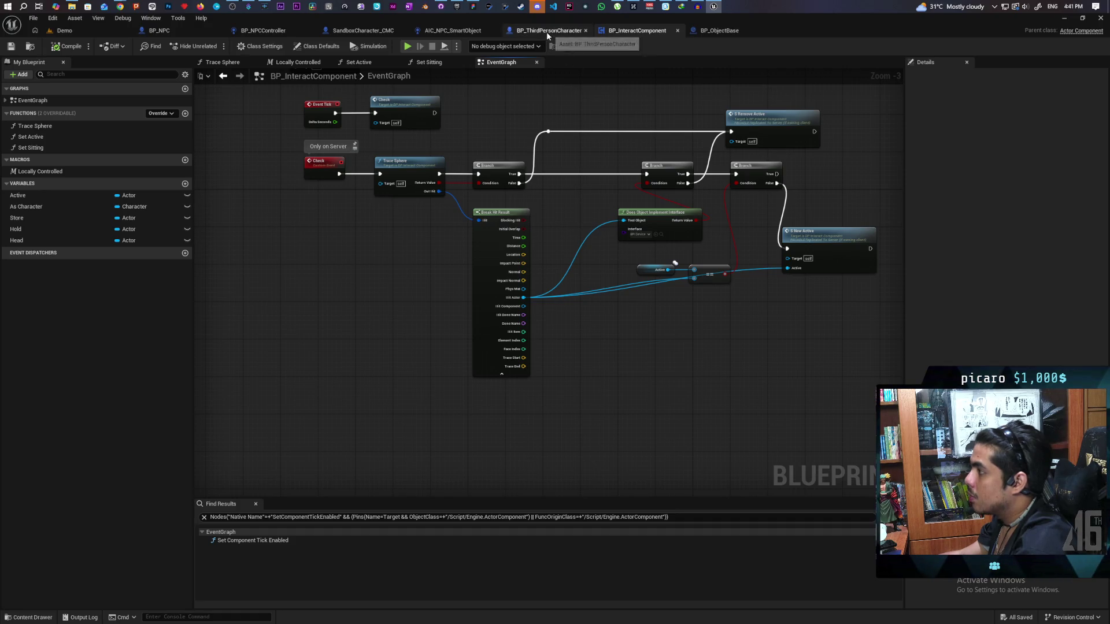
left_click_drag(492, 88, 445, 219)
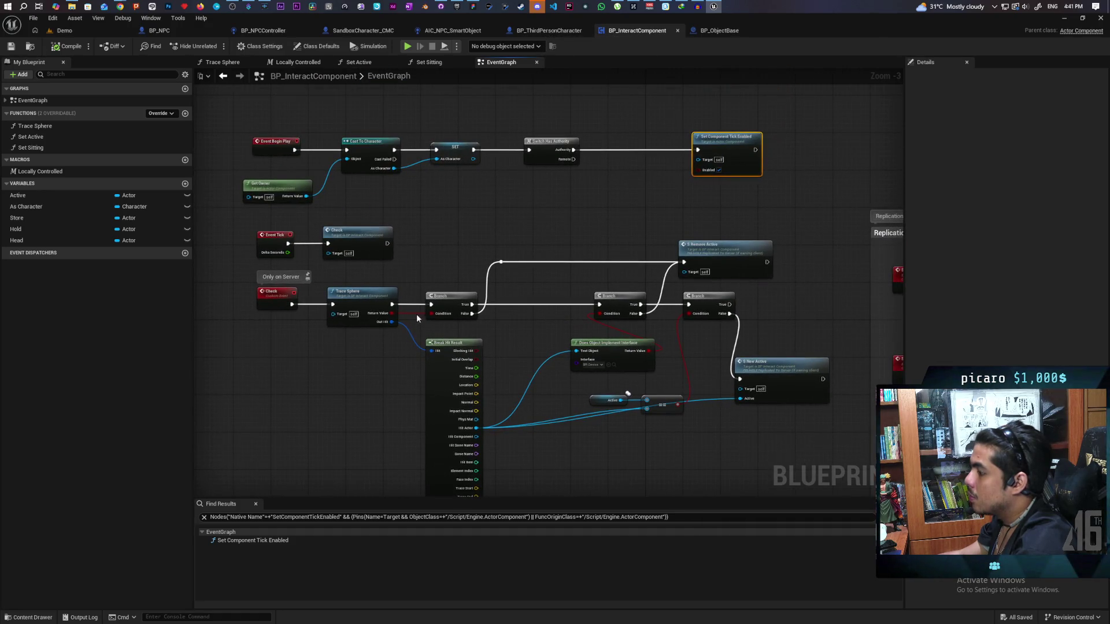
Step: In the Trace Sphere function, set the sphere trace's Draw Debug Type to None
mouse_move(482, 349)
left_mouse_down()
mouse_move(508, 347)
mouse_move(506, 285)
left_mouse_up()
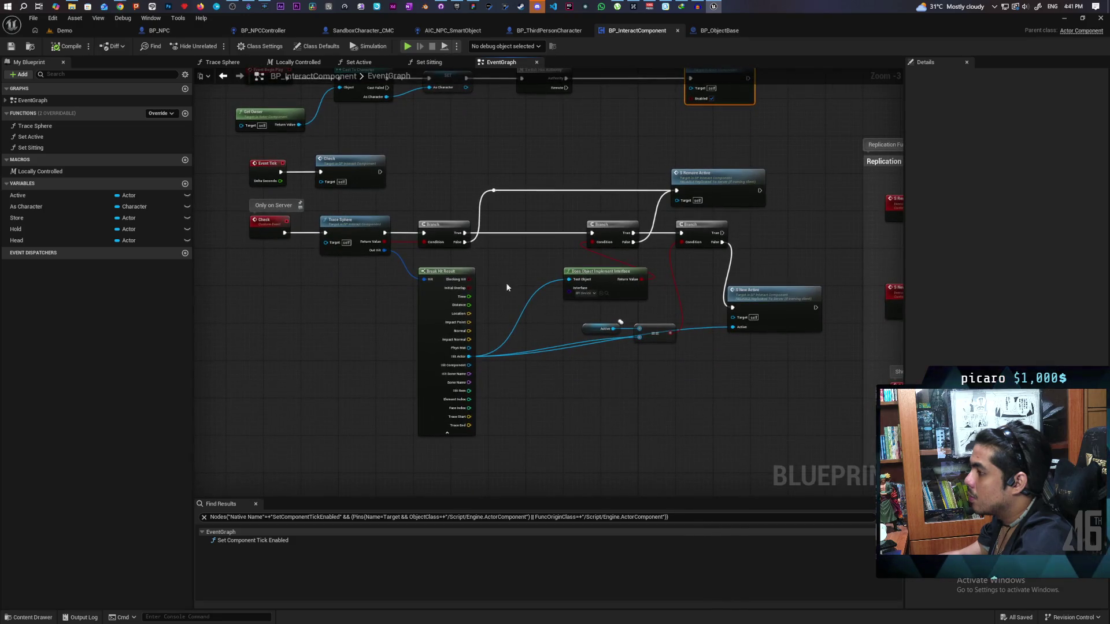
double_click(356, 225)
scroll(557, 296, "up", 2)
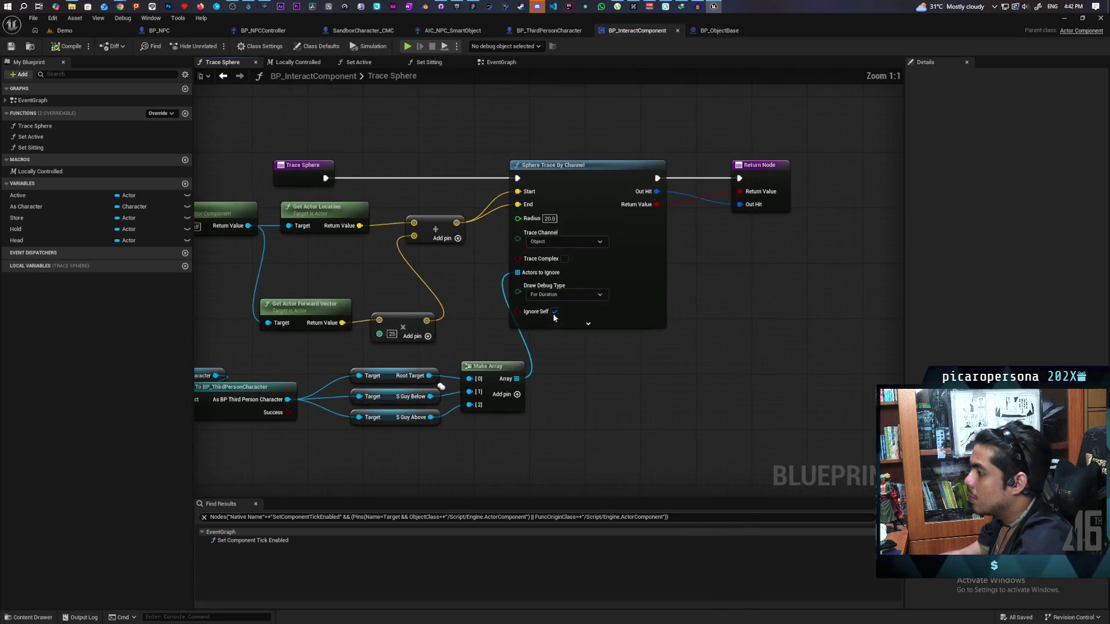
left_click(558, 296)
left_click(564, 308)
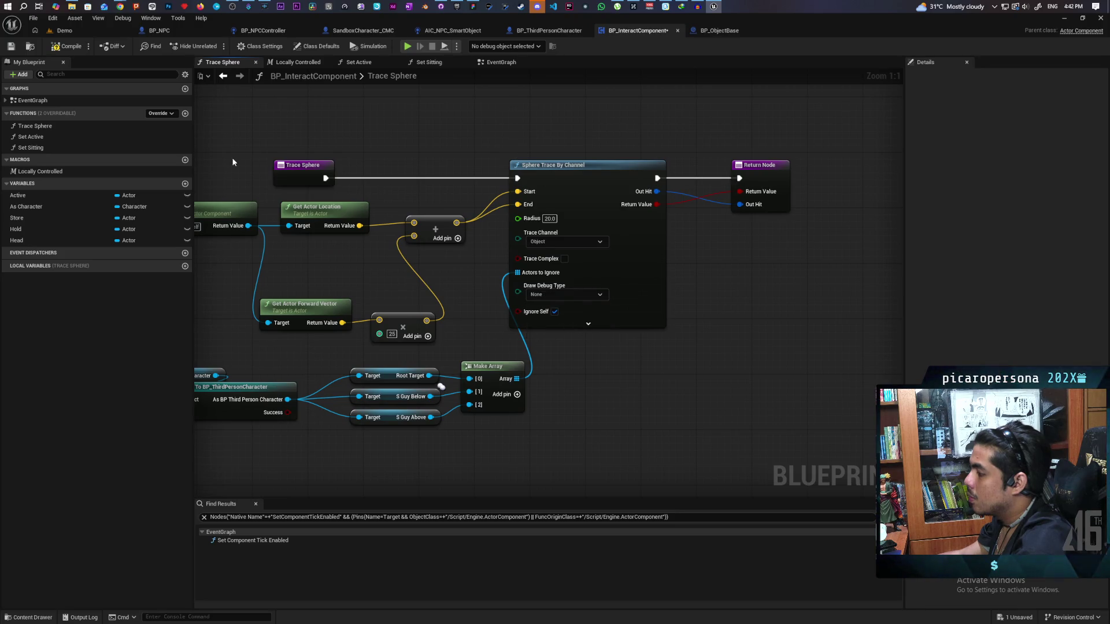
Step: Compile BP_InteractComponent and switch over to the BP_ObjectBase blueprint
left_click(68, 48)
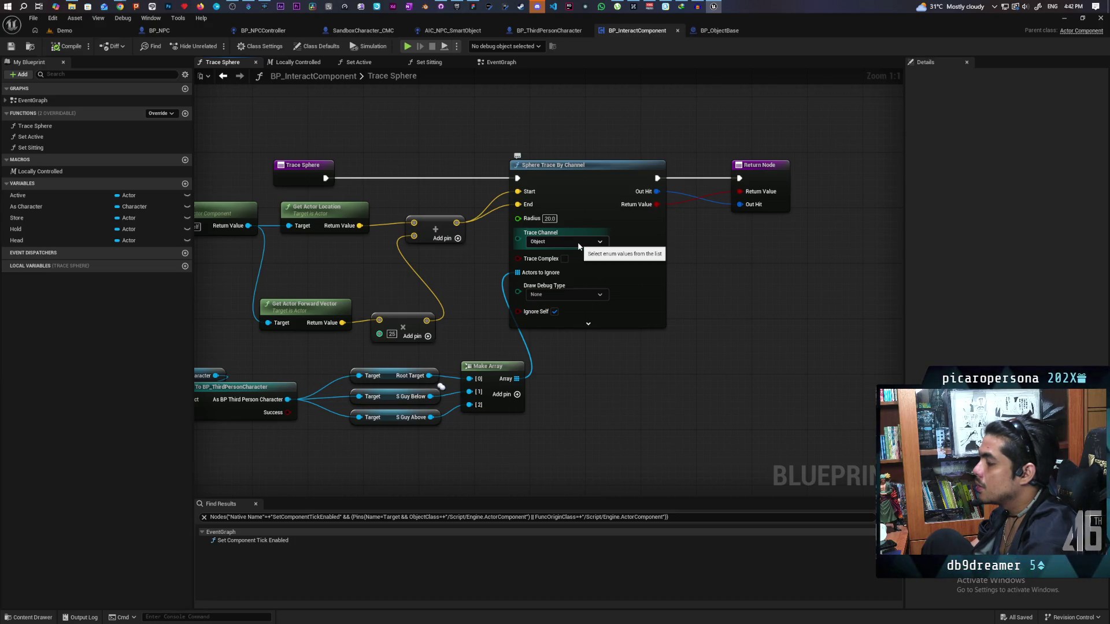
left_click(580, 196)
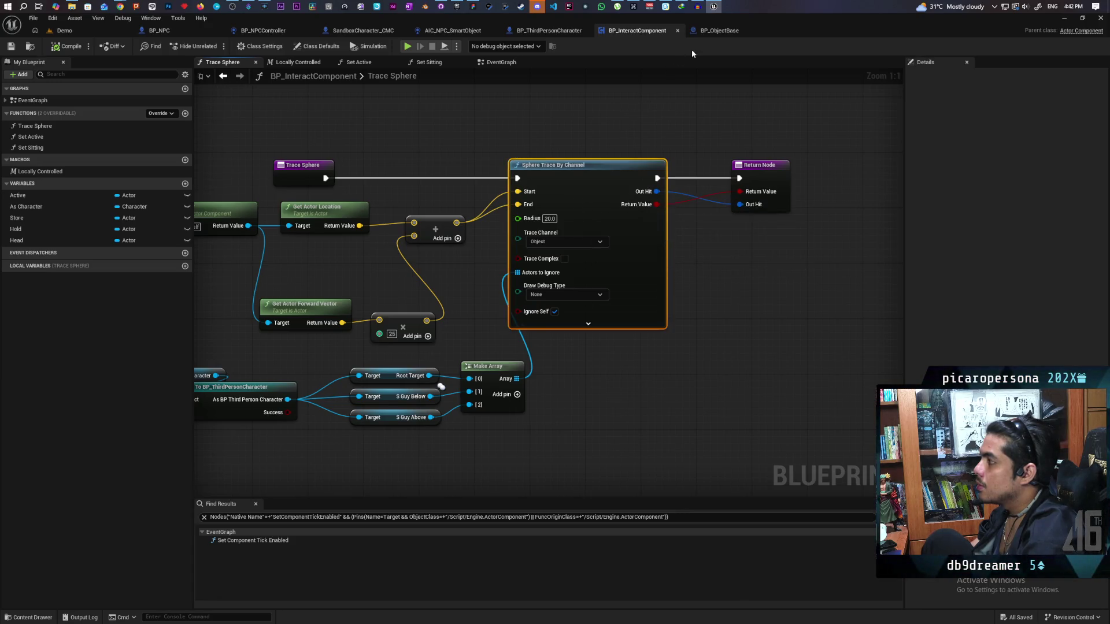
left_click(716, 36)
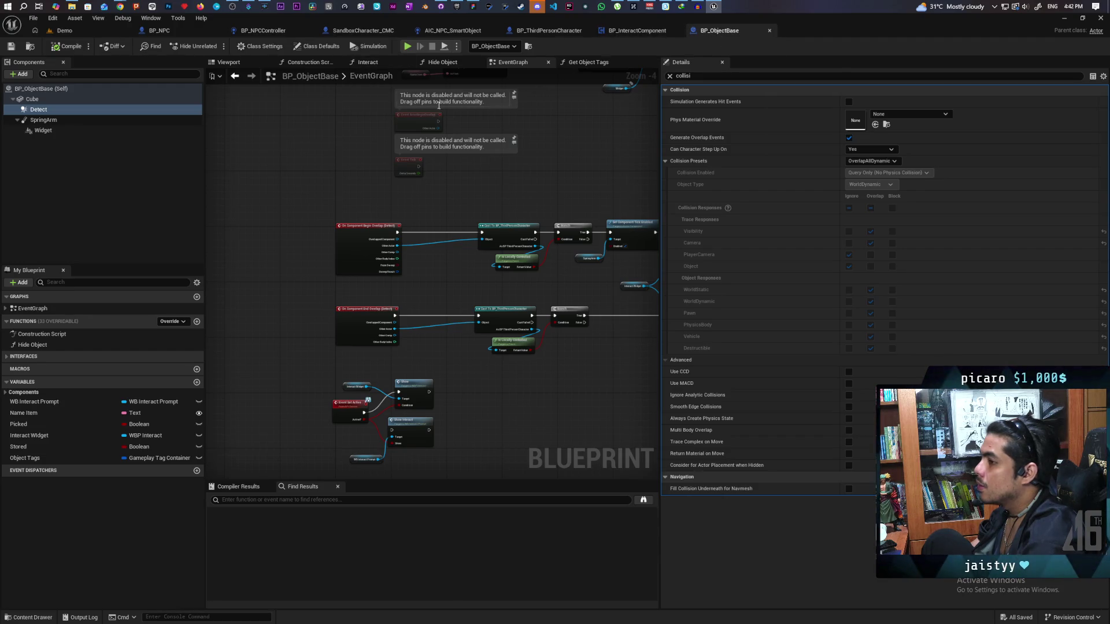
Step: Check the Cube component's collision responses in BP_ObjectBase, then go back to BP_InteractComponent
left_click(118, 101)
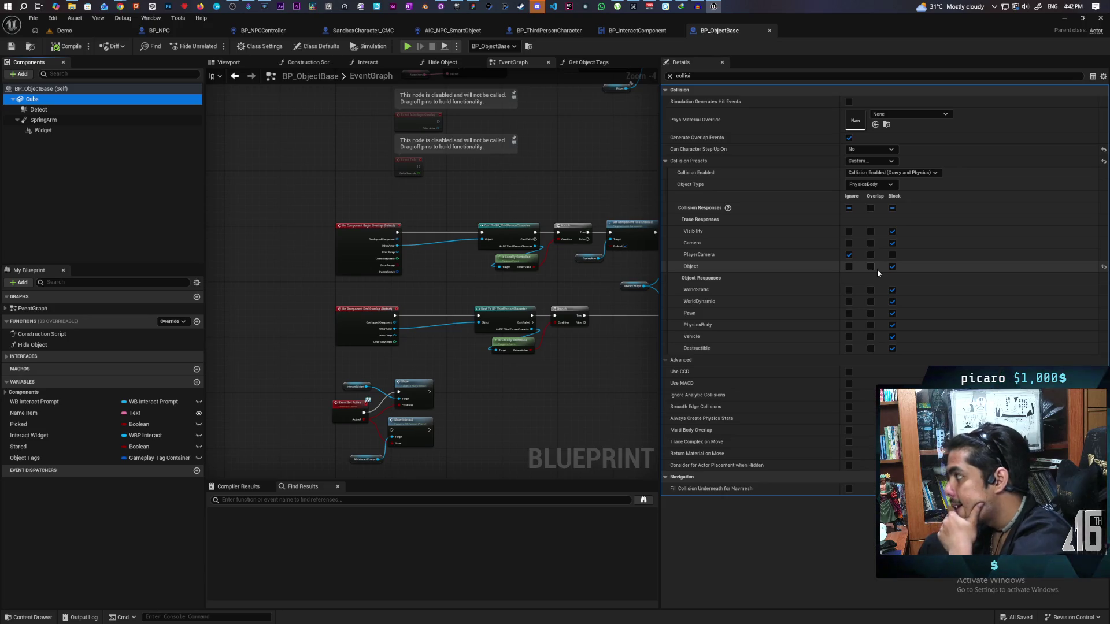
left_click(635, 30)
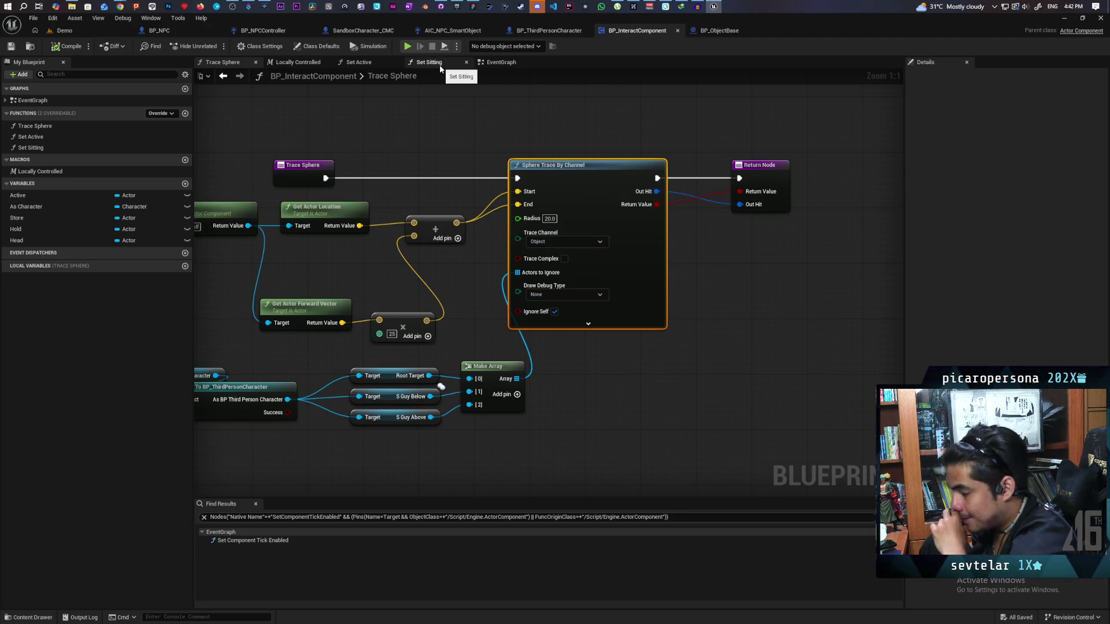
Step: Look over BP_InteractComponent's event graph trace logic, then shrink the editor to reveal the whiteboard
left_click(500, 62)
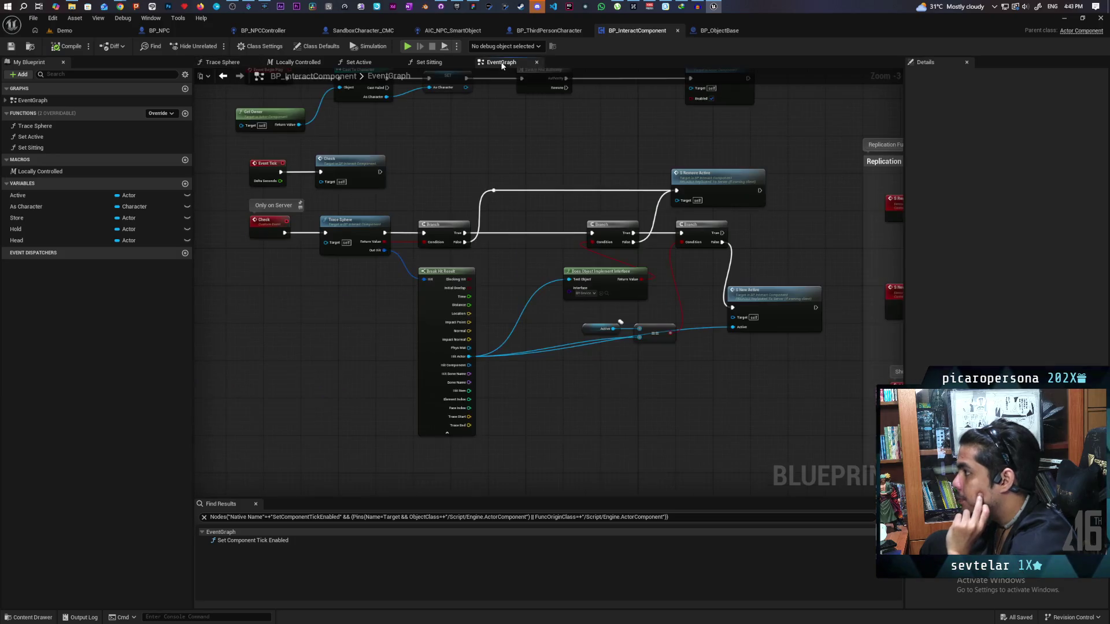
scroll(507, 271, "up", 3)
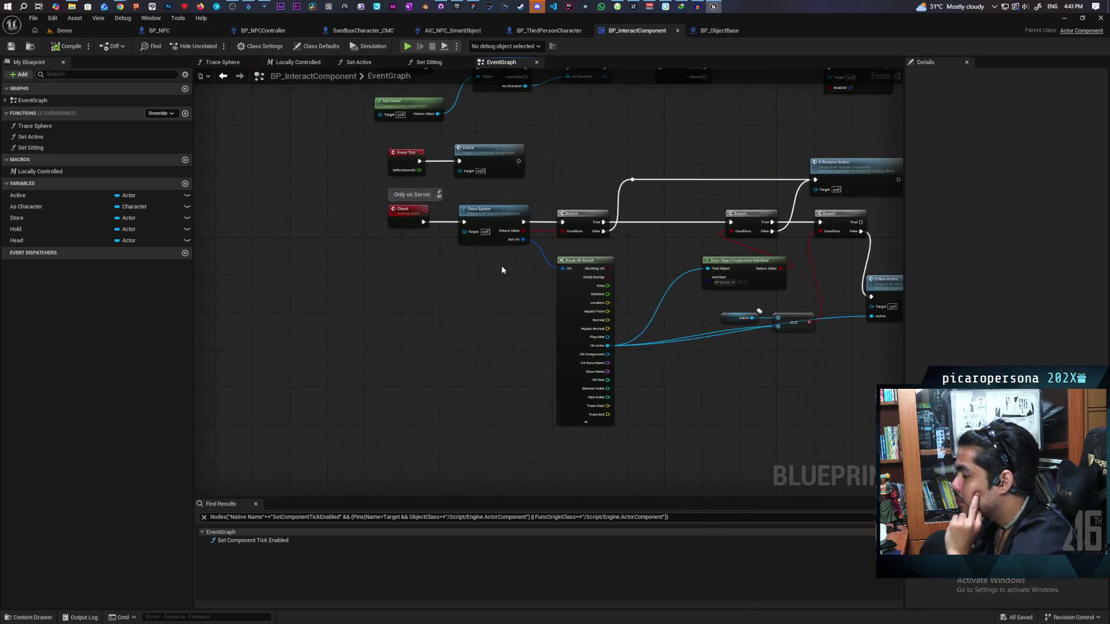
scroll(502, 264, "down", 2)
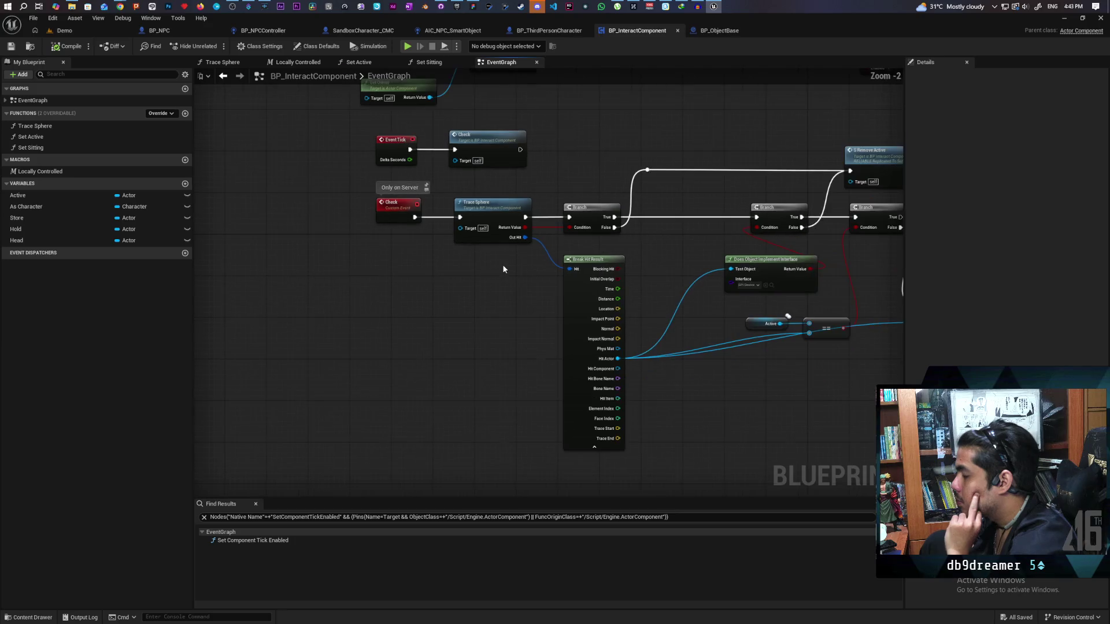
mouse_move(505, 265)
left_mouse_down()
mouse_move(348, 292)
mouse_move(525, 296)
mouse_move(479, 306)
mouse_move(474, 328)
left_mouse_up()
mouse_move(637, 296)
left_mouse_down()
mouse_move(453, 300)
mouse_move(572, 283)
left_mouse_up()
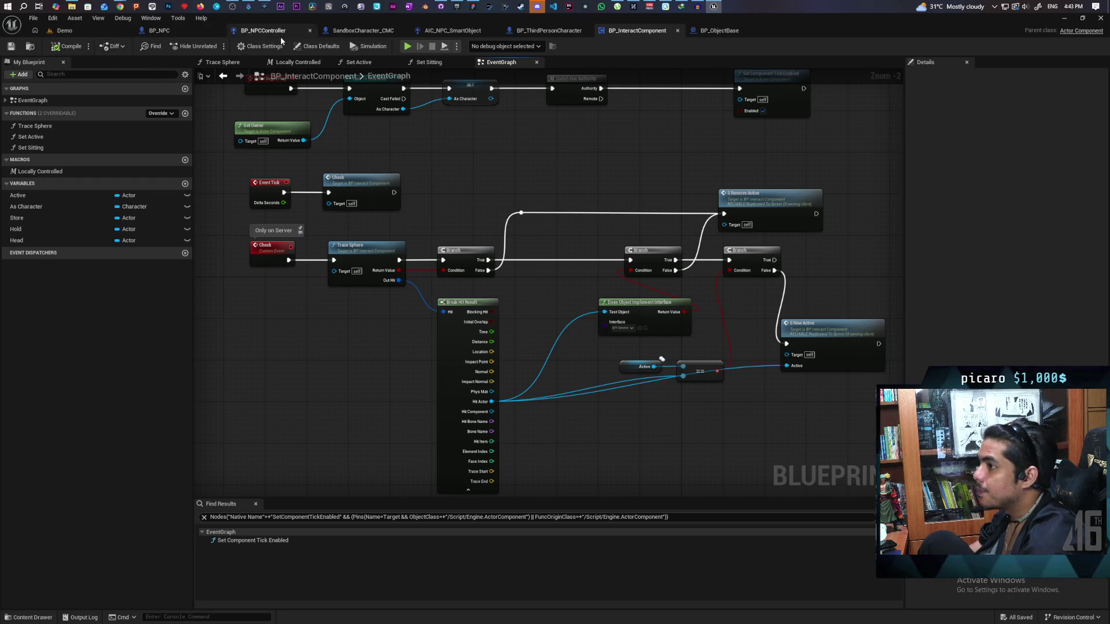
mouse_move(824, 19)
left_mouse_down()
mouse_move(820, 36)
mouse_move(755, 36)
left_mouse_up()
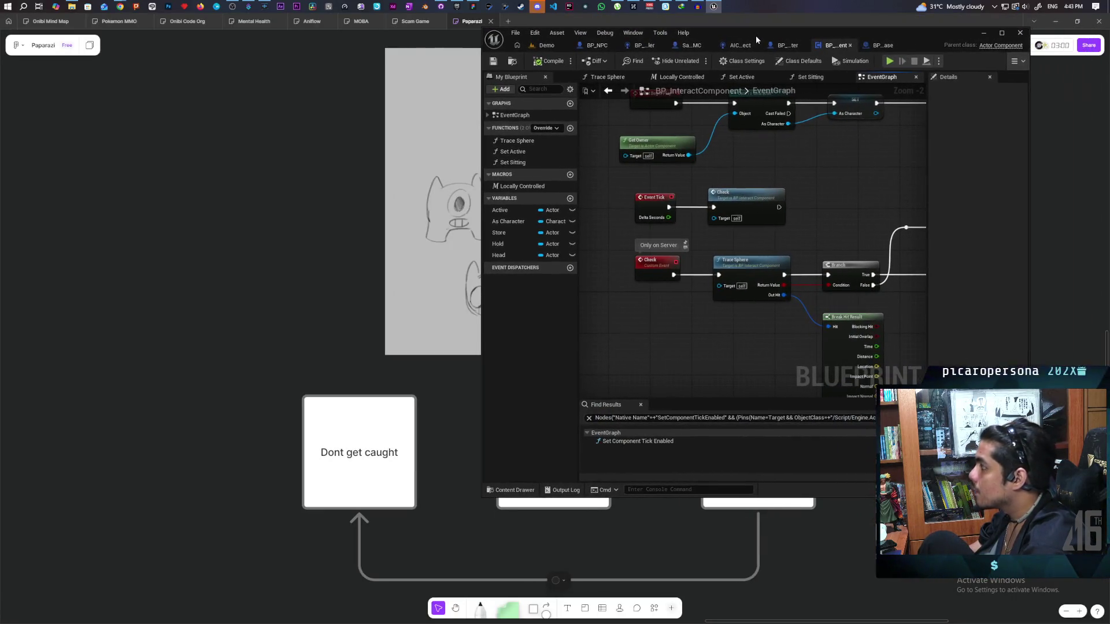
left_click(543, 46)
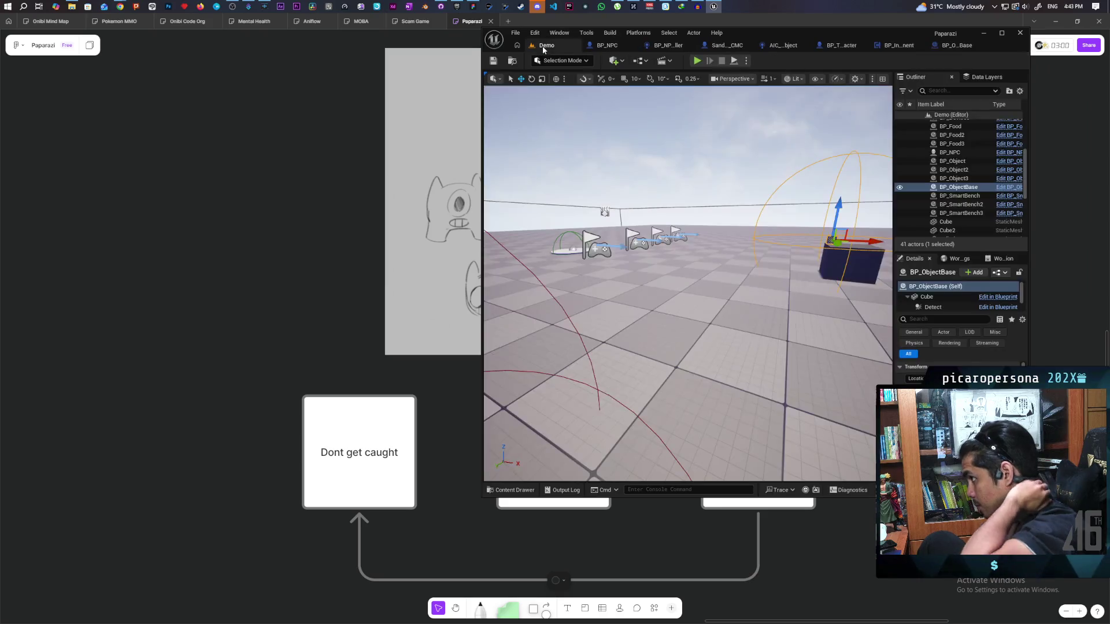
Step: After a brief playtest, set the Trace Sphere sphere trace's Draw Debug Type to For Duration
left_click(697, 61)
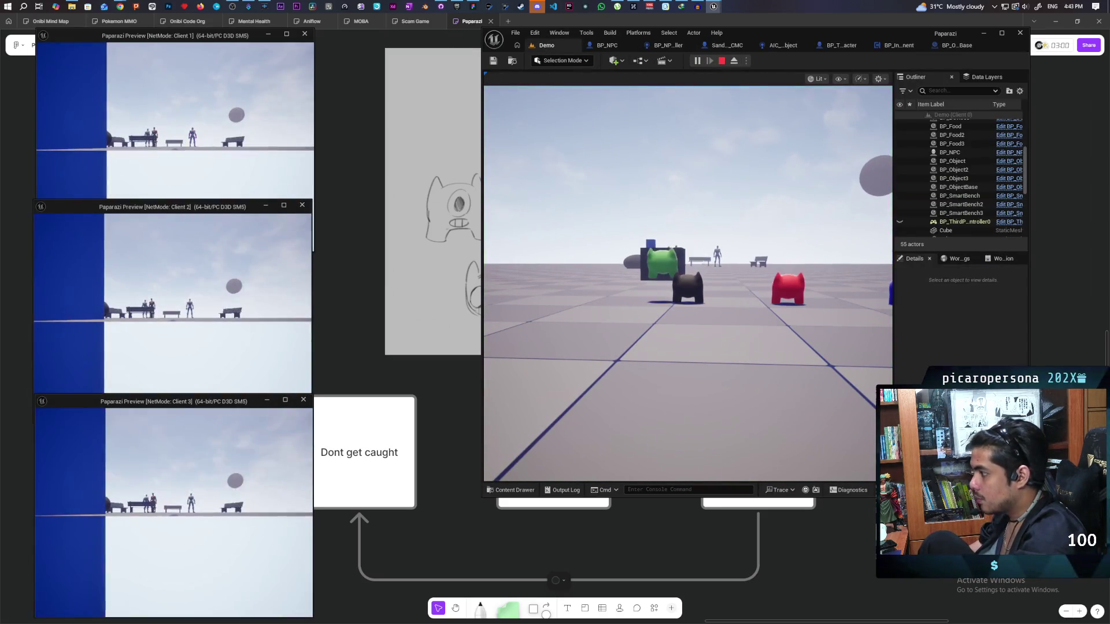
key("Escape")
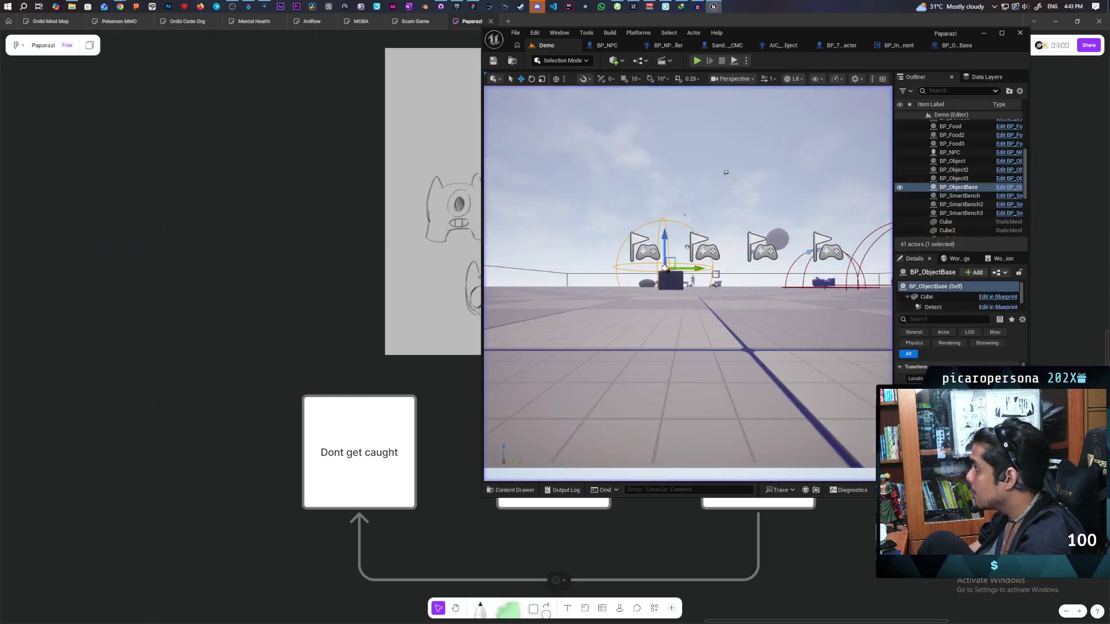
left_click(897, 46)
double_click(748, 261)
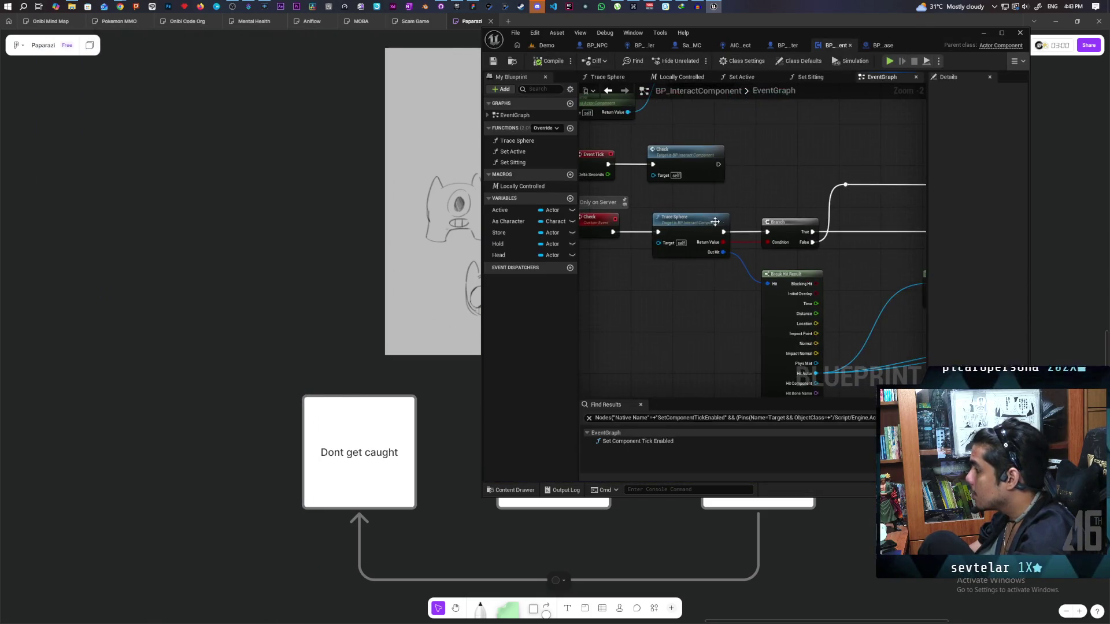
left_click(864, 266)
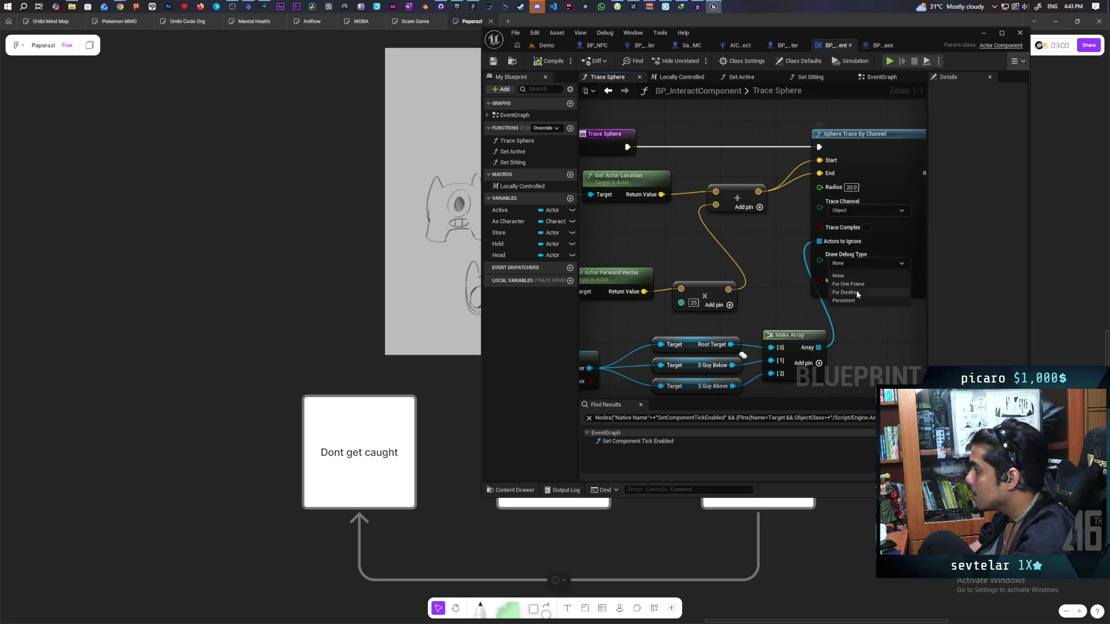
left_click(862, 285)
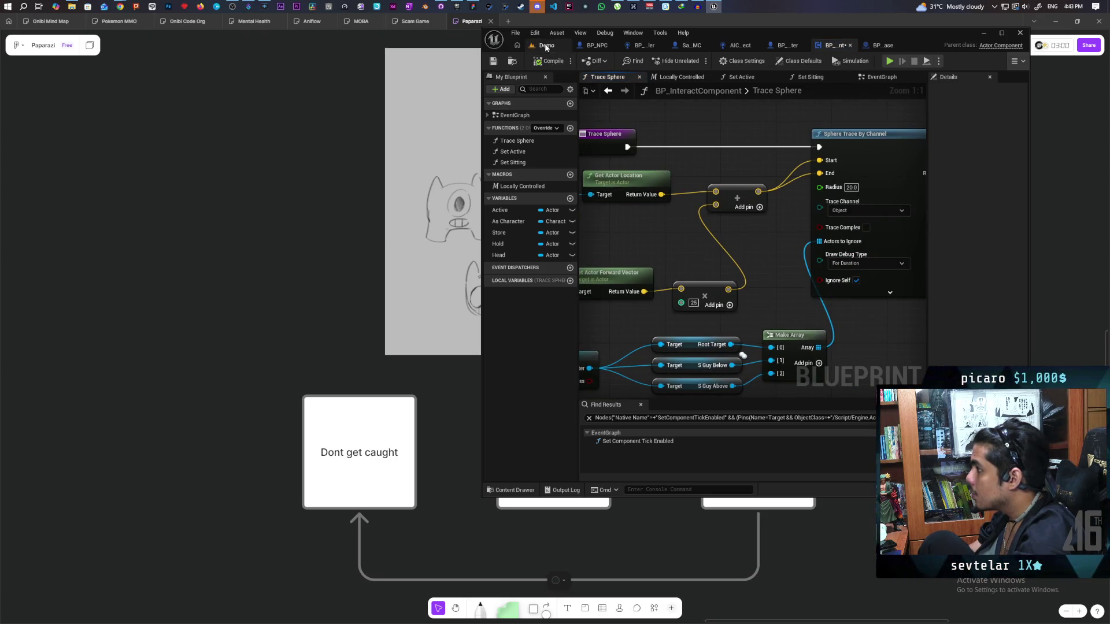
left_click(545, 46)
Step: Run a three-client playtest, walking characters past the NPCs to watch the red trace spheres
key("alt+p")
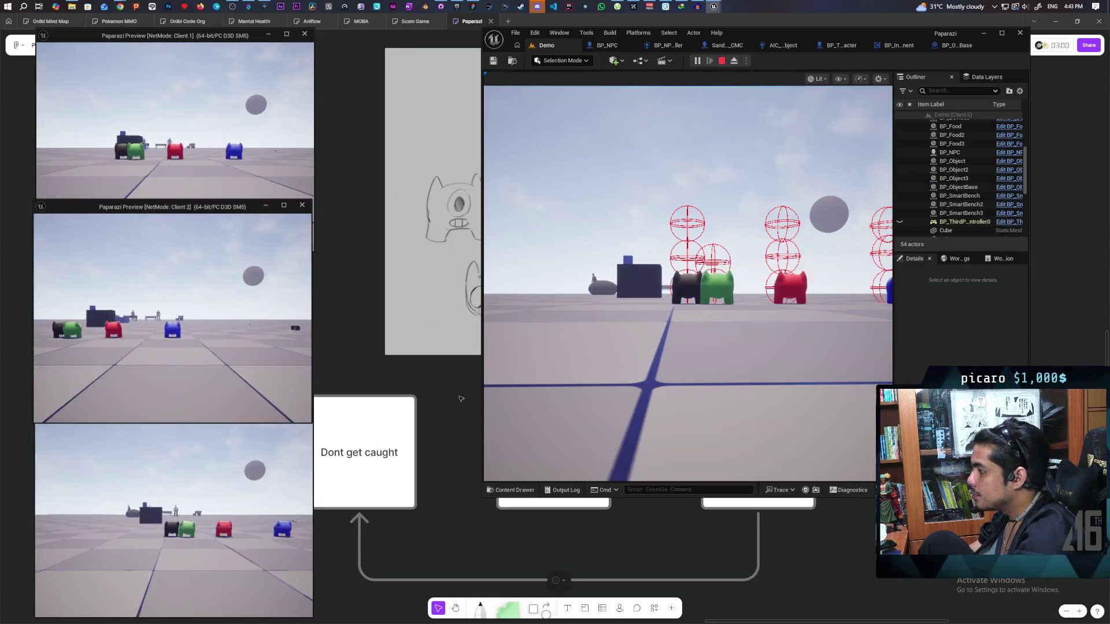
key("w")
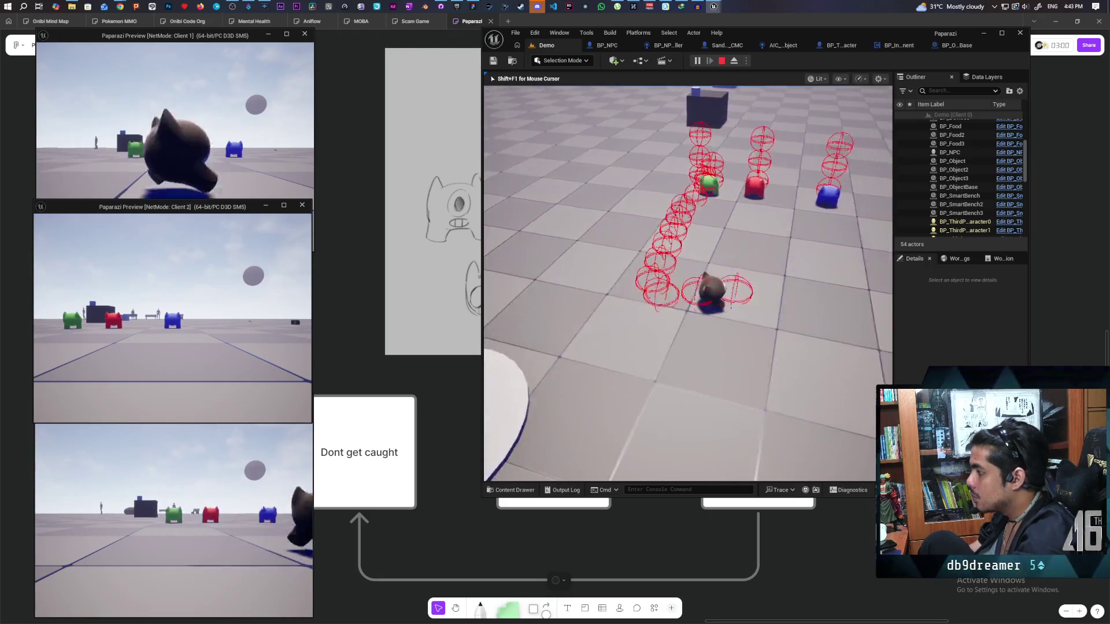
key("w")
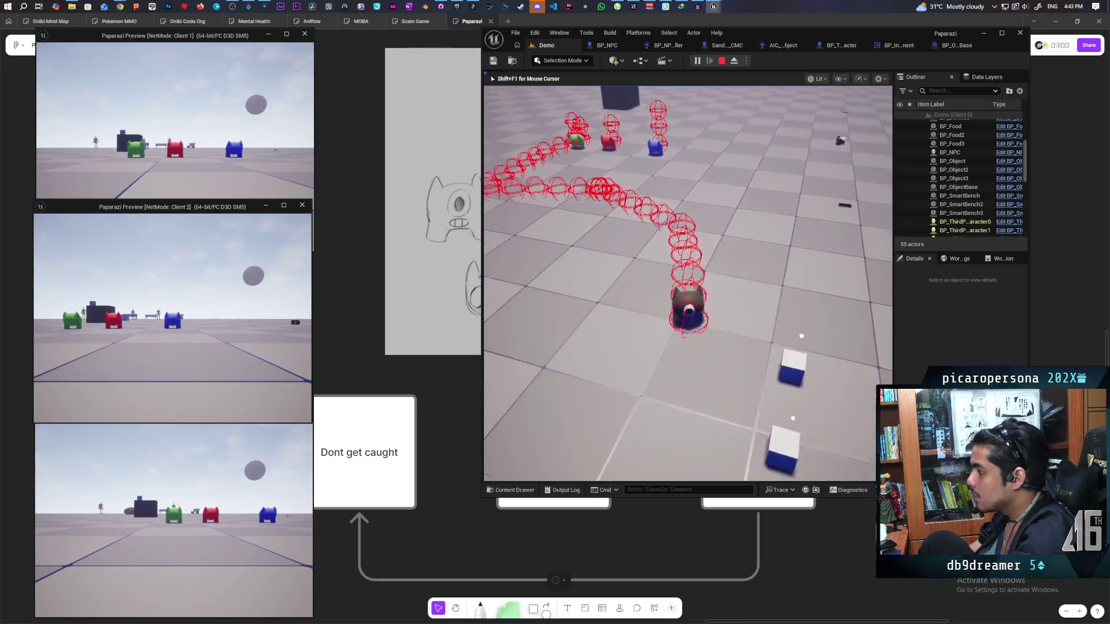
key("w")
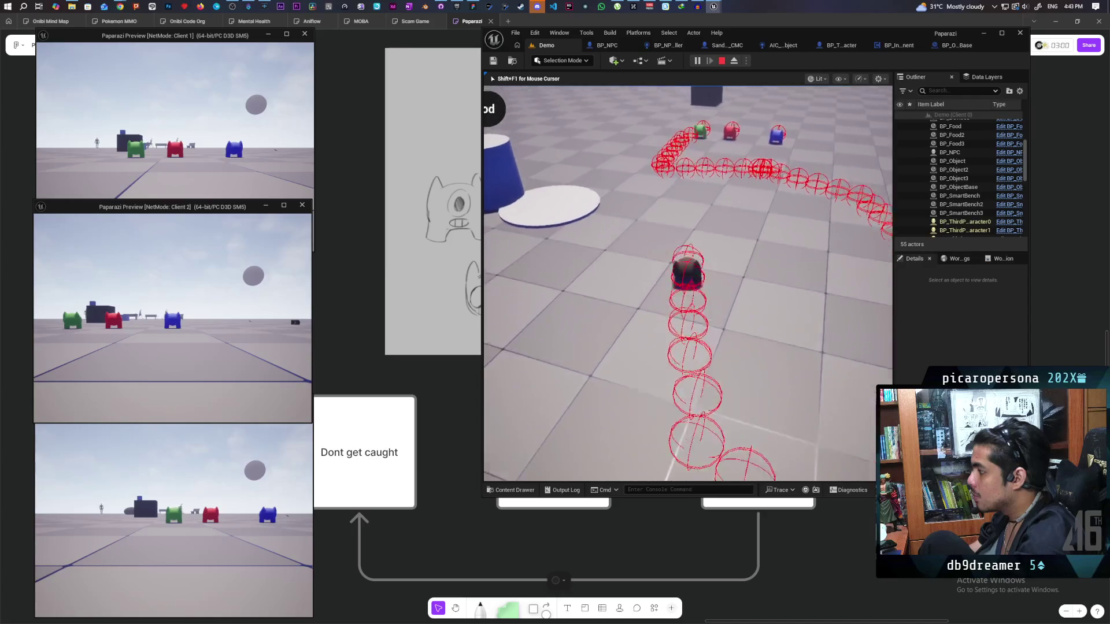
key("w")
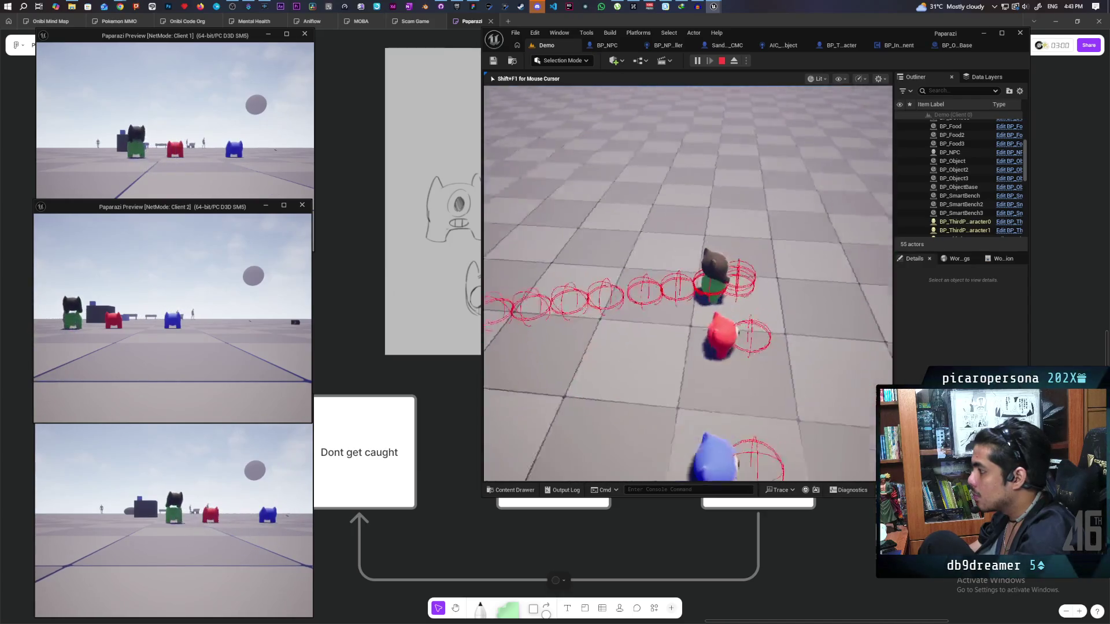
left_click(202, 484)
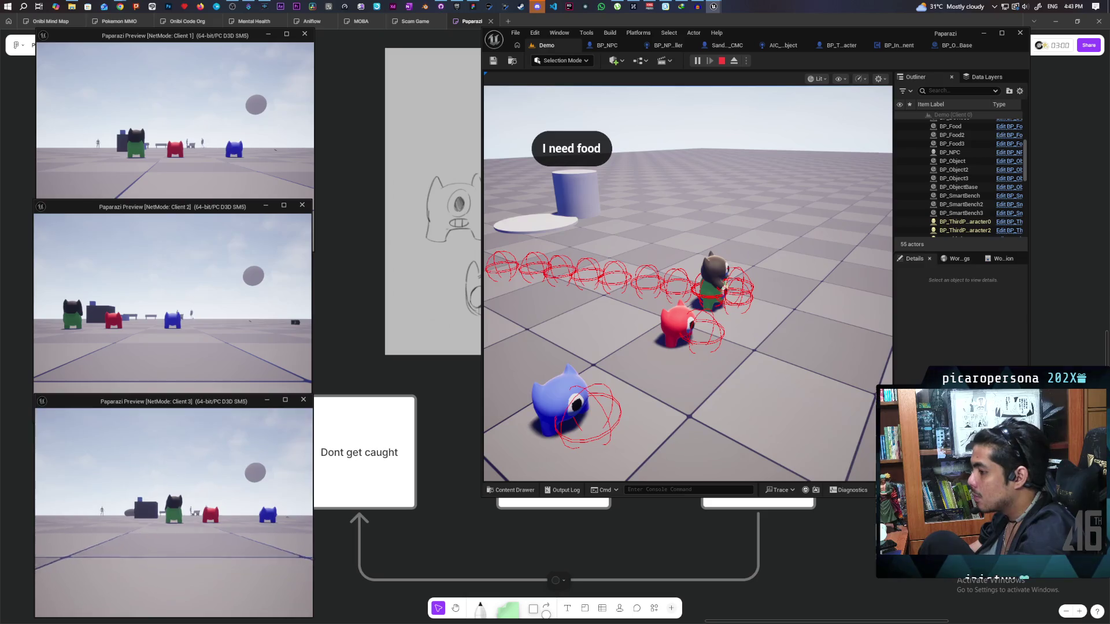
key("s")
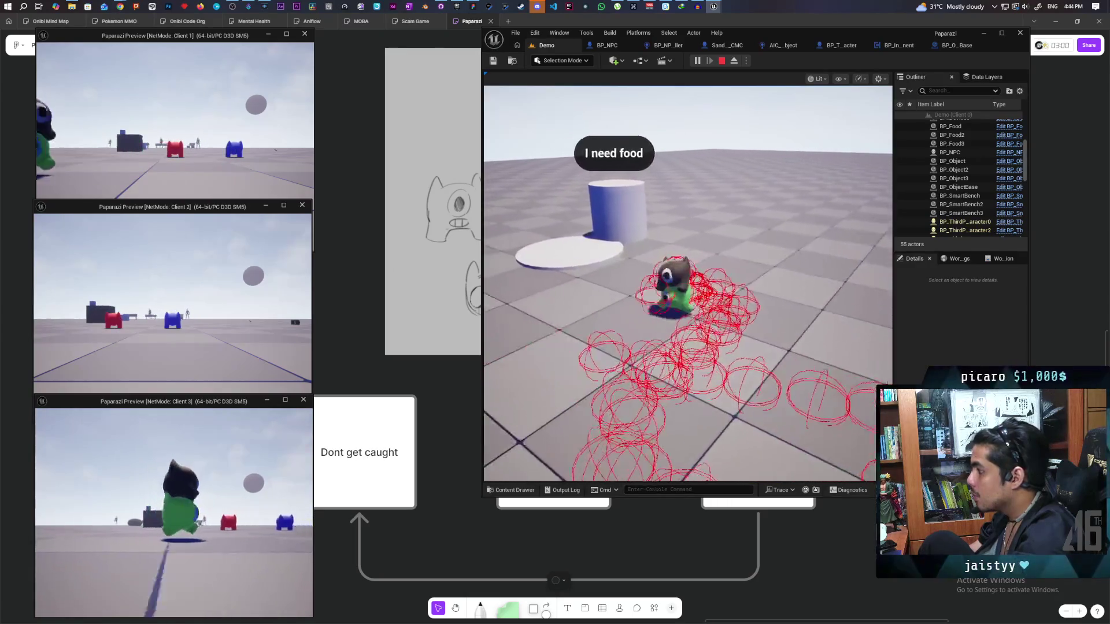
key("w")
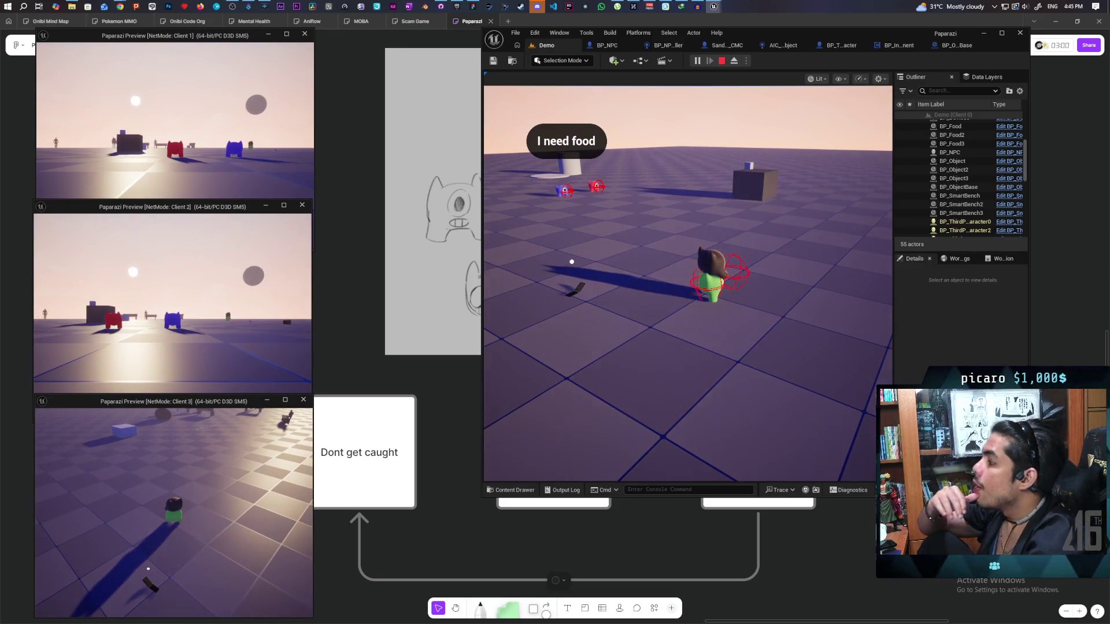
key("Escape")
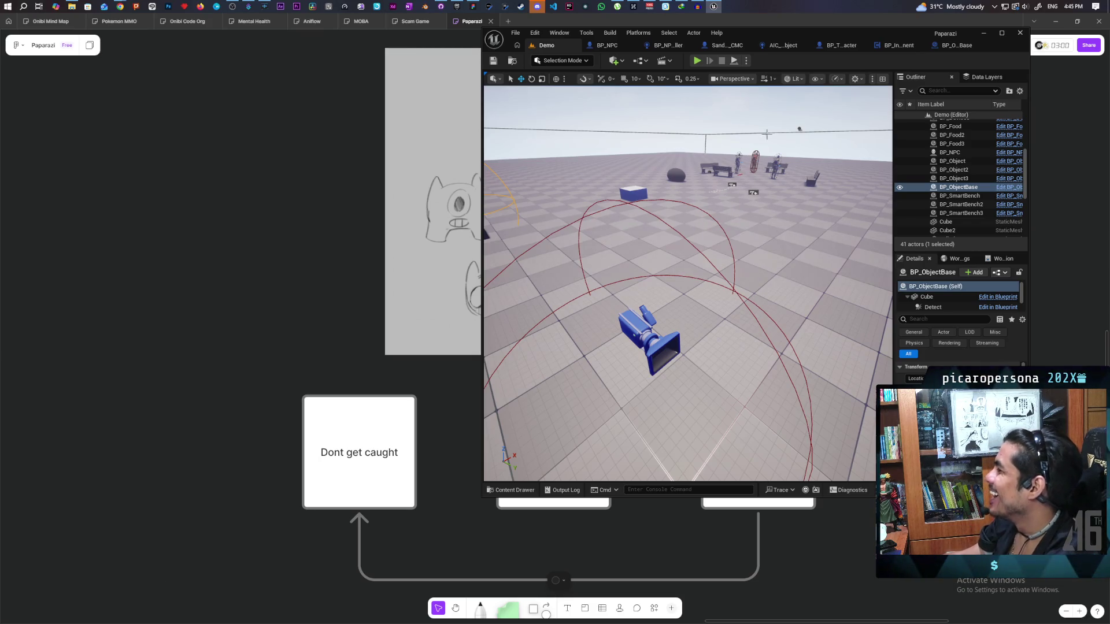
Step: Break the Make Array link into the sphere trace's Actors to Ignore pin and save BP_InteractComponent
left_click(896, 46)
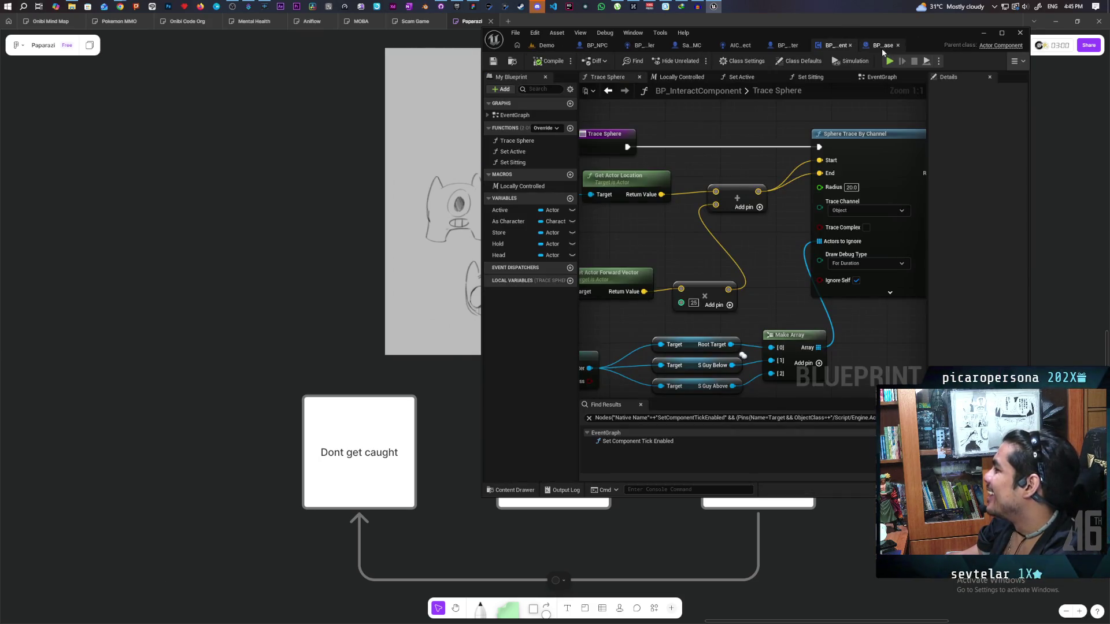
double_click(940, 40)
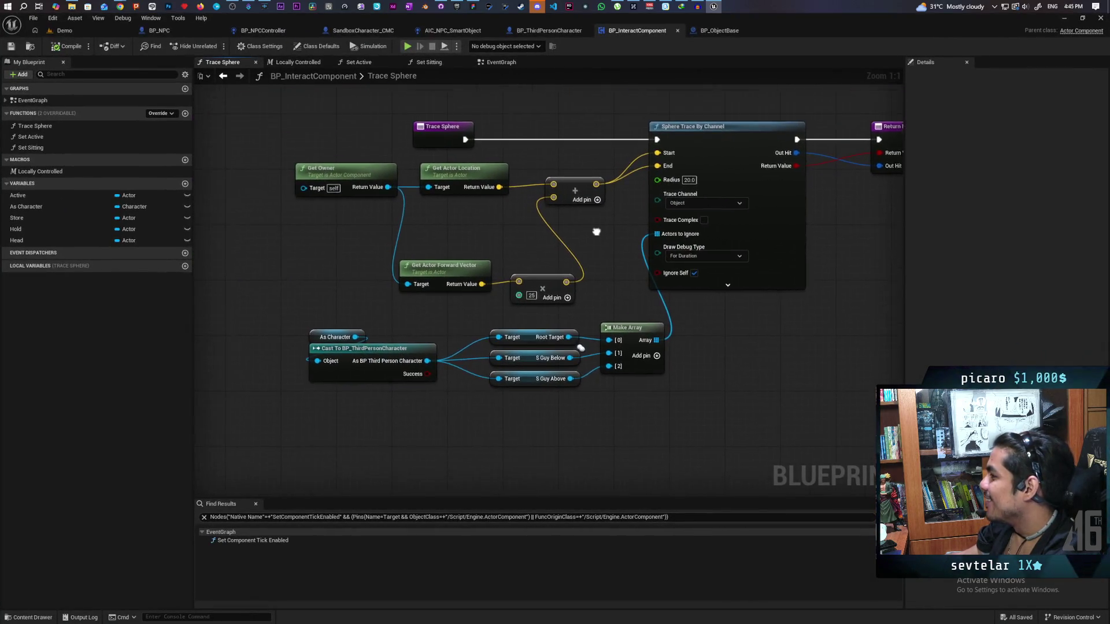
left_click_drag(596, 232, 668, 218)
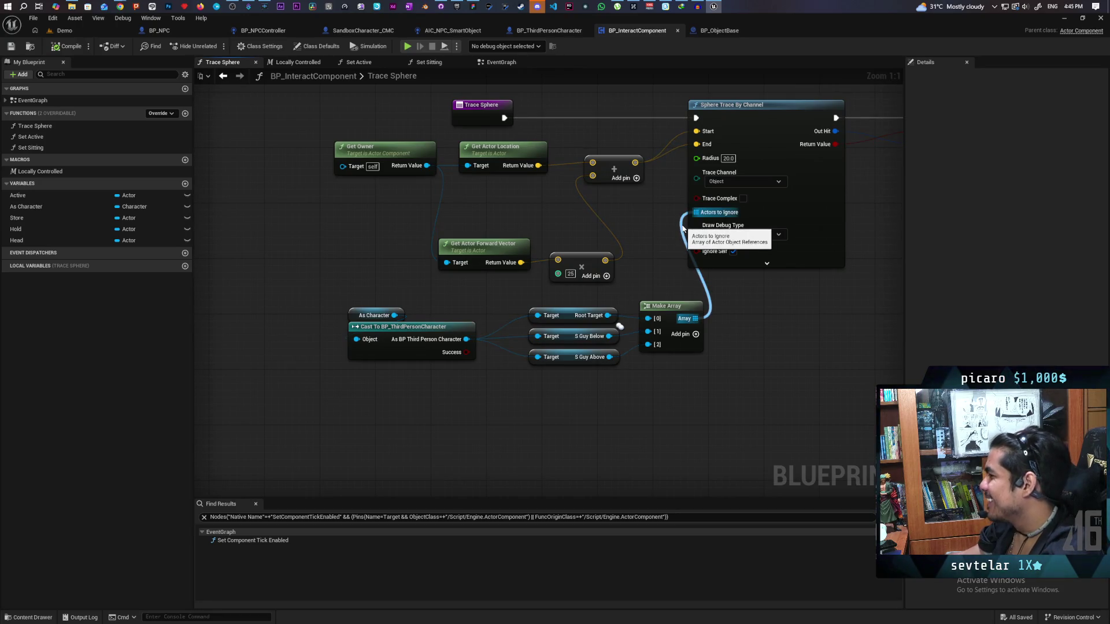
left_click(683, 229, "alt")
mouse_move(524, 209)
left_mouse_down()
mouse_move(537, 253)
mouse_move(606, 241)
mouse_move(493, 334)
mouse_move(596, 301)
left_mouse_up()
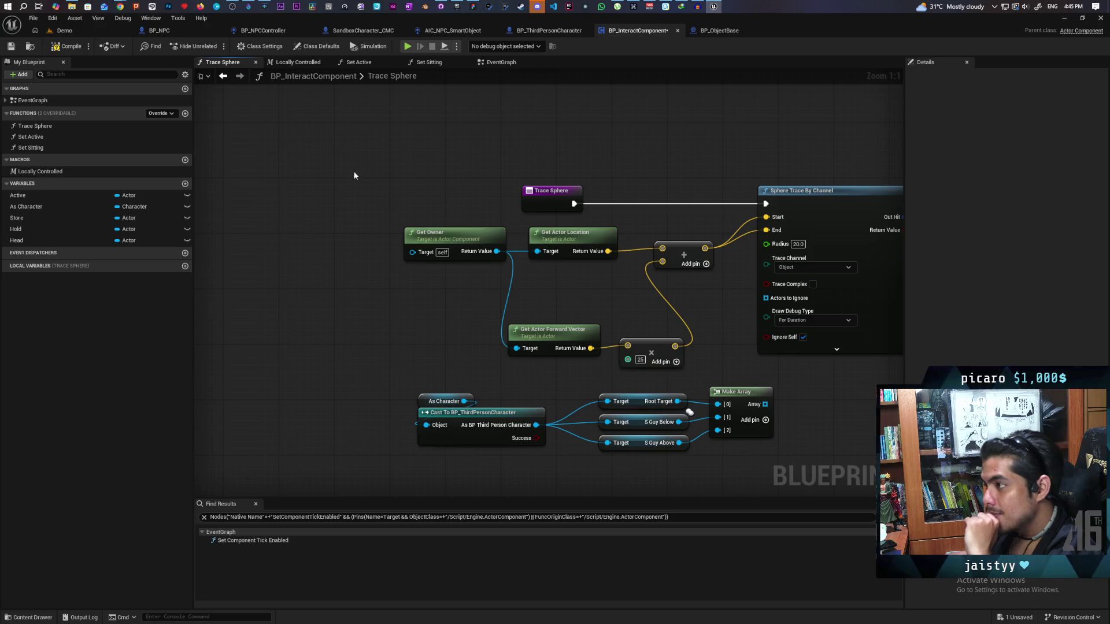
left_click(12, 47)
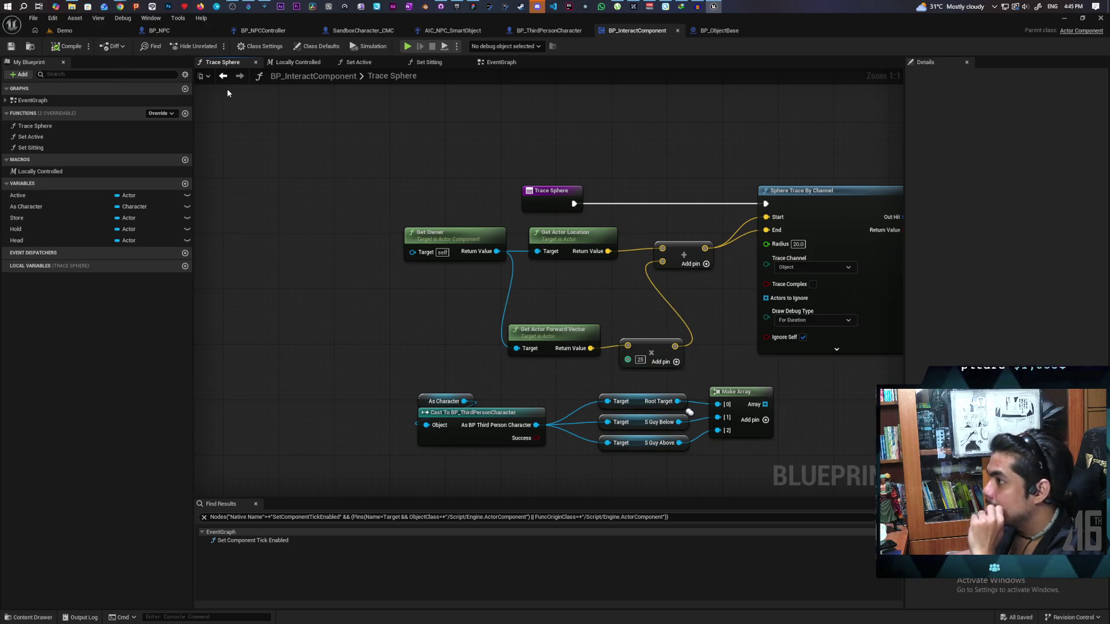
left_click(161, 31)
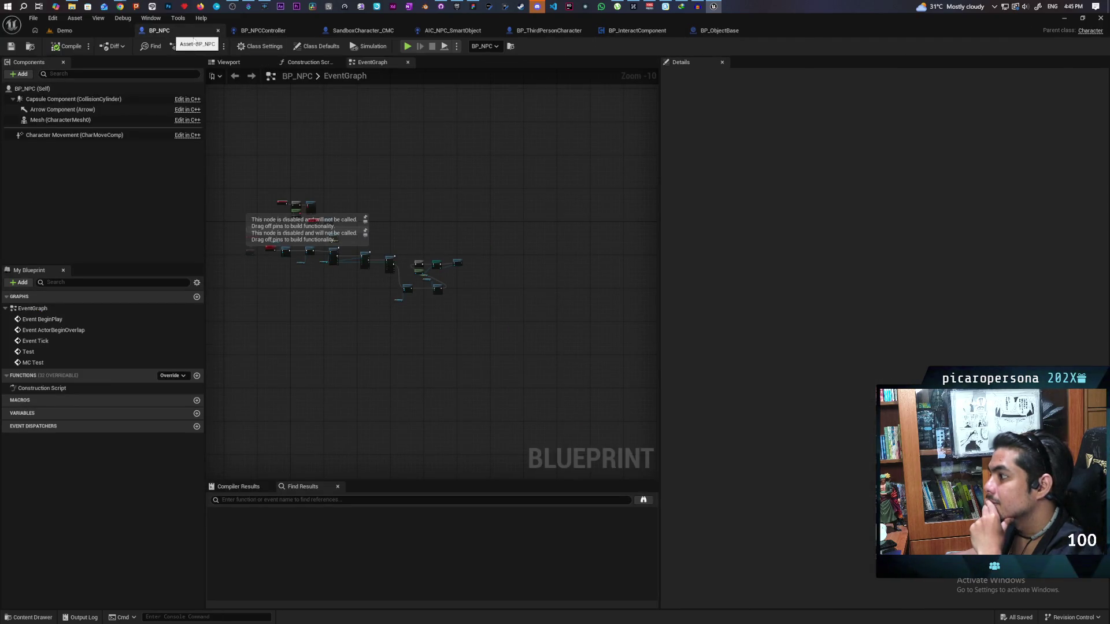
left_click(564, 30)
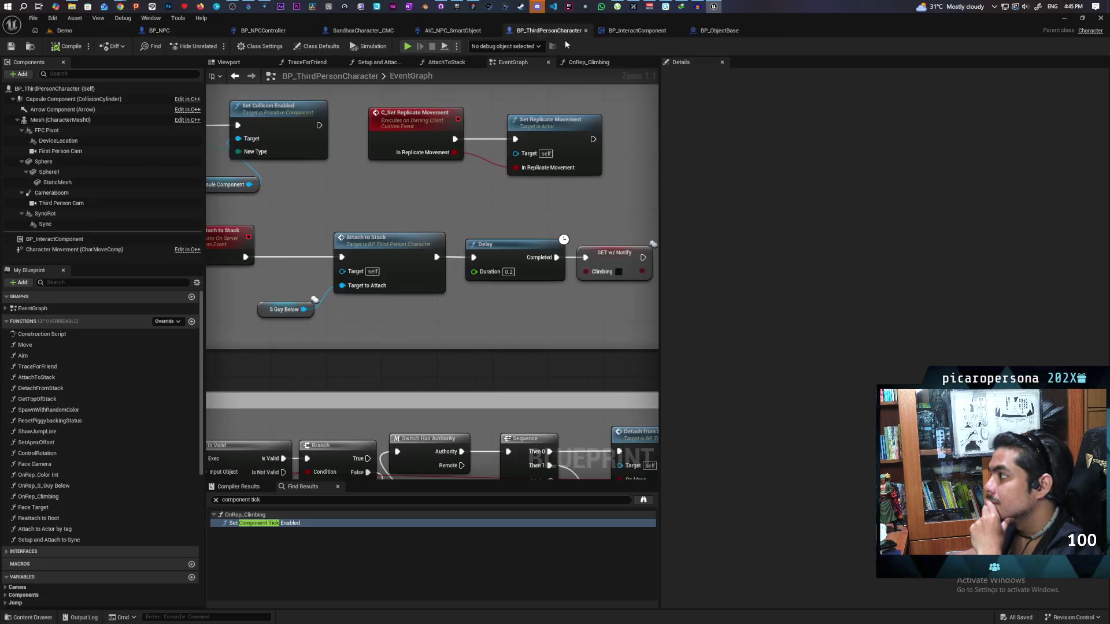
left_click(272, 62)
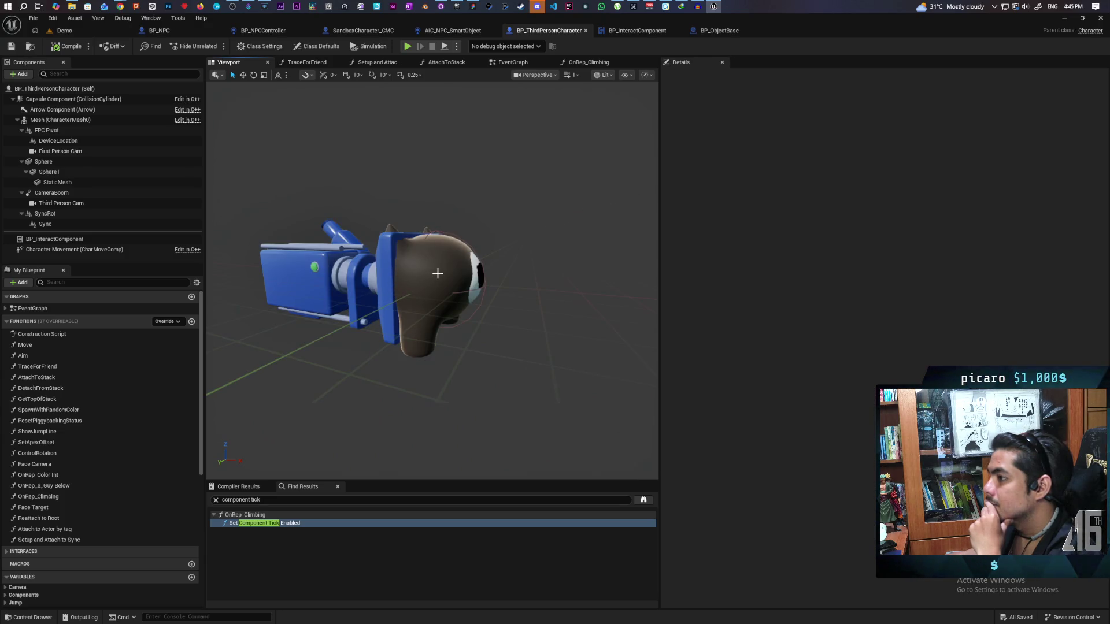
left_click(453, 275)
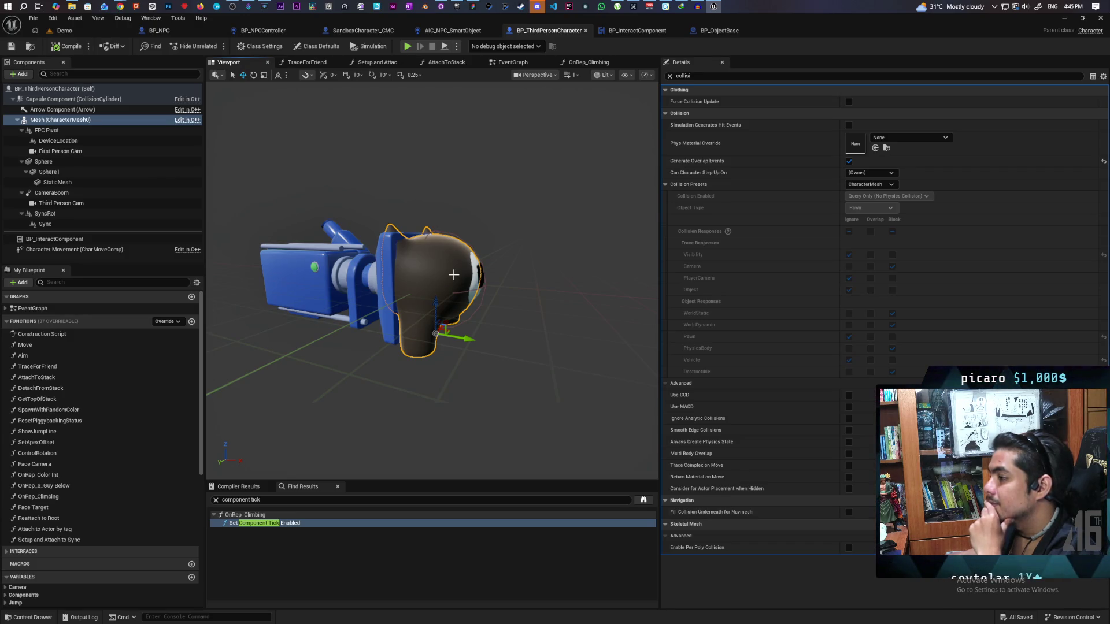
left_click(64, 131)
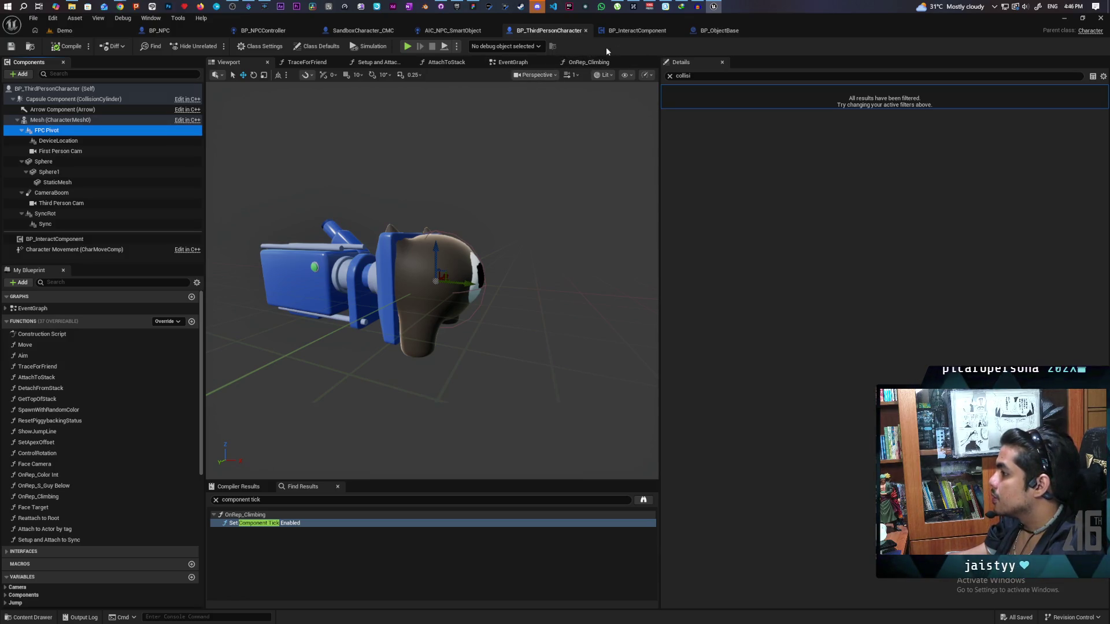
left_click(717, 30)
left_click(646, 34)
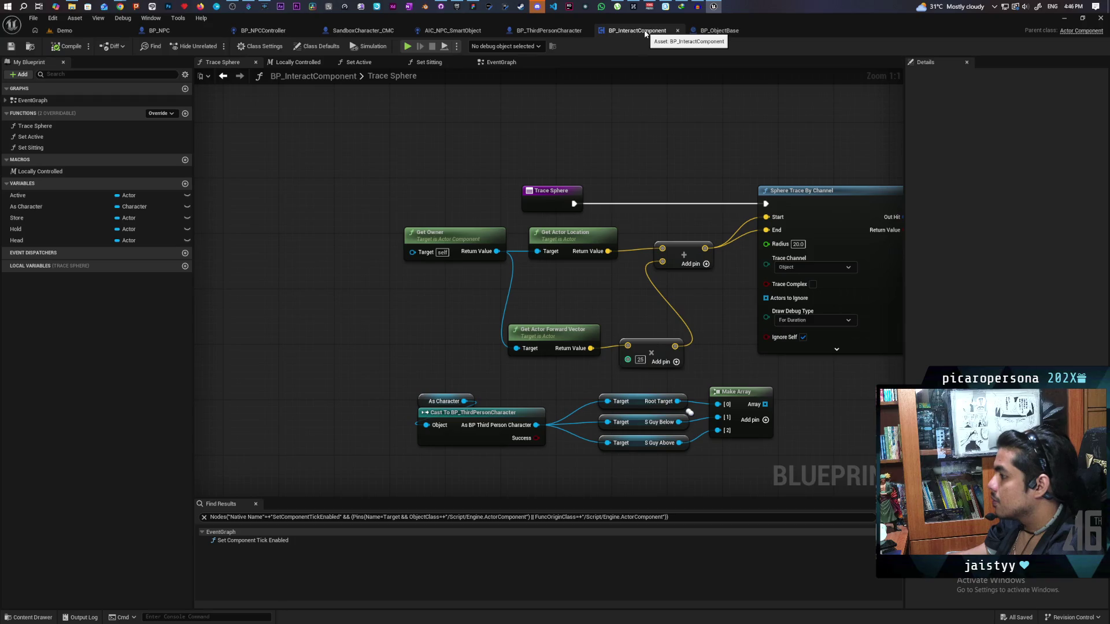
left_click_drag(552, 305, 645, 359)
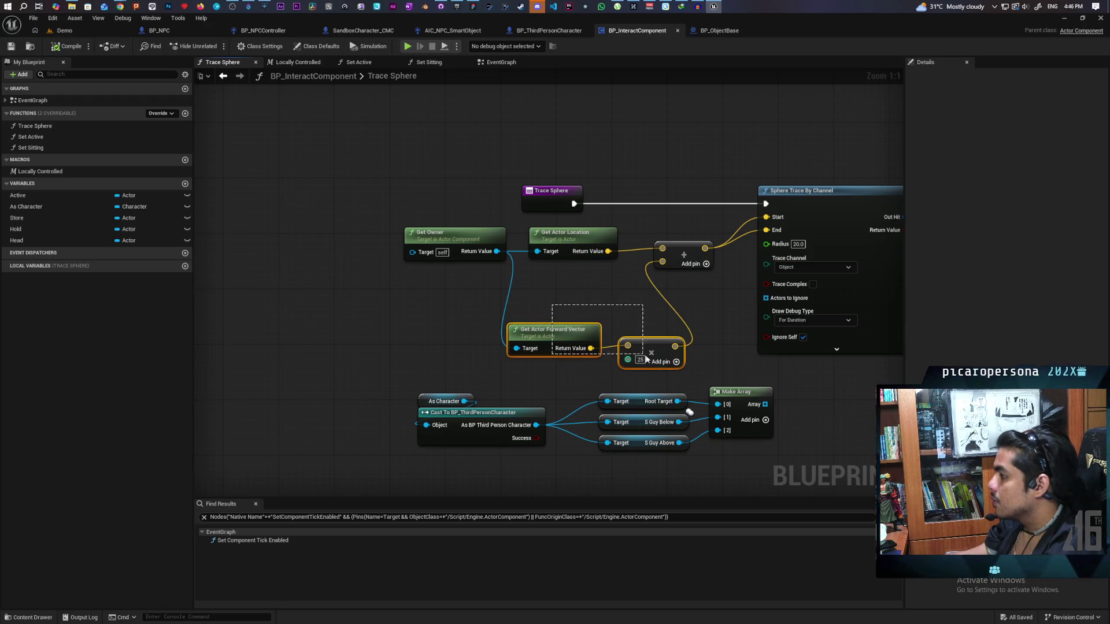
Step: Add a Get FPC Pivot node off the cast's character output
left_click(555, 300)
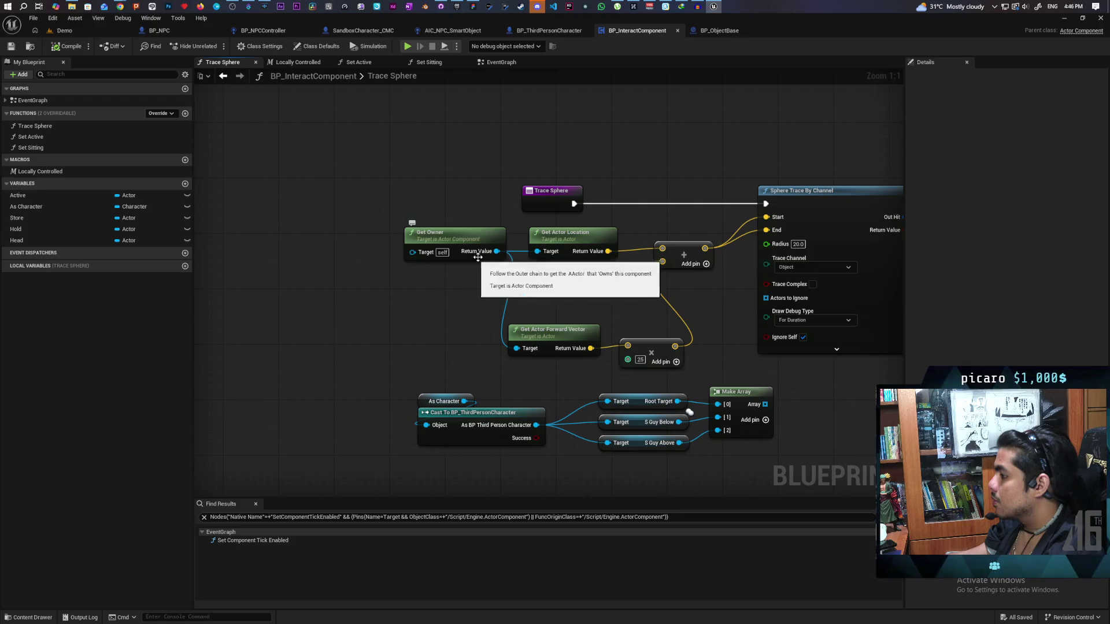
mouse_move(443, 249)
left_mouse_down()
mouse_move(340, 249)
mouse_move(374, 232)
left_mouse_up()
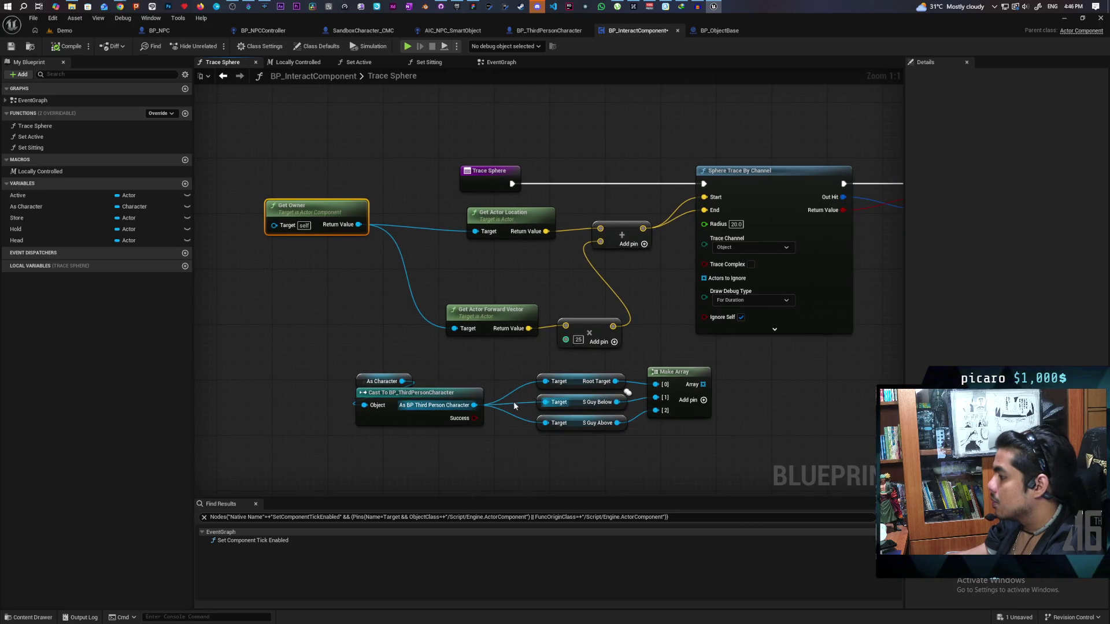
left_click_drag(474, 405, 382, 326)
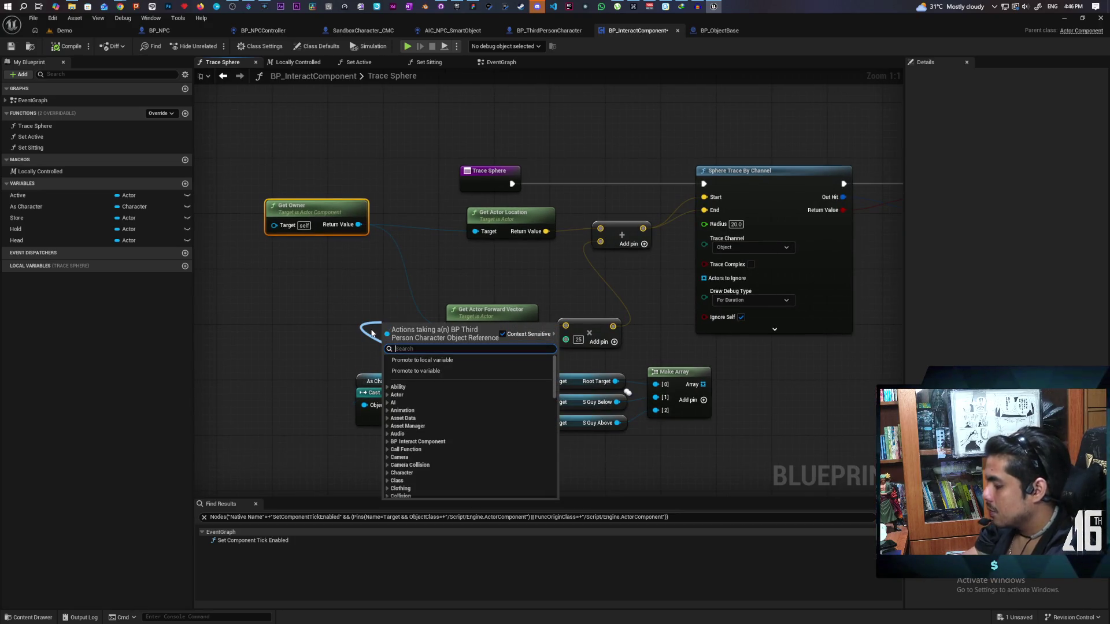
type("fpc")
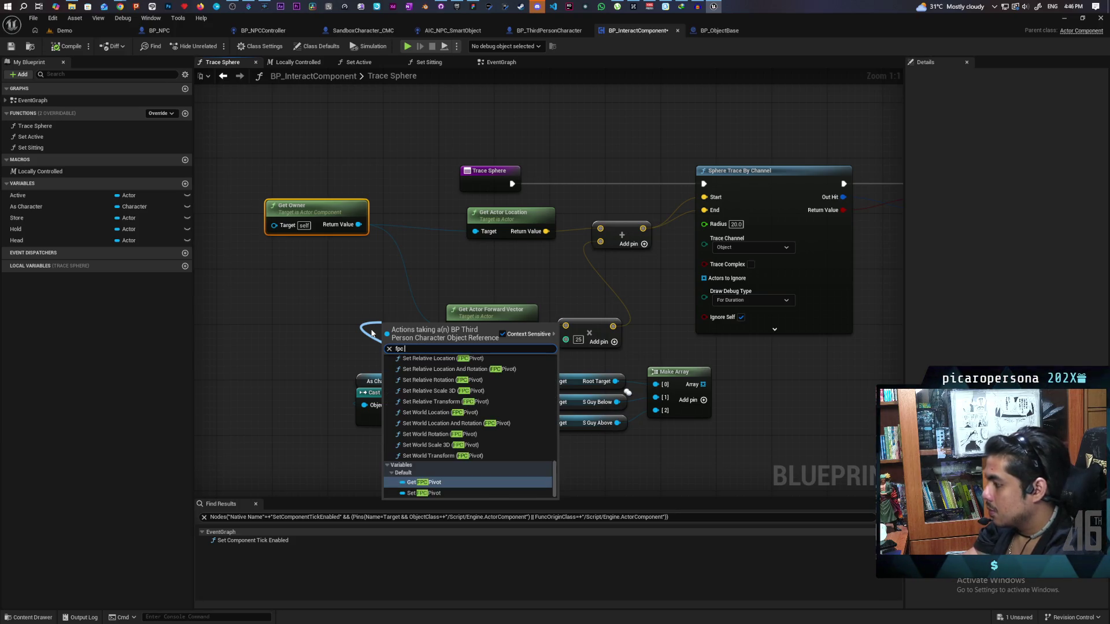
key("Return")
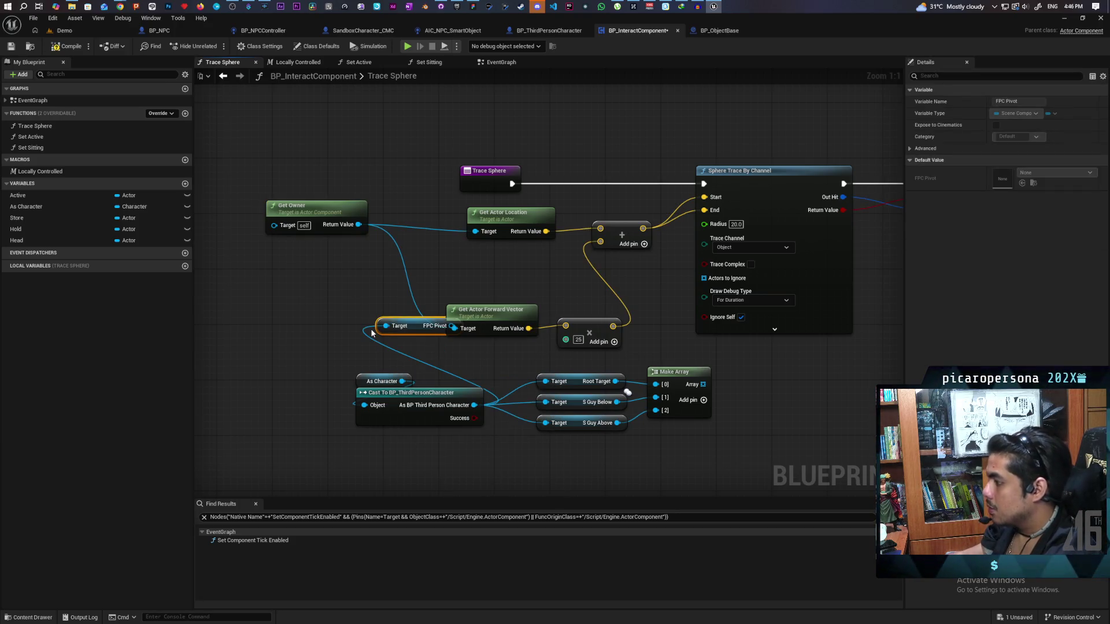
Step: Wire FPC Pivot's Get World Location into the Add node's top pin for the trace start
mouse_move(417, 333)
left_mouse_down()
mouse_move(303, 291)
mouse_move(416, 304)
mouse_move(361, 279)
left_mouse_up()
type("get world loca")
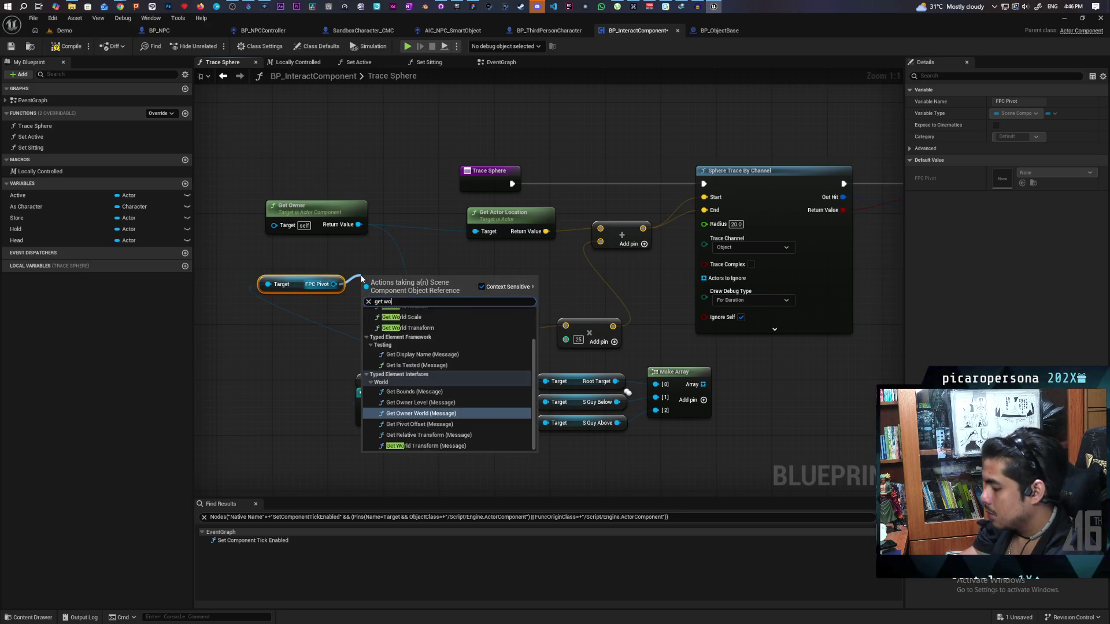
key("Return")
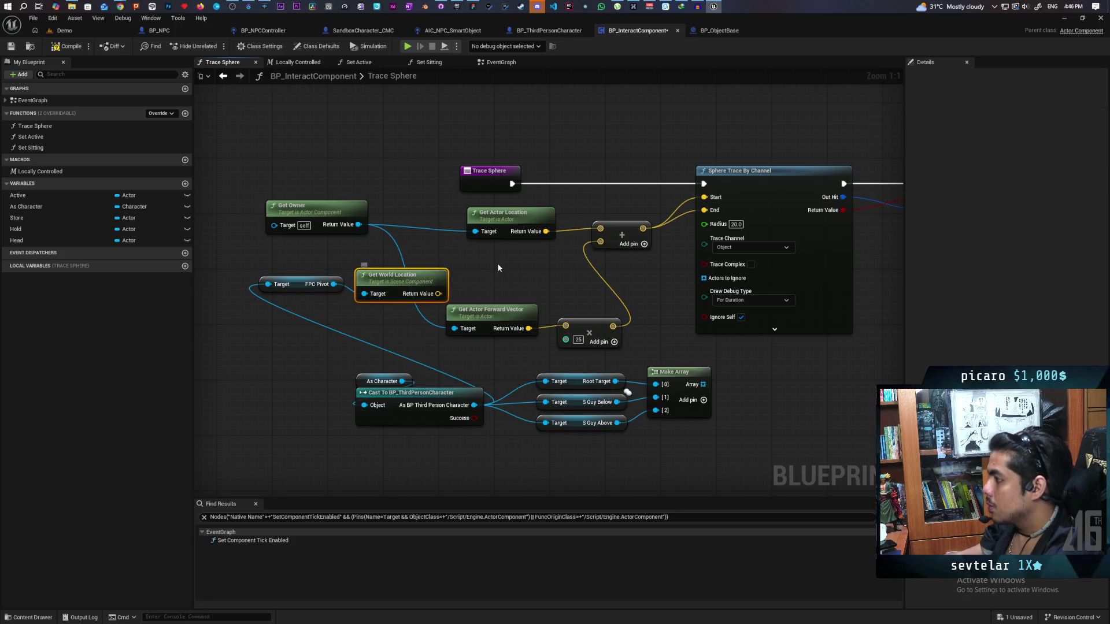
left_click_drag(433, 289, 531, 256)
left_click_drag(543, 266, 600, 228)
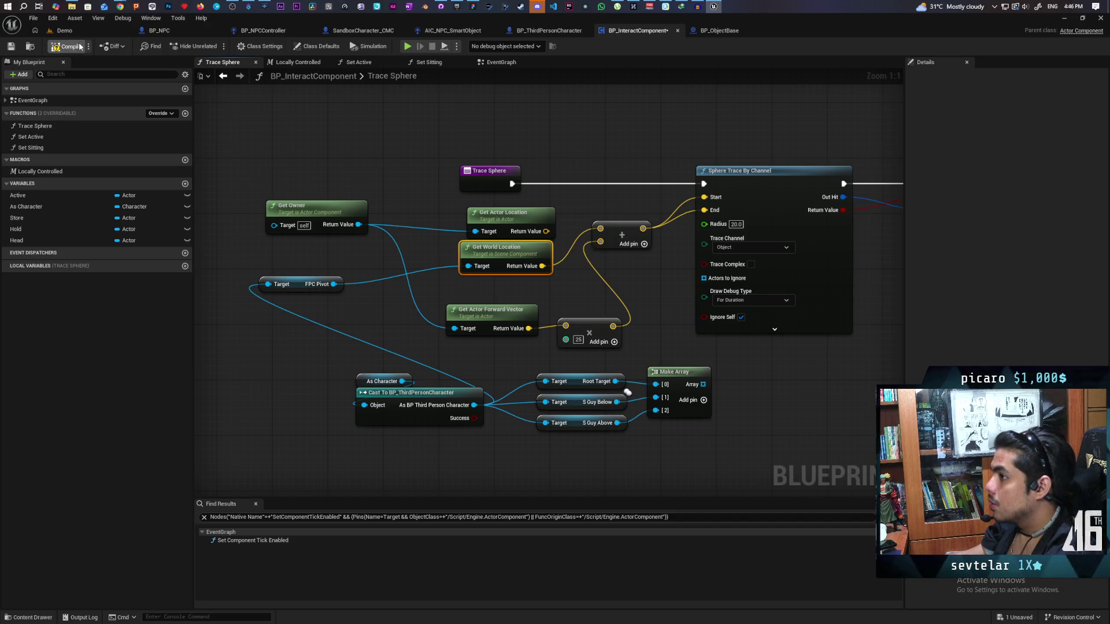
left_click(104, 30)
mouse_move(555, 20)
left_mouse_down()
mouse_move(831, 40)
mouse_move(777, 29)
left_mouse_up()
Step: Start a quick three-client multiplayer test and stop it
key("alt+p")
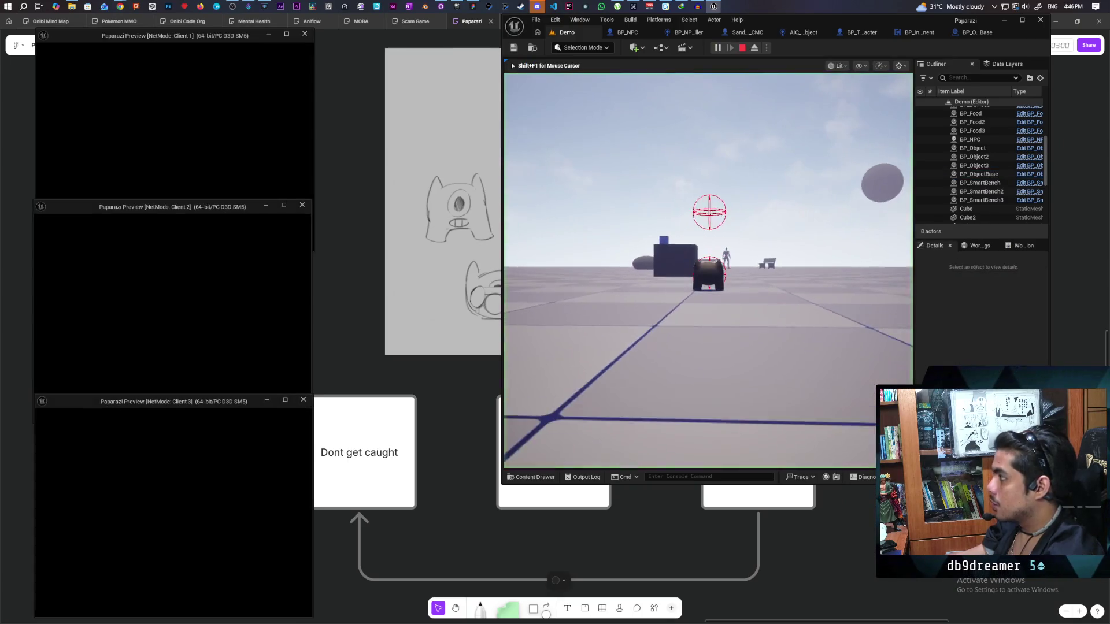
key("alt+Tab")
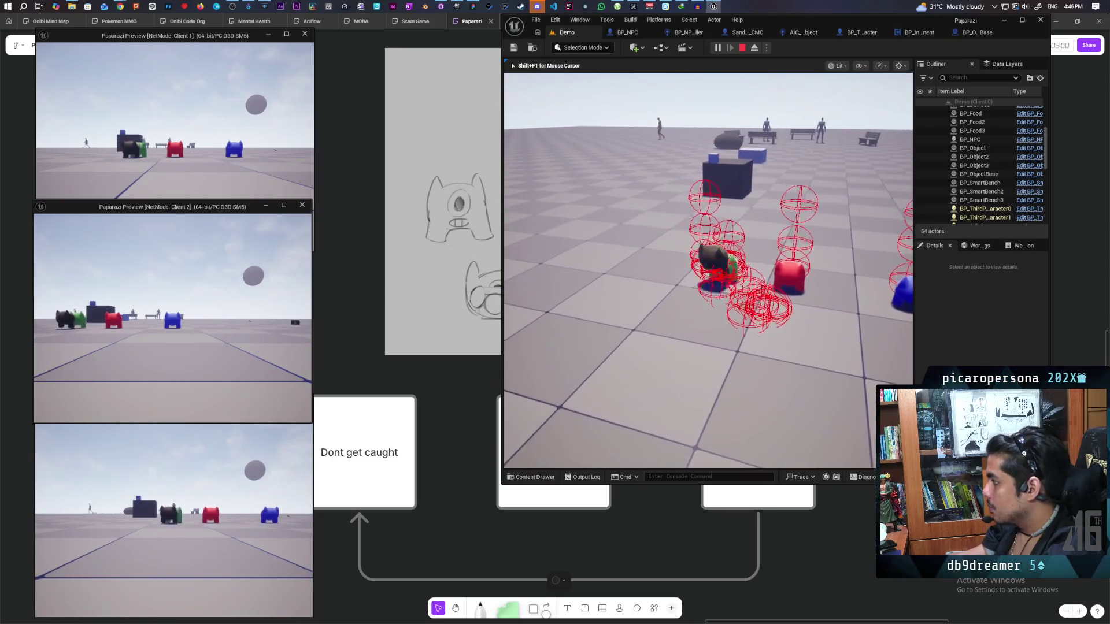
key("shift+F1")
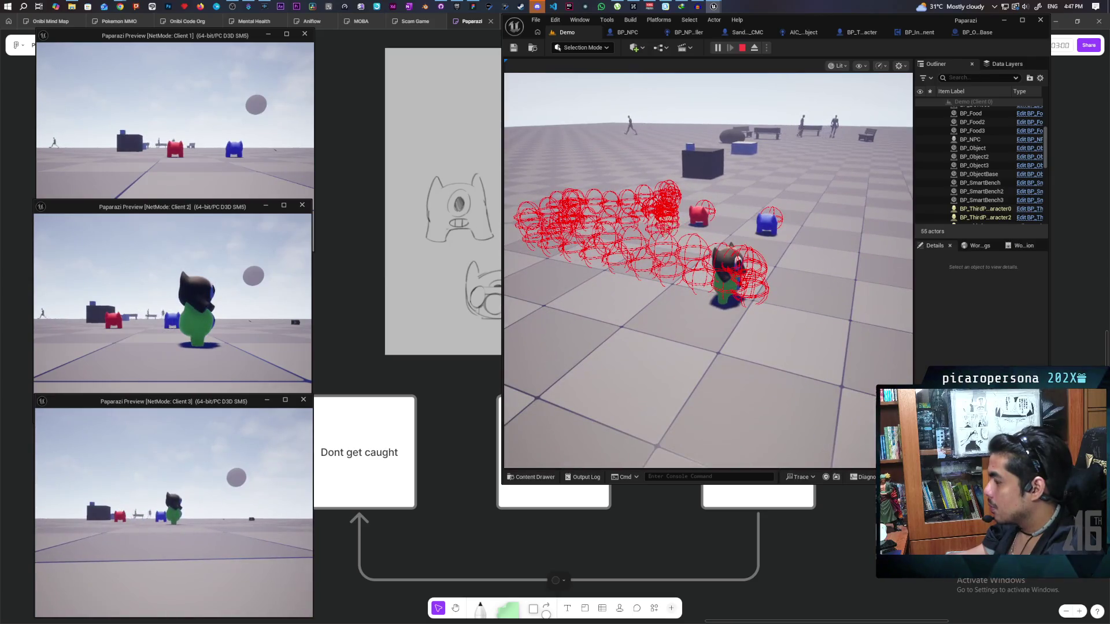
key("Escape")
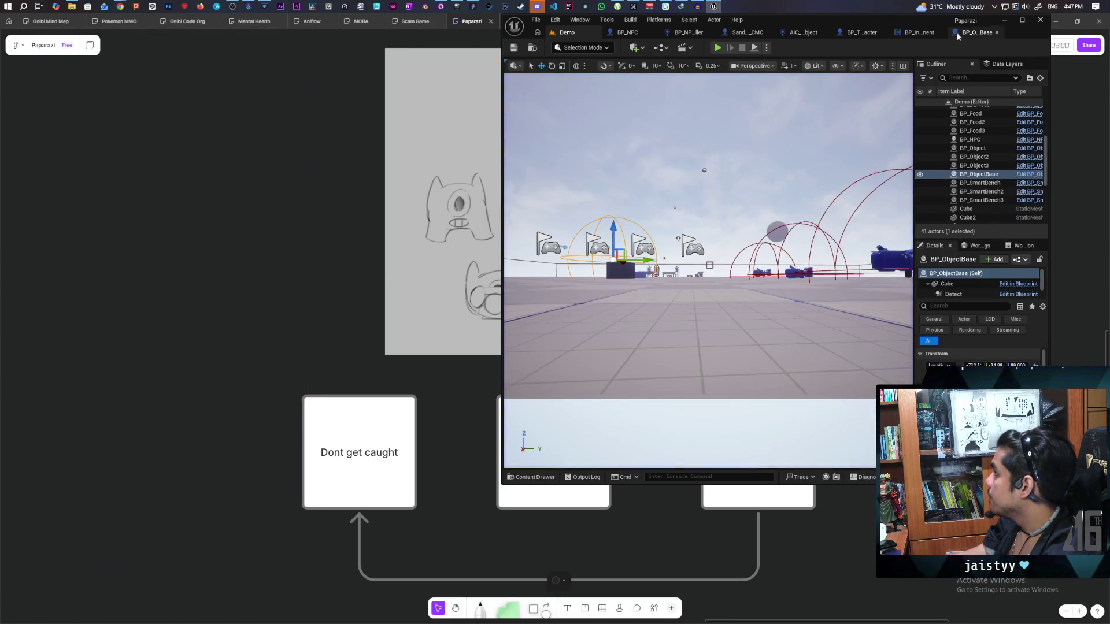
Step: Set the Trace Sphere sphere trace's Draw Debug Type back to None
left_click(959, 34)
left_click(884, 34)
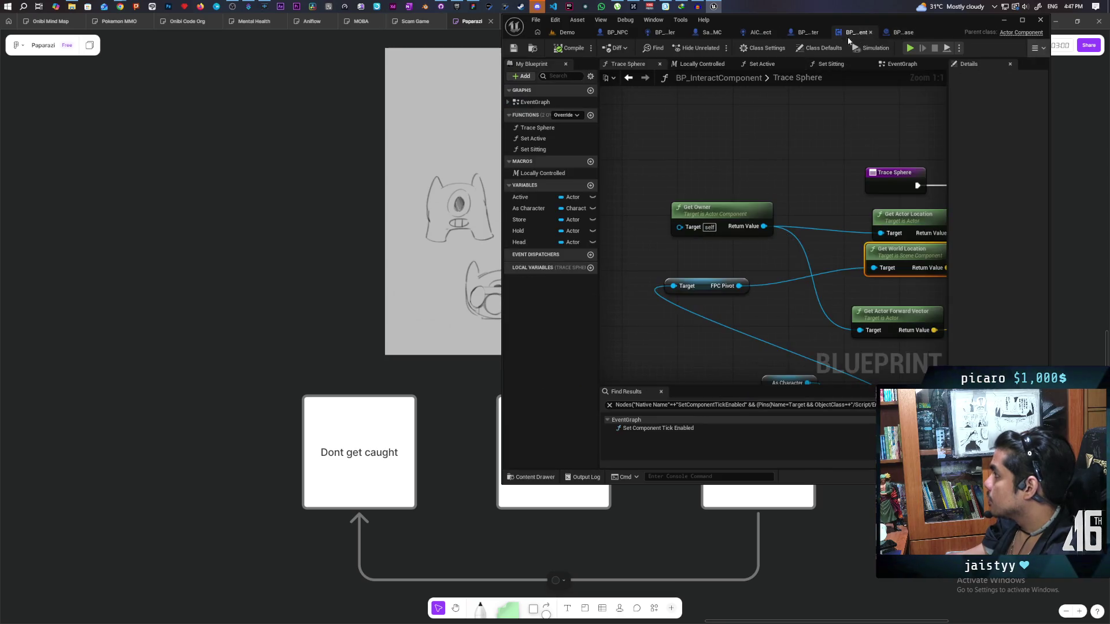
left_click(900, 276)
left_click(893, 284)
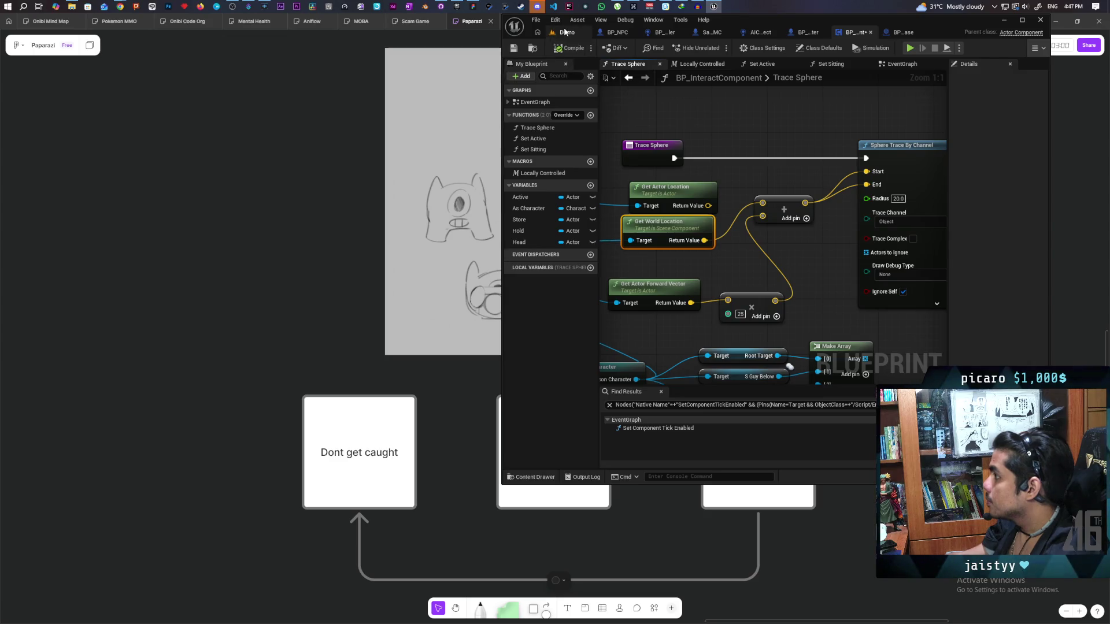
left_click(566, 33)
Step: Playtest again: a stacked character picks up the blue box with F and jumps onto the cube
left_click(717, 48)
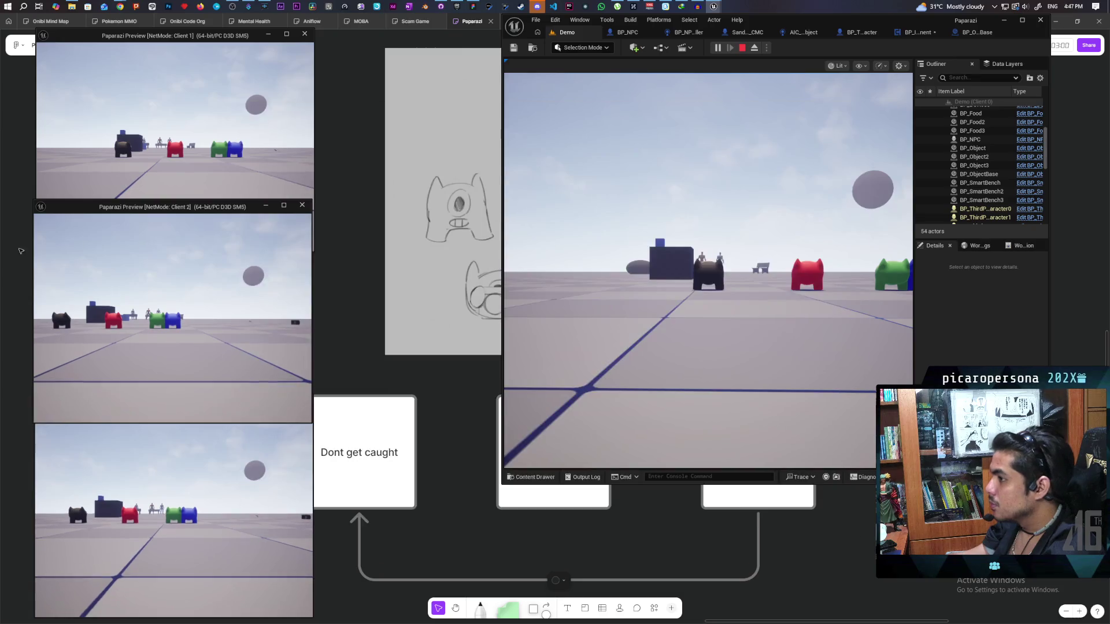
left_click(241, 182)
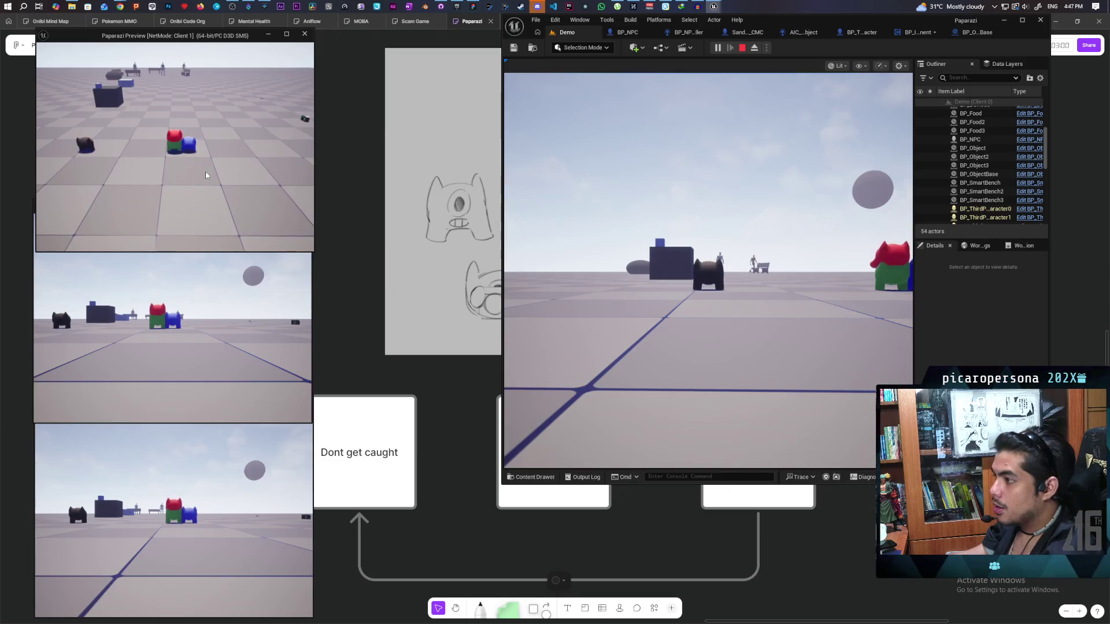
left_click(173, 336)
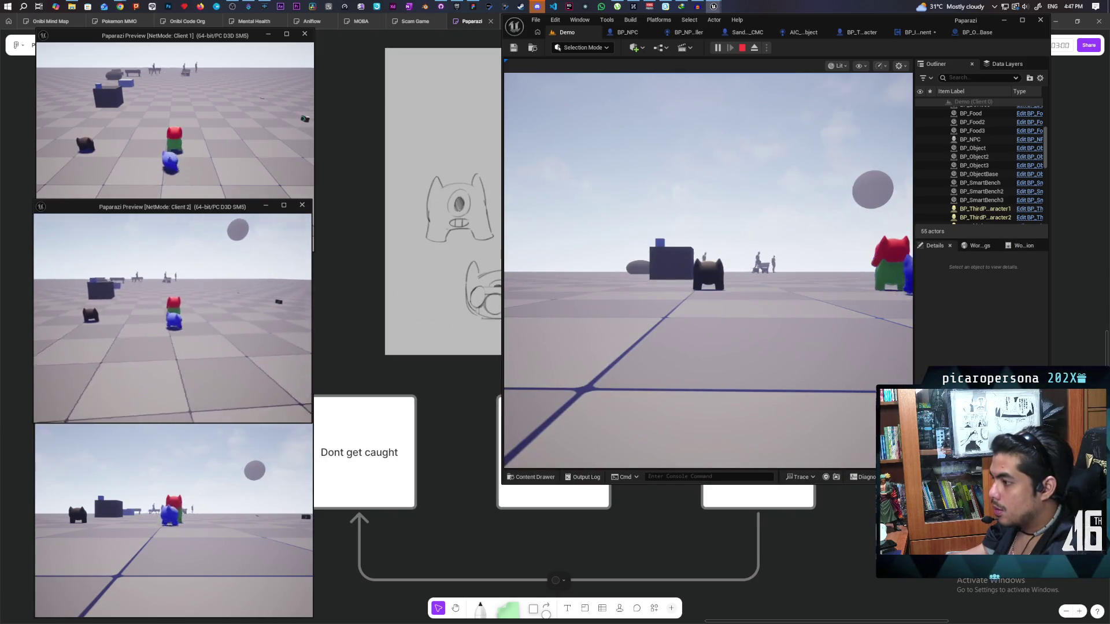
key("alt+Tab")
key("alt+Tab")
key("alt+Tab")
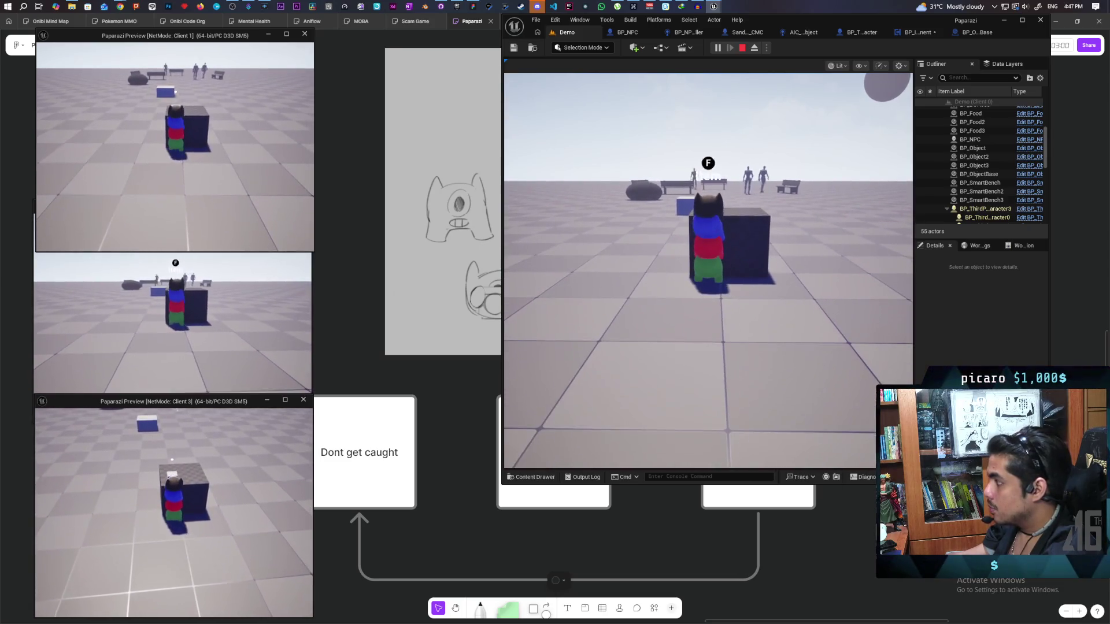
left_click(519, 443)
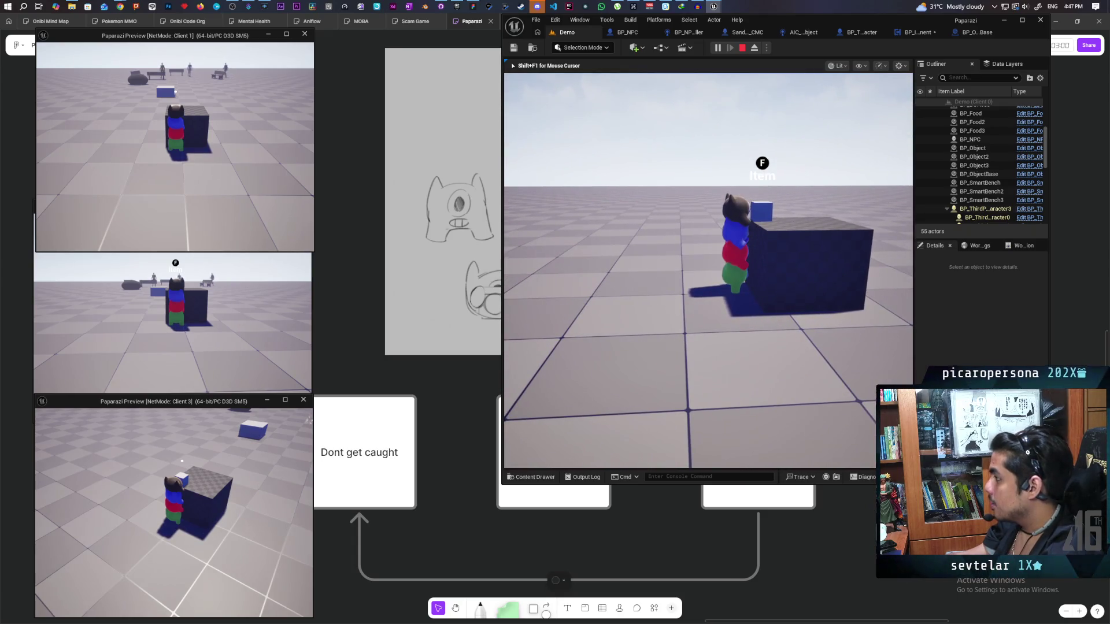
key("f")
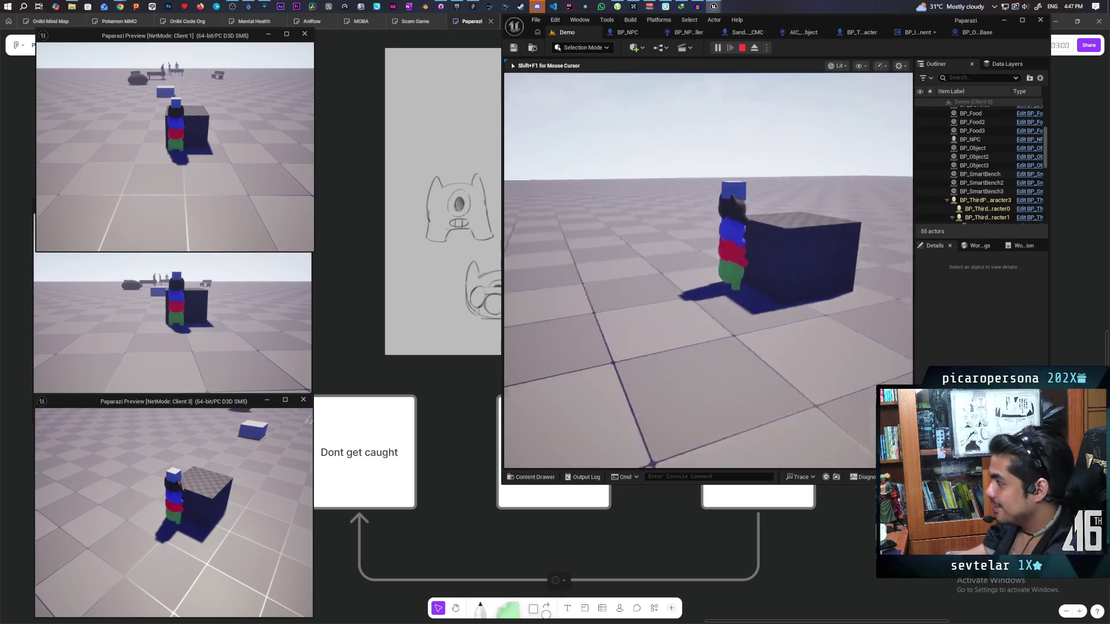
key("space")
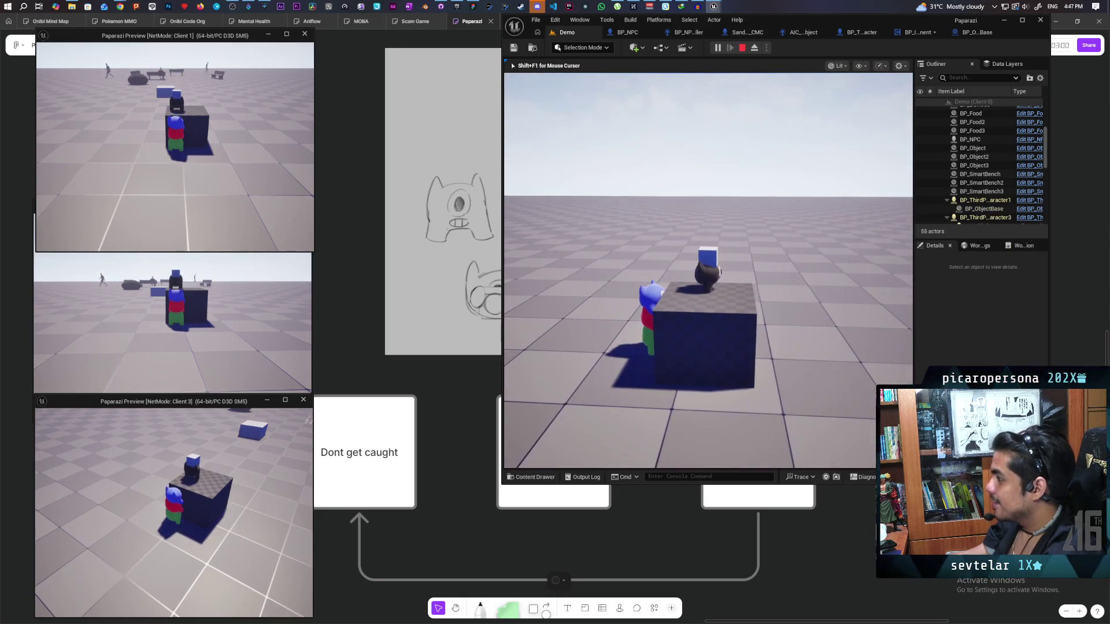
key("Escape")
left_click(441, 6)
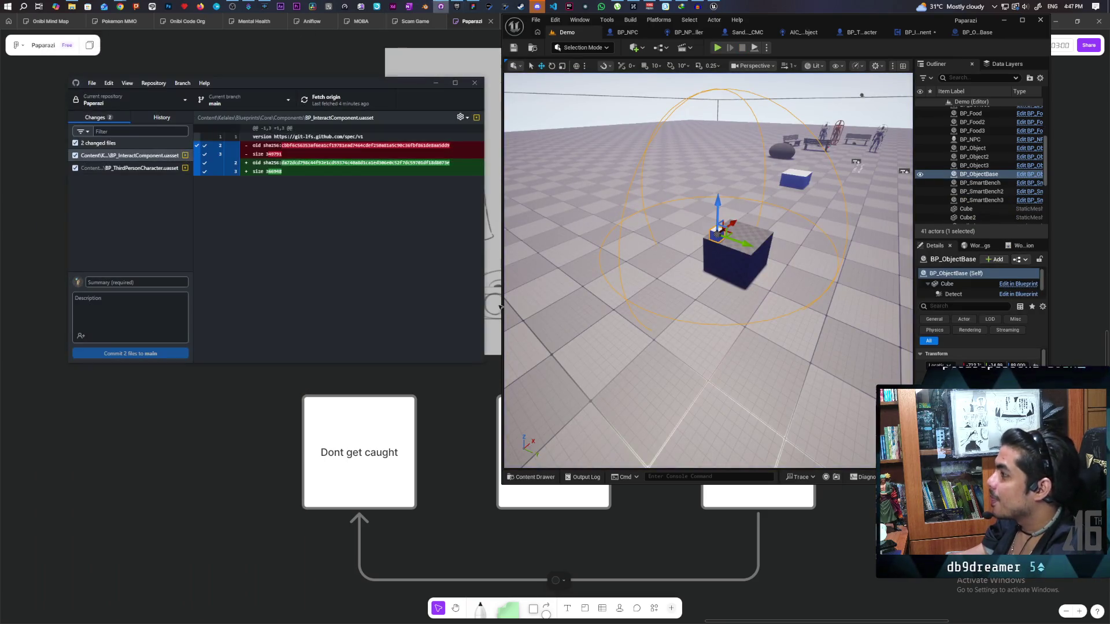
Step: Commit the two blueprint changes as 'fixed interact when stacked' and push to origin
left_click(151, 285)
type("fixed interact when stacked")
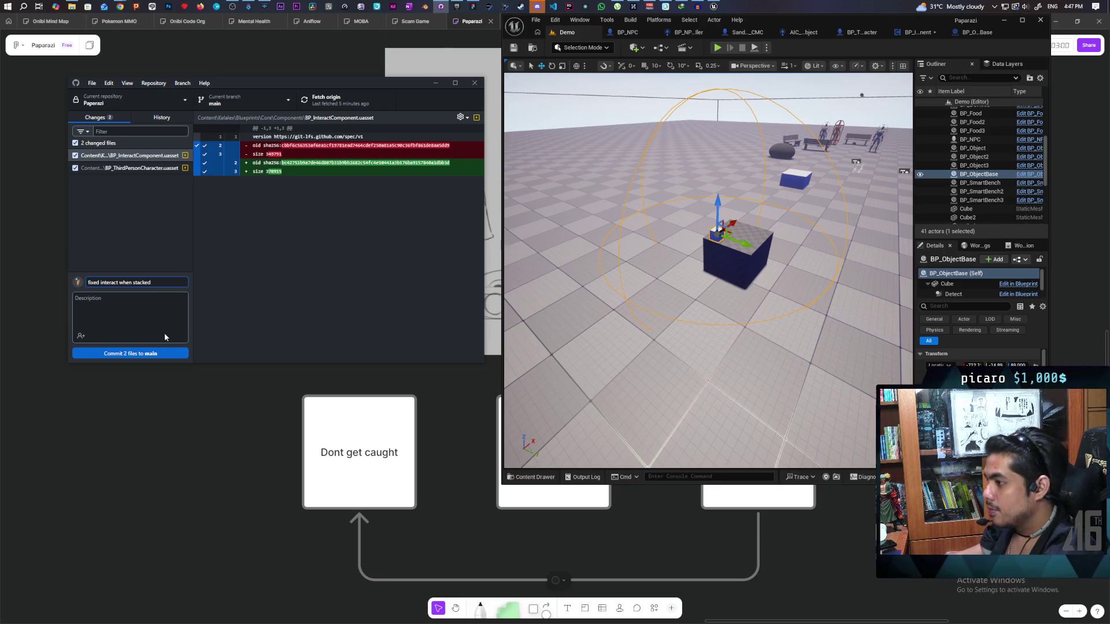
left_click(161, 354)
left_click(328, 99)
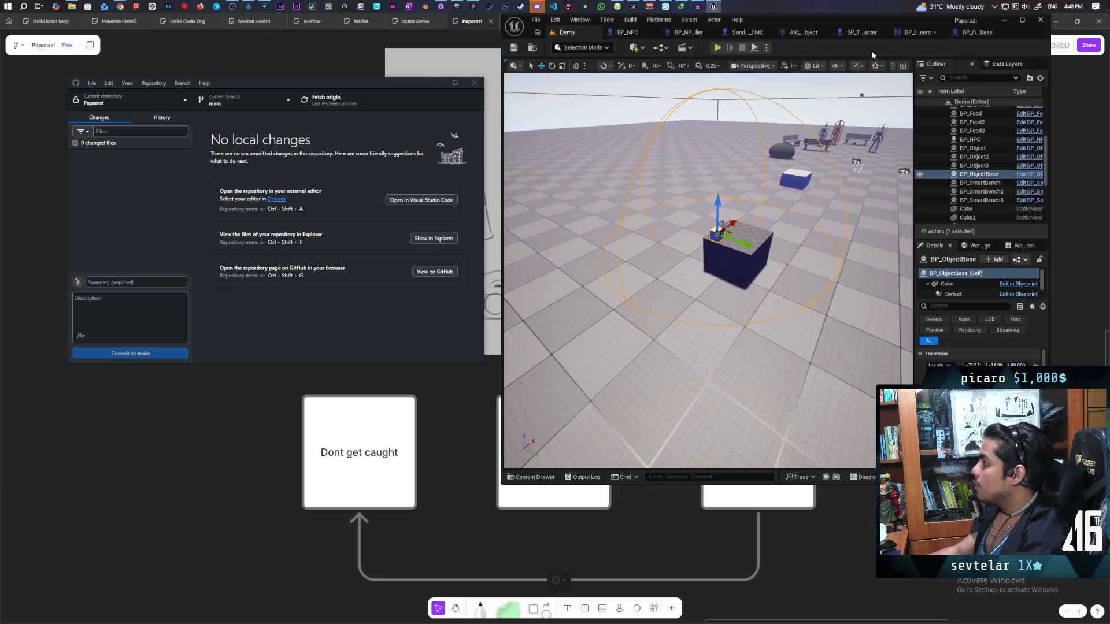
left_click(255, 478)
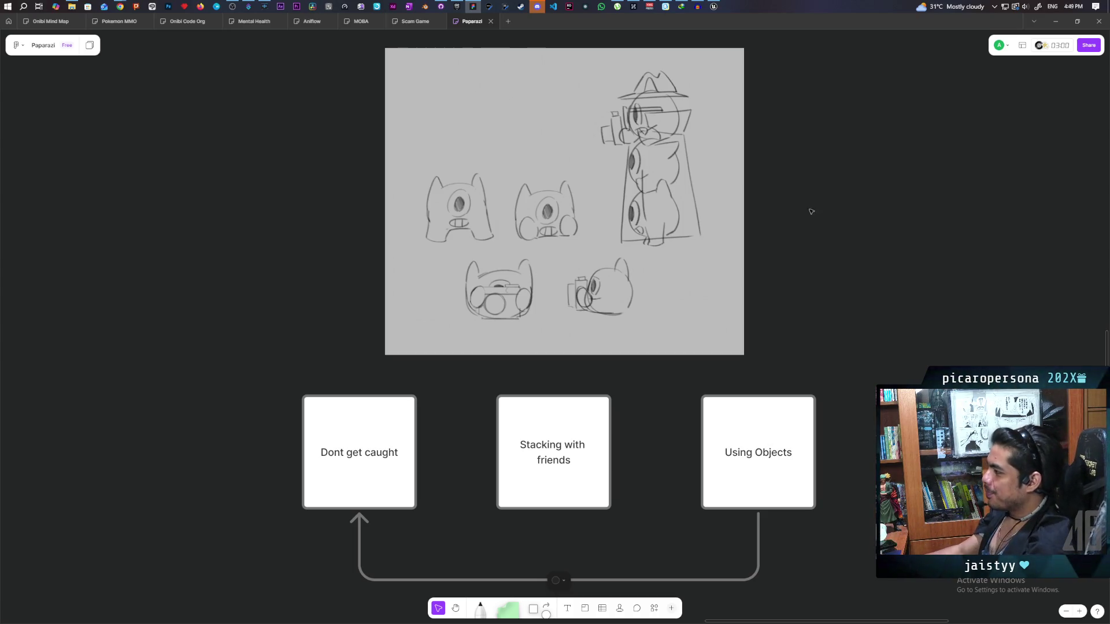
Step: With a white freehand pen, draw stacked blob circles beside the character art
scroll(806, 203, "right", 5)
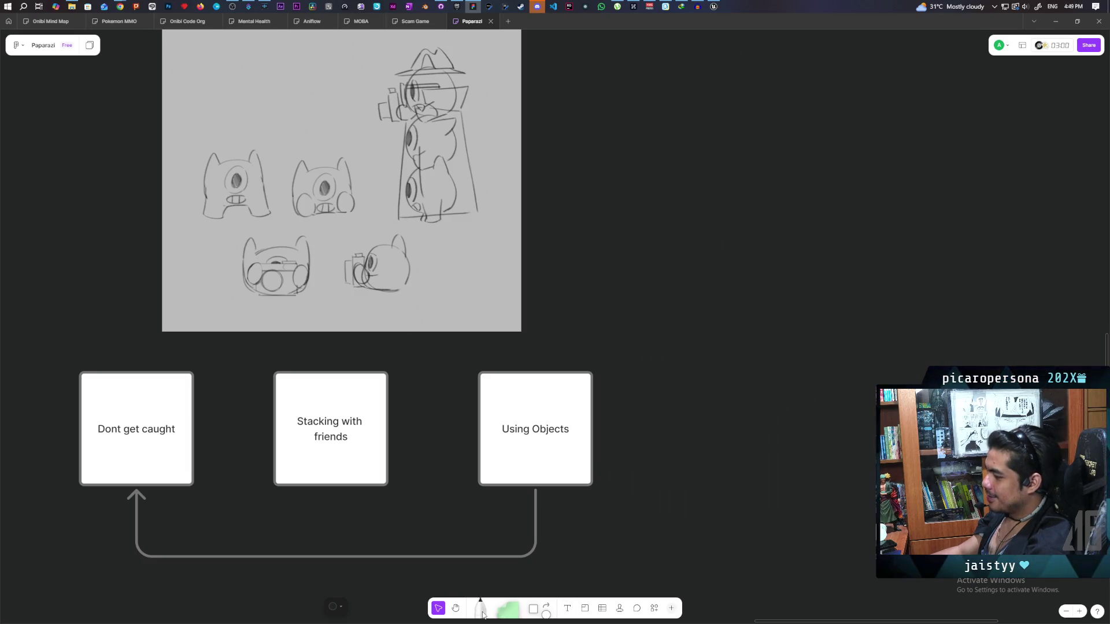
left_click(485, 611)
left_click(642, 586)
mouse_move(790, 215)
left_mouse_down()
mouse_move(811, 289)
mouse_move(848, 250)
left_mouse_up()
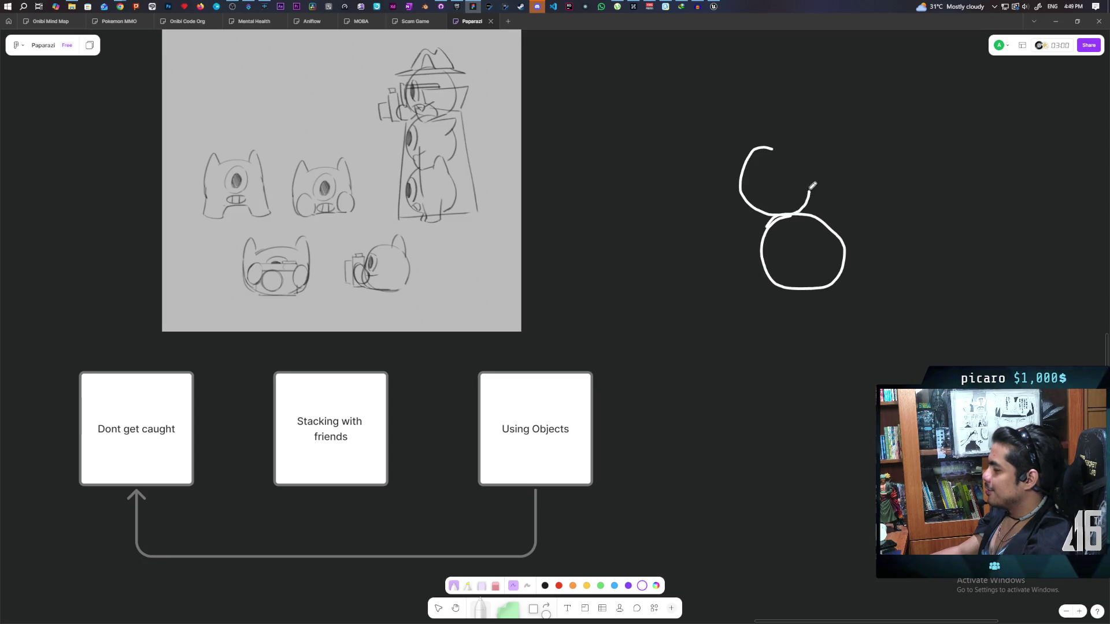
mouse_move(875, 153)
left_mouse_down()
mouse_move(809, 206)
mouse_move(856, 154)
mouse_move(832, 152)
left_mouse_up()
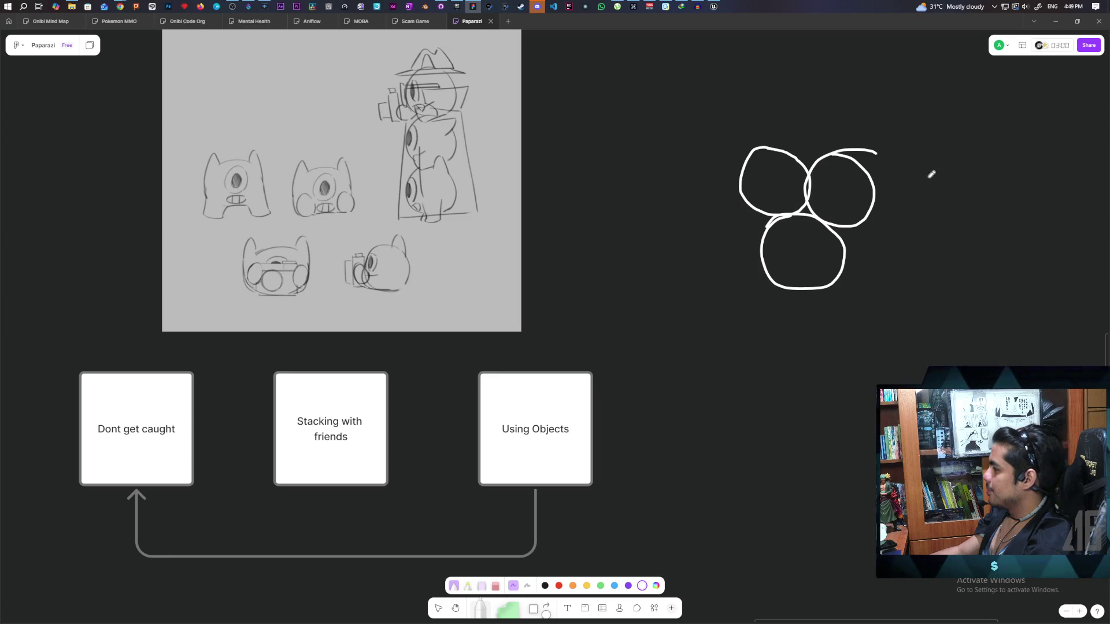
mouse_move(804, 138)
left_mouse_down()
mouse_move(850, 113)
mouse_move(786, 139)
mouse_move(849, 145)
mouse_move(828, 87)
left_mouse_up()
key("ctrl+z")
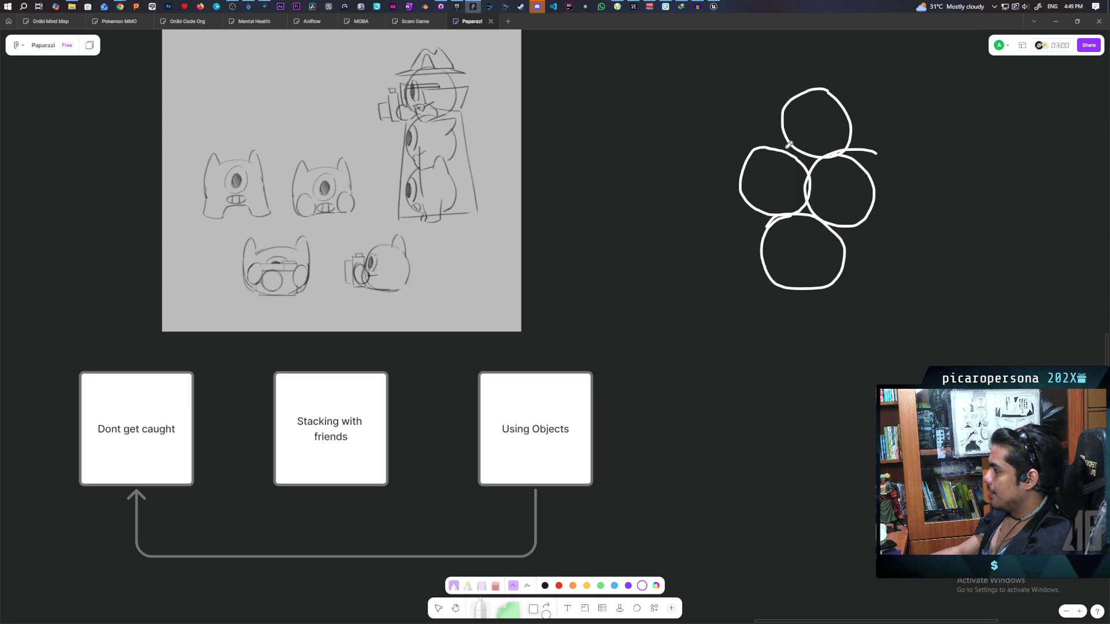
Step: Add the triangle's sides, an eye in the top circle and a base line
left_click_drag(789, 142, 764, 181)
left_click_drag(789, 142, 784, 188)
left_click_drag(845, 145, 835, 191)
left_click_drag(846, 144, 858, 193)
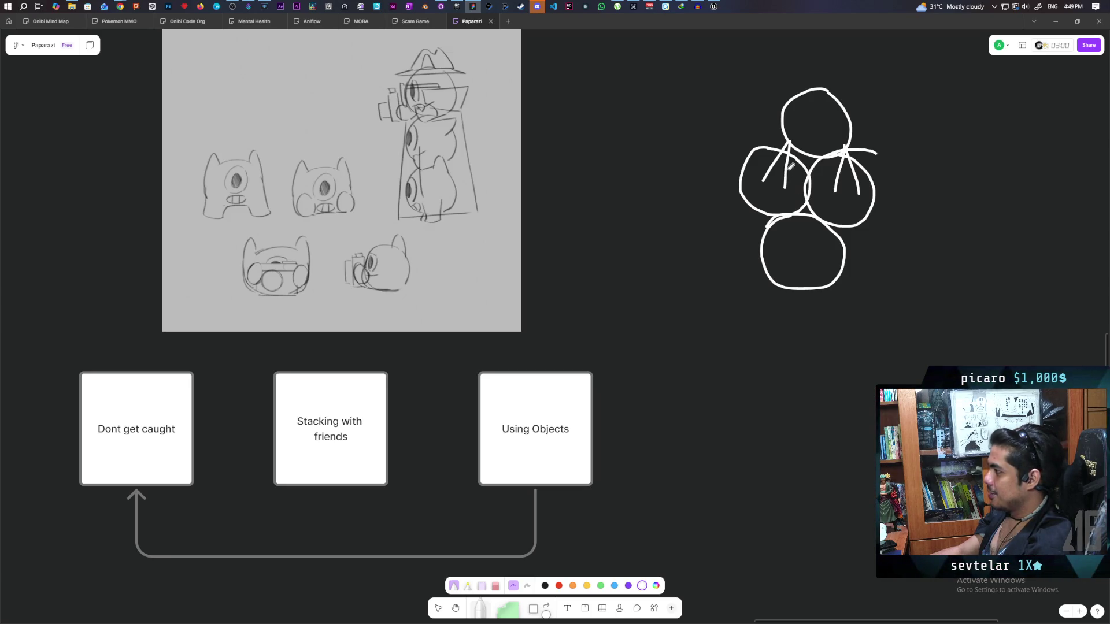
key("ctrl+z")
key("ctrl+z")
key("ctrl+z")
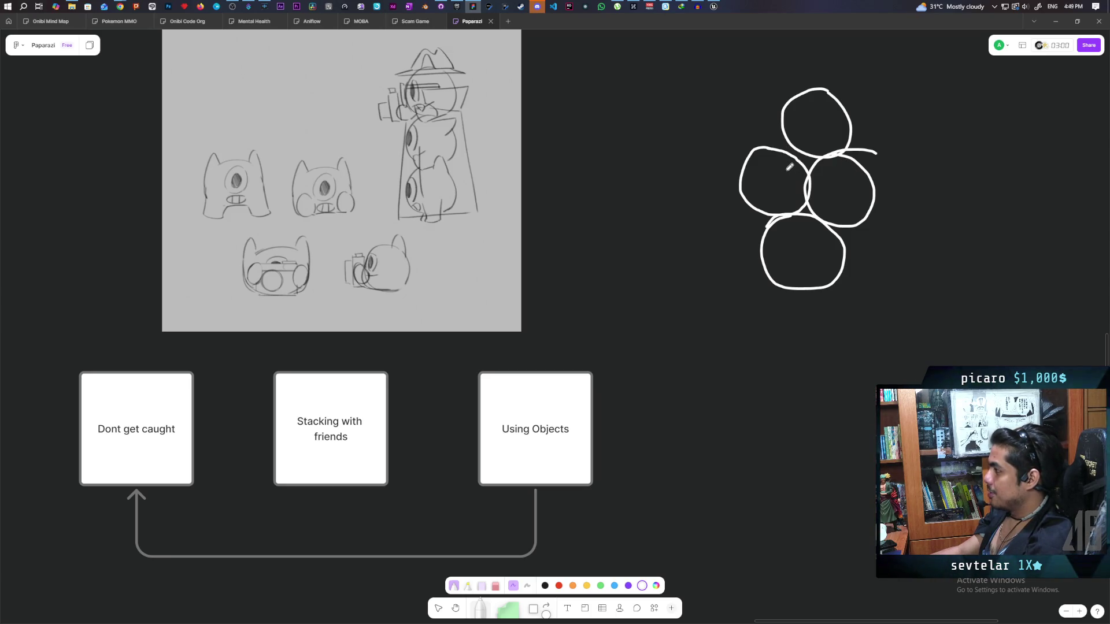
mouse_move(789, 144)
left_mouse_down()
mouse_move(803, 181)
mouse_move(840, 167)
mouse_move(770, 167)
mouse_move(702, 289)
mouse_move(877, 288)
left_mouse_up()
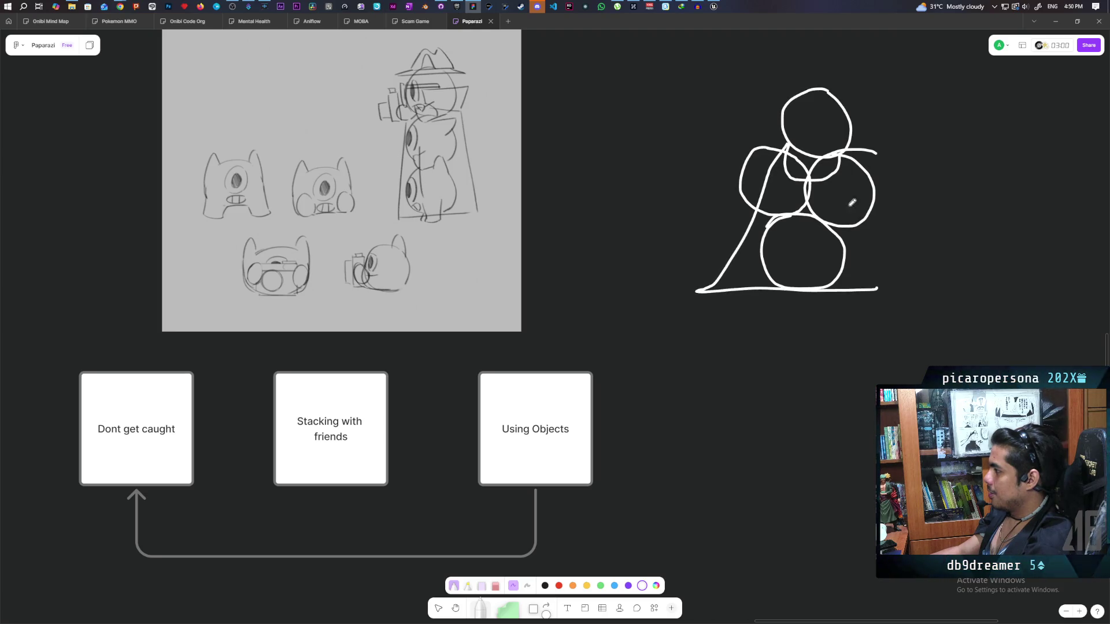
mouse_move(841, 155)
left_mouse_down()
mouse_move(881, 257)
mouse_move(908, 289)
left_mouse_up()
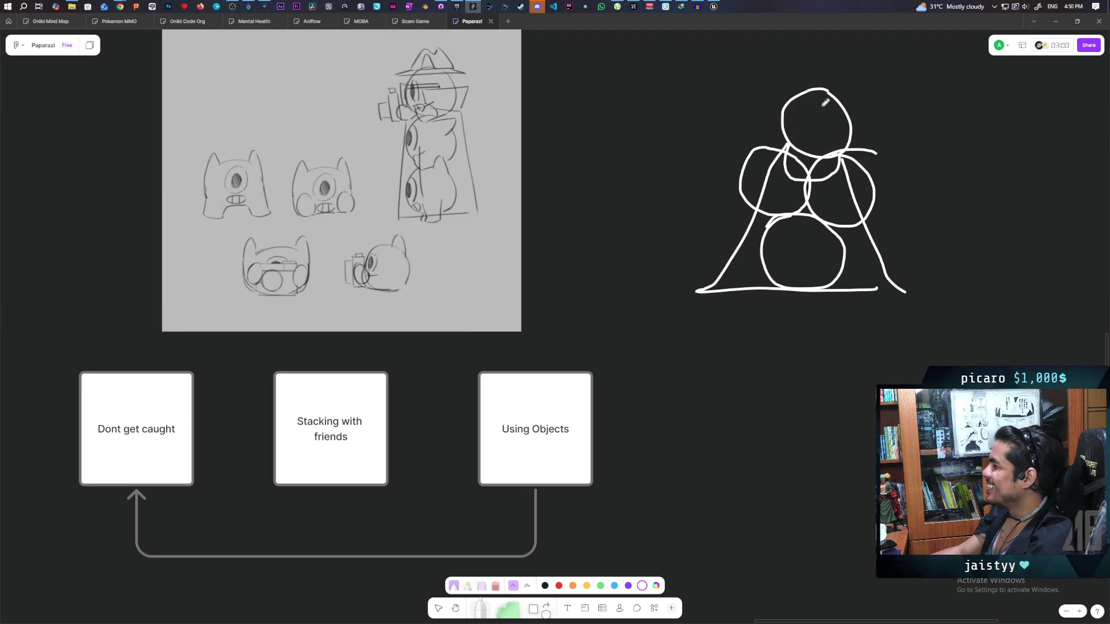
mouse_move(821, 104)
left_mouse_down()
mouse_move(818, 134)
mouse_move(843, 118)
mouse_move(821, 97)
mouse_move(808, 130)
mouse_move(823, 106)
mouse_move(820, 118)
left_mouse_up()
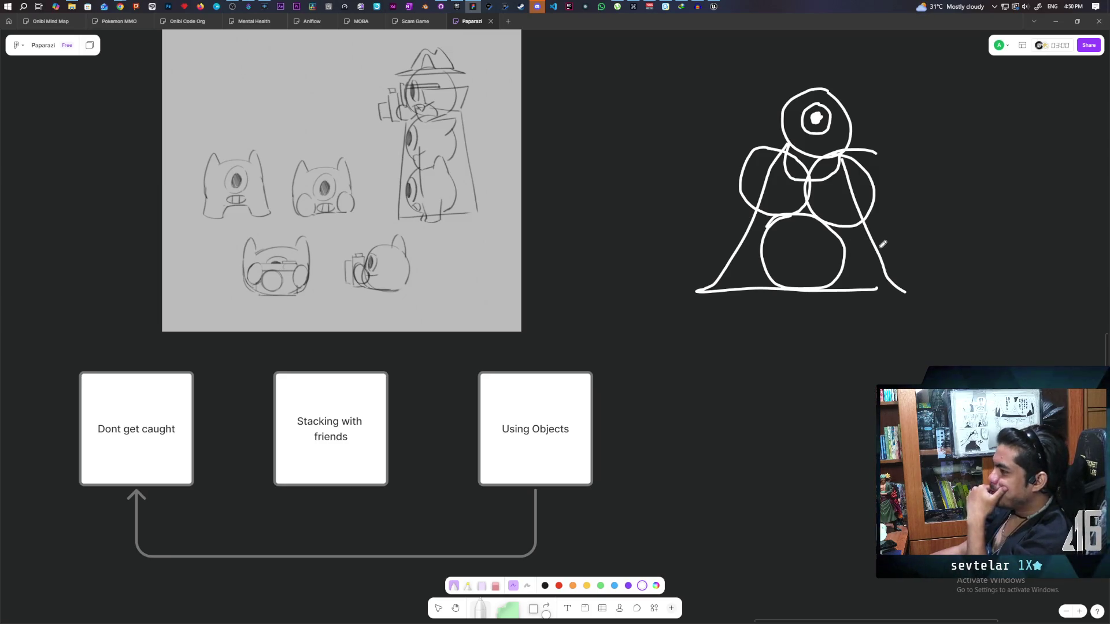
left_click_drag(877, 287, 911, 287)
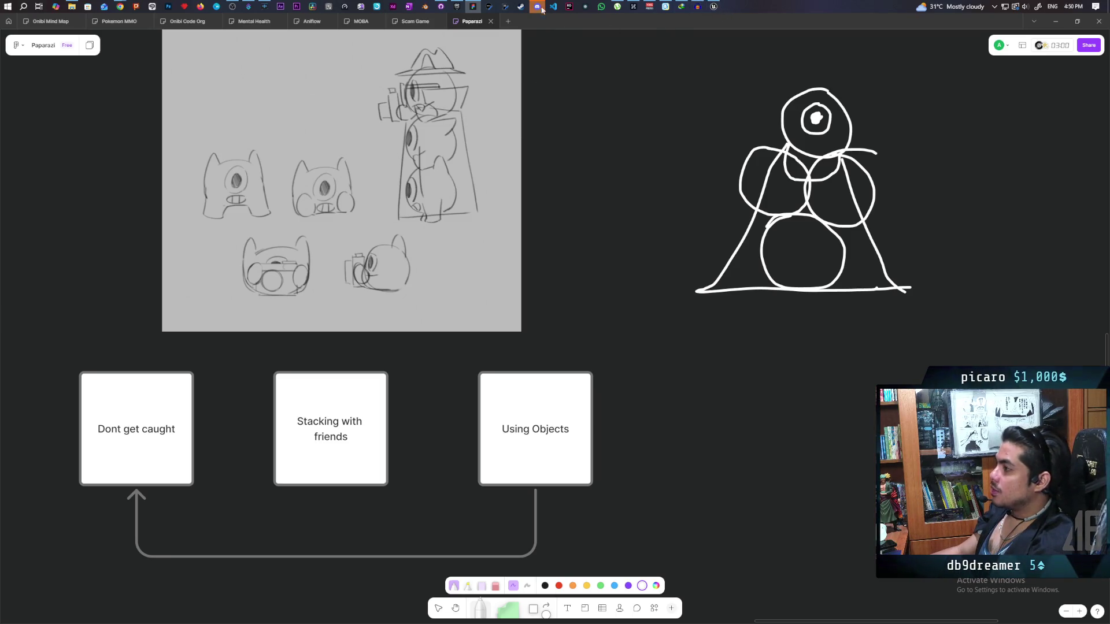
Step: Leave FigJam's pen for the Select tool, then bring back the Unreal Demo level editor maximized
mouse_move(536, 5)
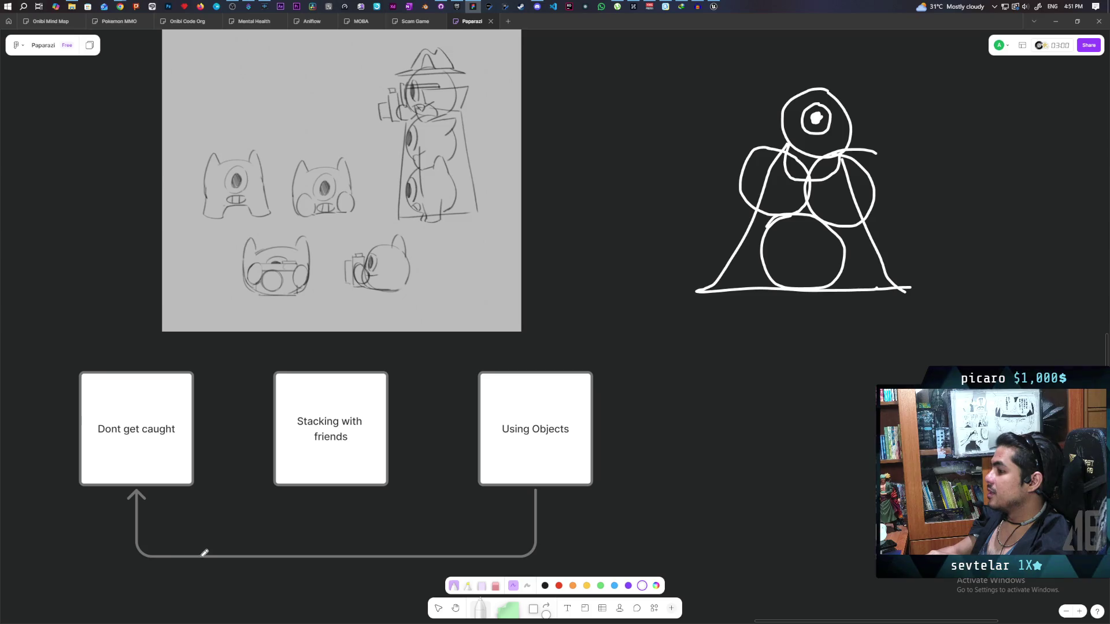
left_click(438, 608)
mouse_move(444, 343)
left_mouse_down()
mouse_move(485, 394)
mouse_move(488, 352)
left_mouse_up()
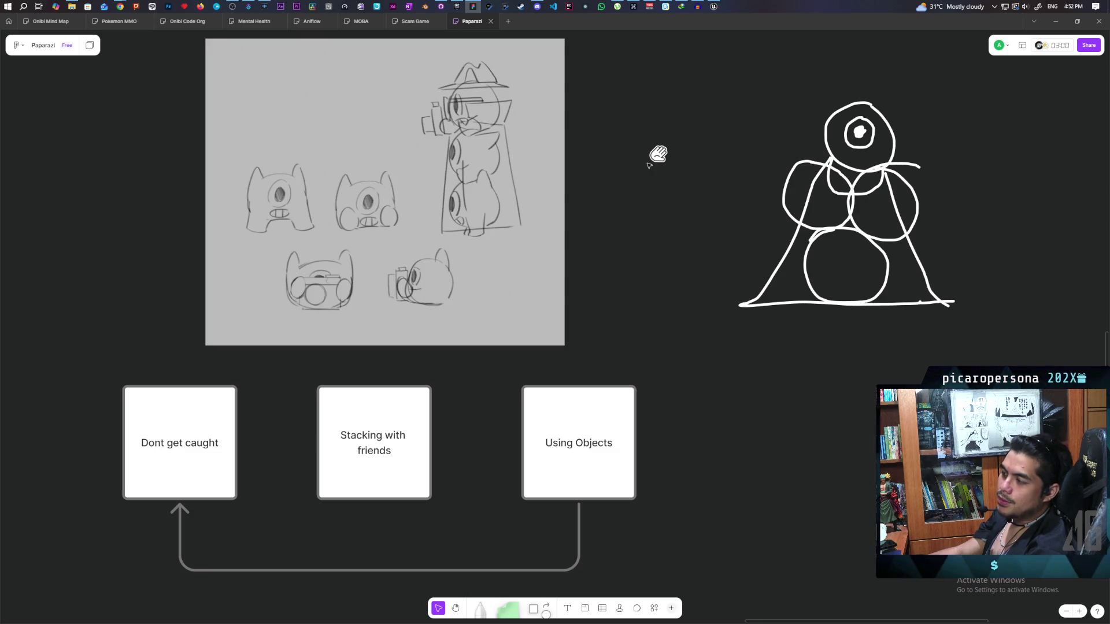
left_click(710, 9)
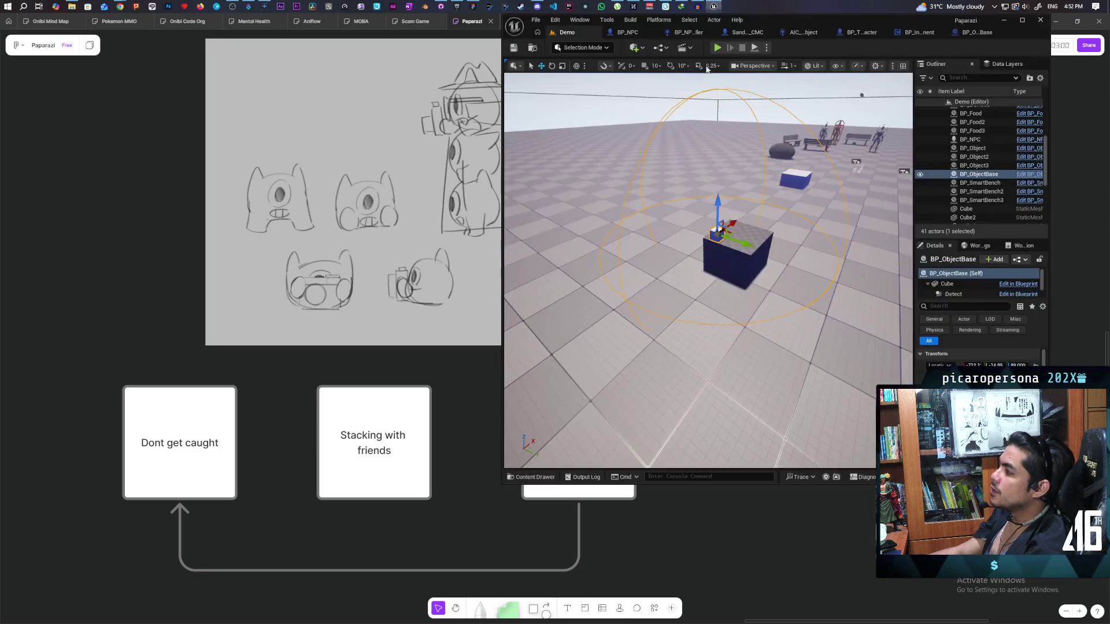
double_click(932, 20)
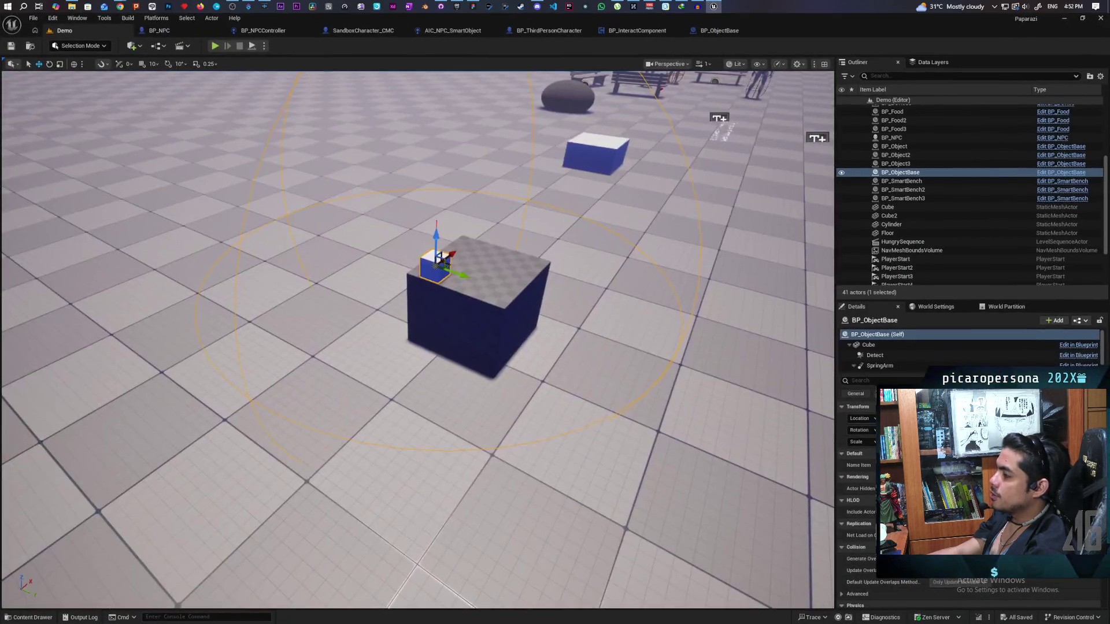